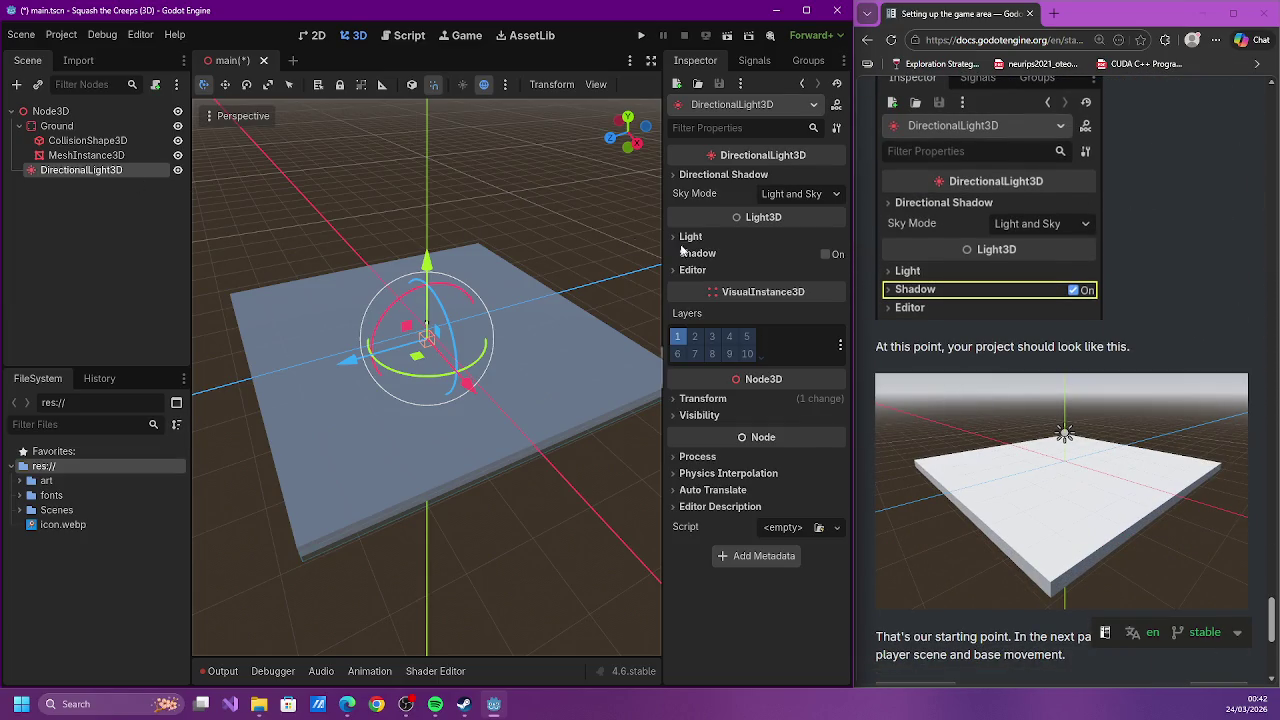
# Enable Shadow on the DirectionalLight3D and rotate it about -30 degrees on X to brighten the floor
pyautogui.click(825, 254)
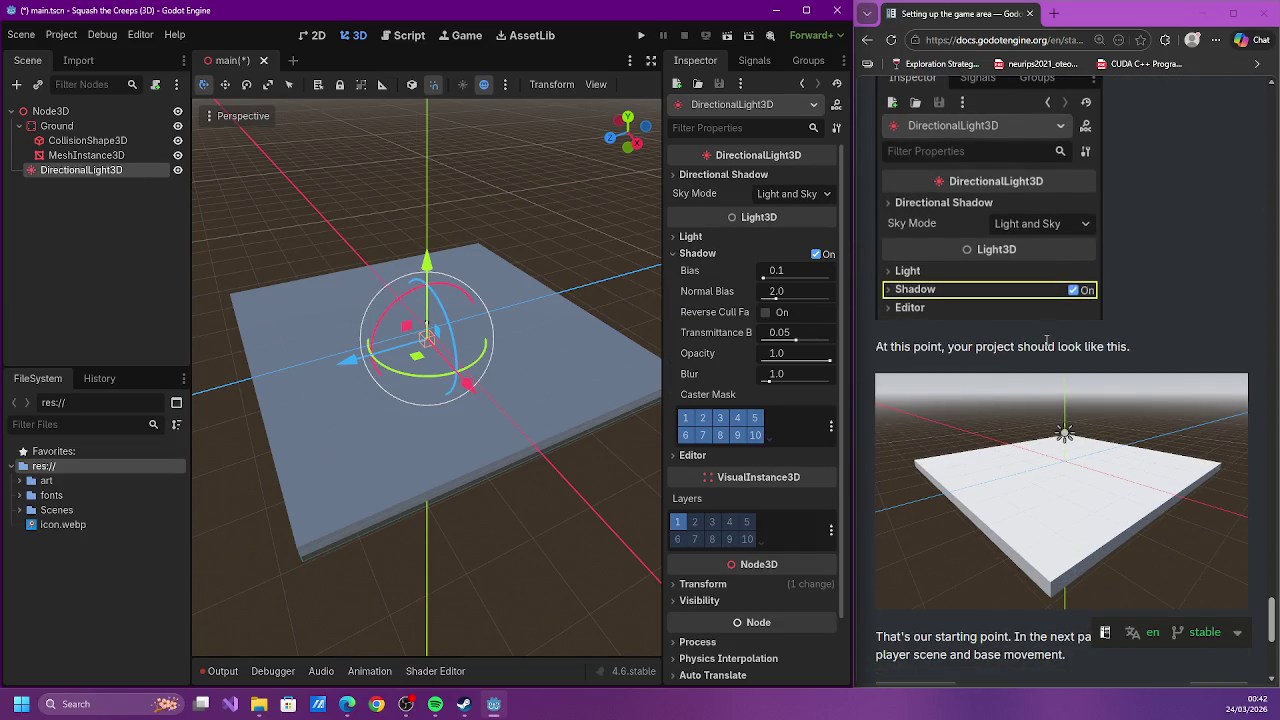
pyautogui.scroll(3, 1040, 321)
pyautogui.scroll(-3, 1038, 321)
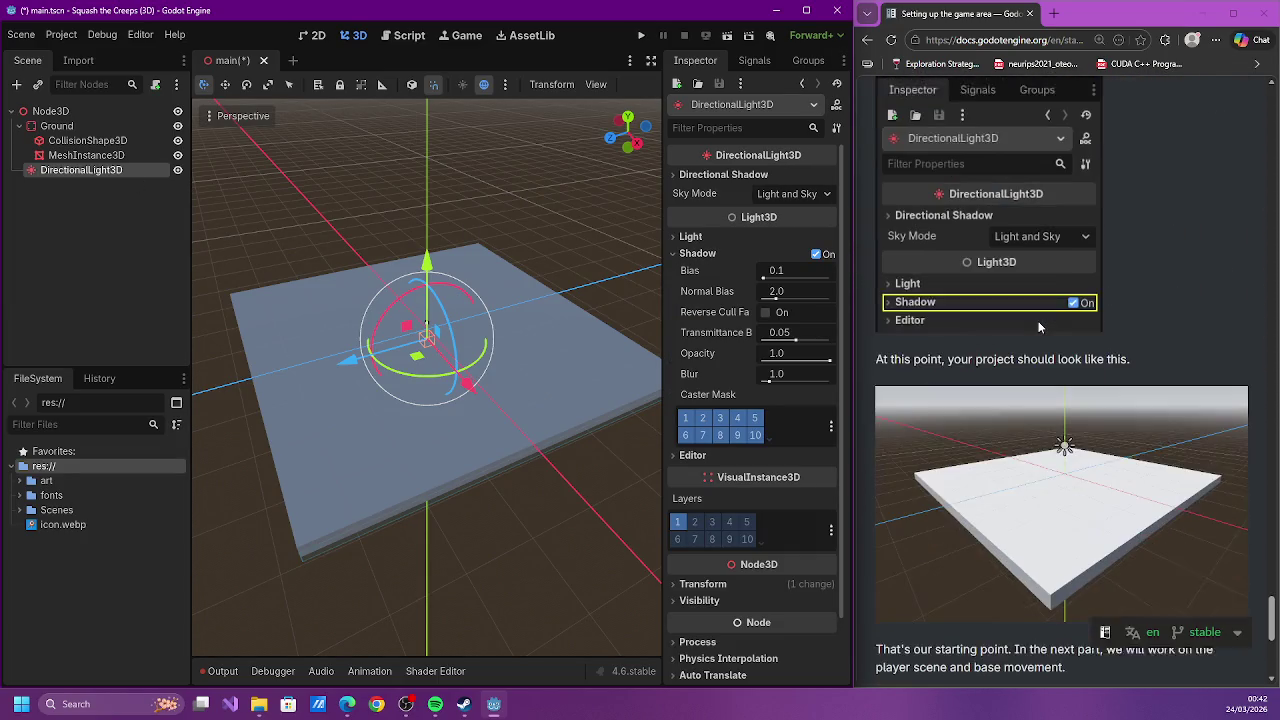
pyautogui.scroll(-2, 1036, 320)
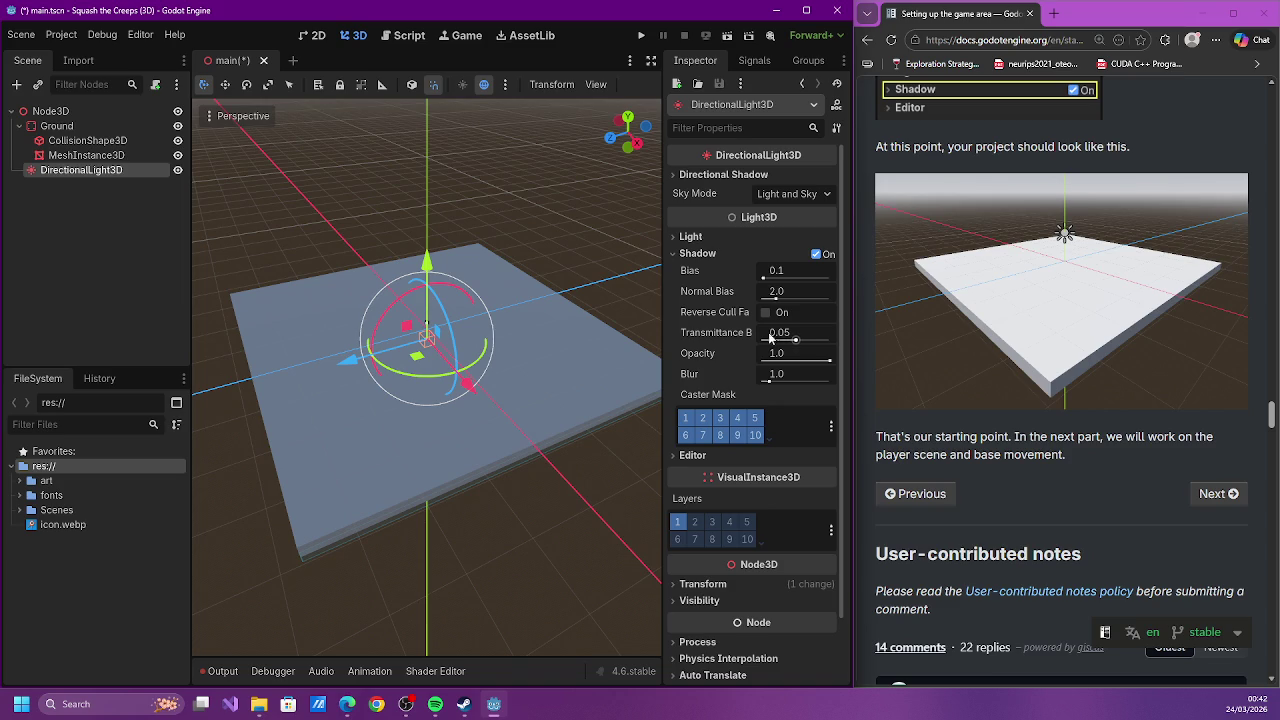
pyautogui.moveTo(417, 306)
pyautogui.mouseDown()
pyautogui.moveTo(410, 274)
pyautogui.moveTo(396, 282)
pyautogui.moveTo(441, 266)
pyautogui.moveTo(432, 282)
pyautogui.moveTo(448, 288)
pyautogui.mouseUp()
pyautogui.click(1154, 528)
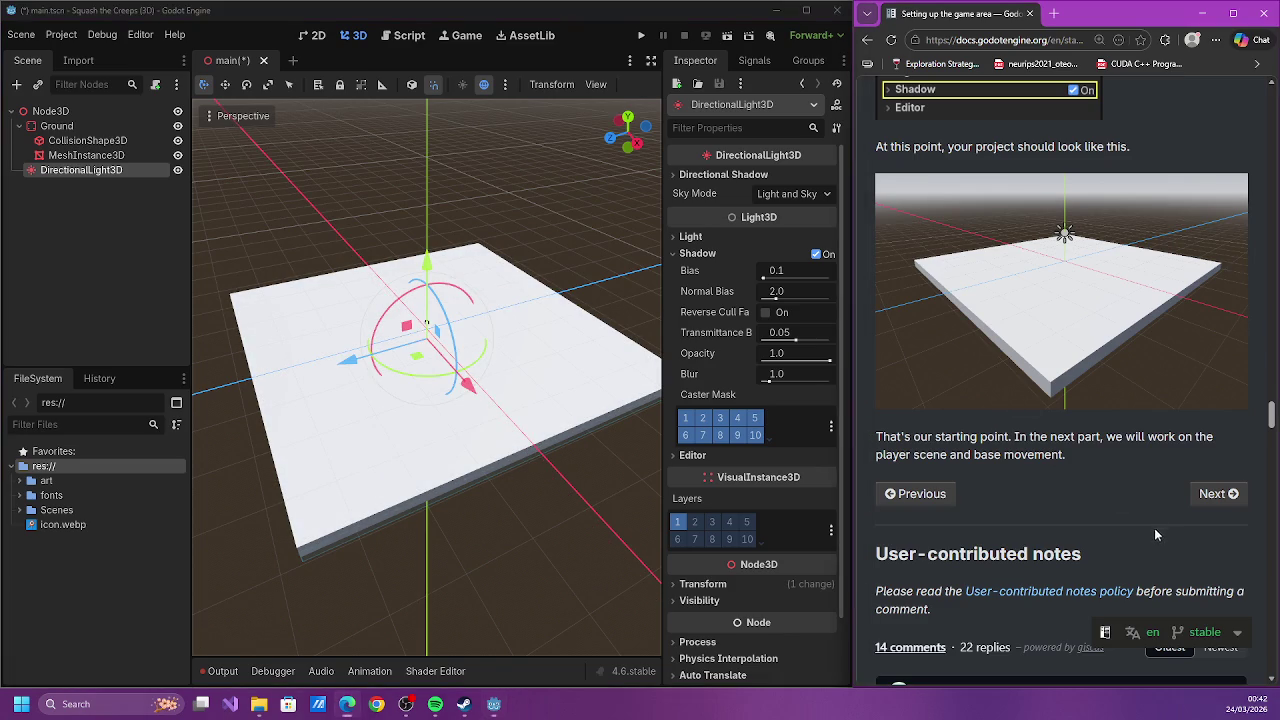
pyautogui.scroll(-2, 1154, 528)
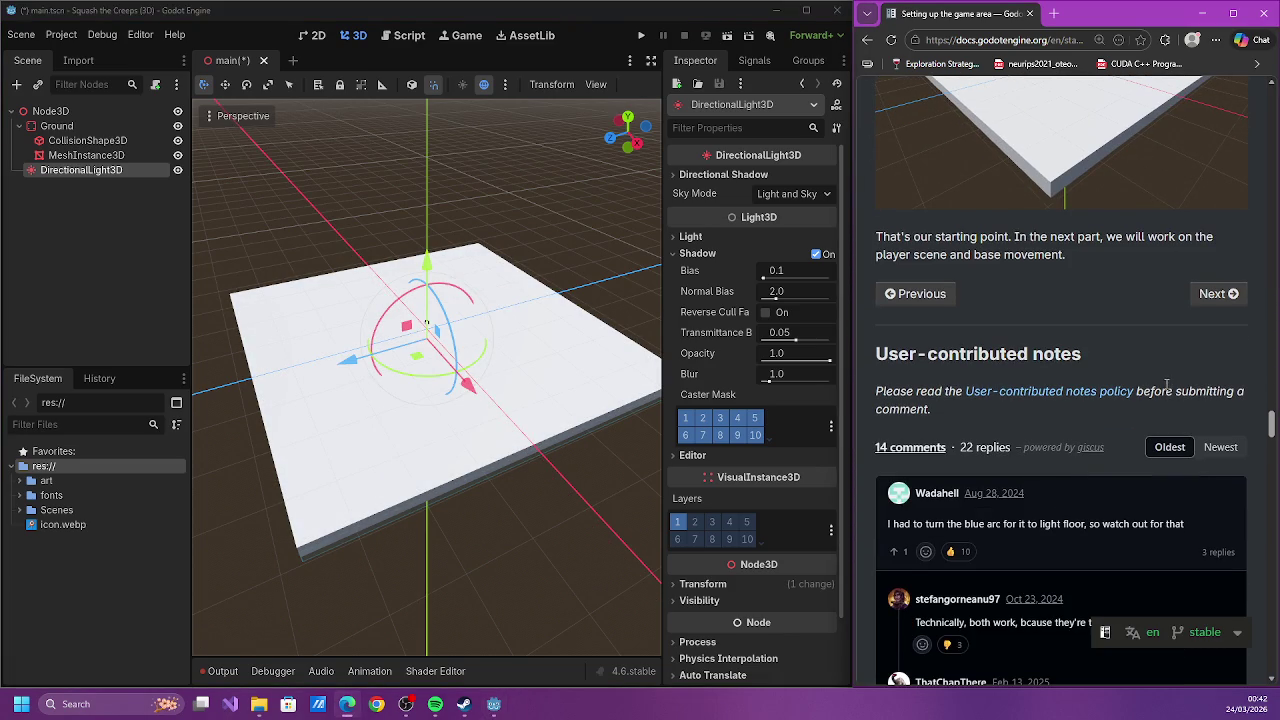
pyautogui.scroll(-1, 1151, 376)
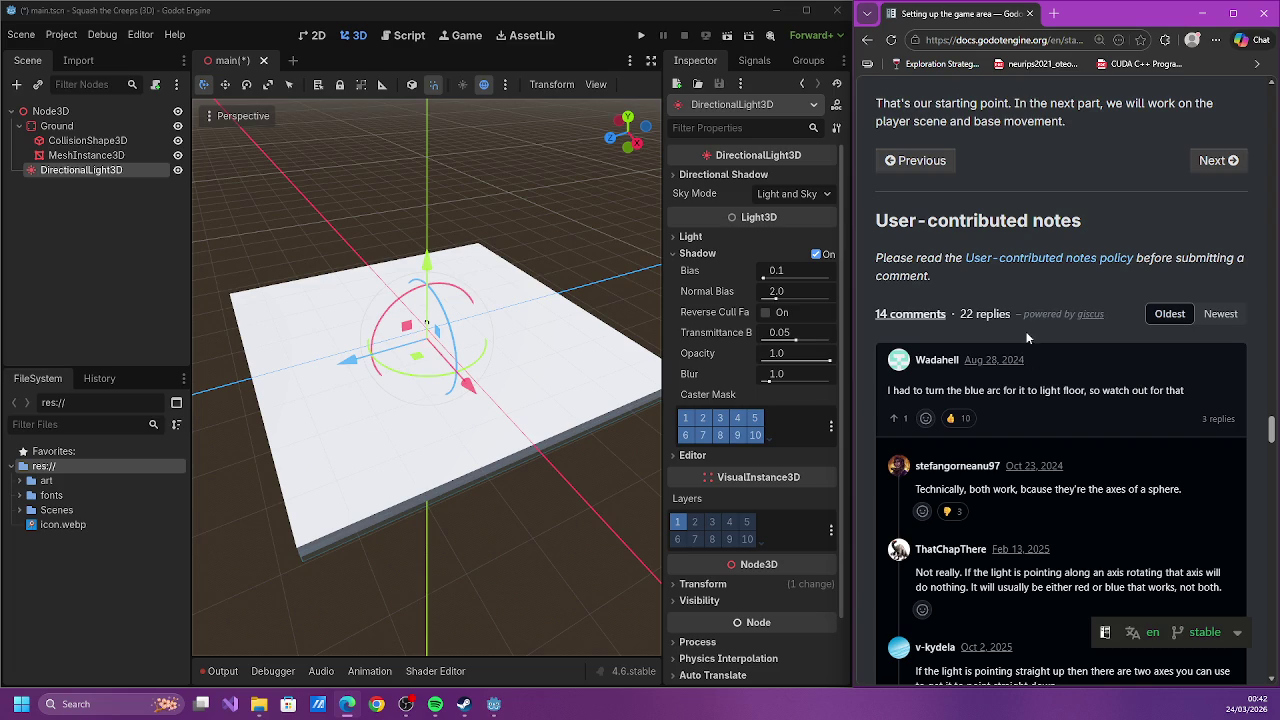
pyautogui.scroll(-1, 1034, 321)
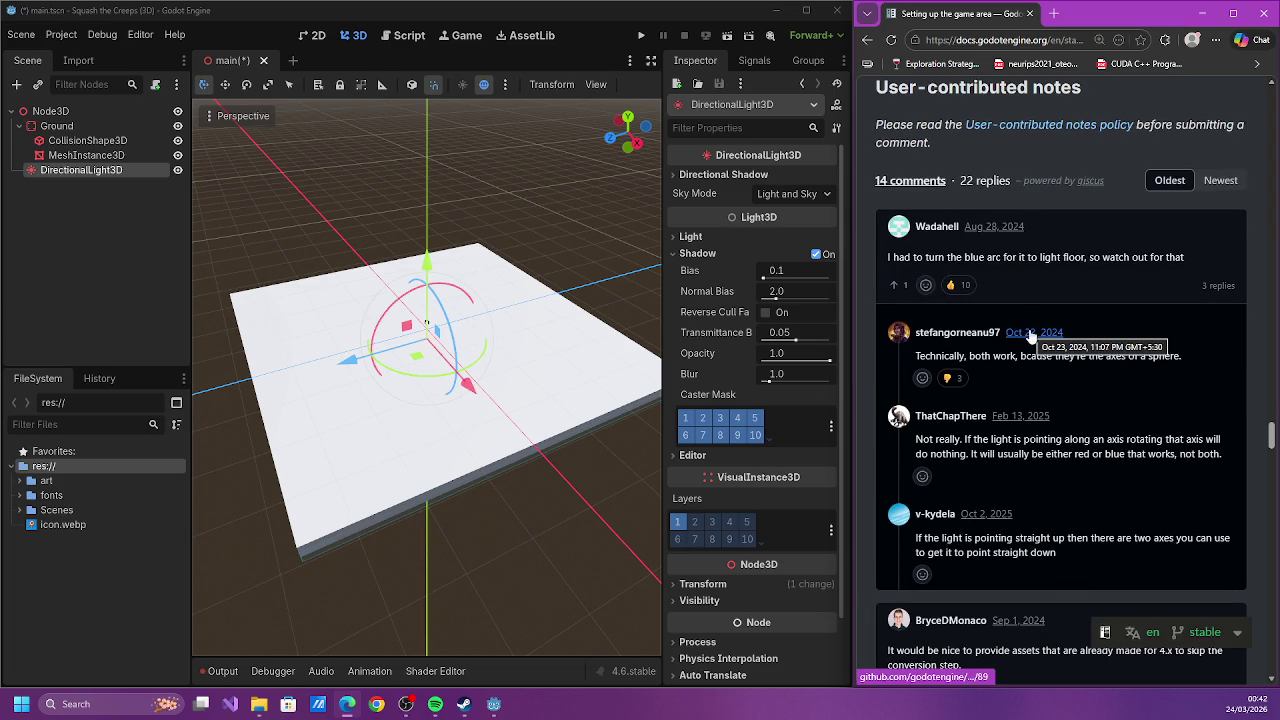
pyautogui.scroll(-2, 1031, 336)
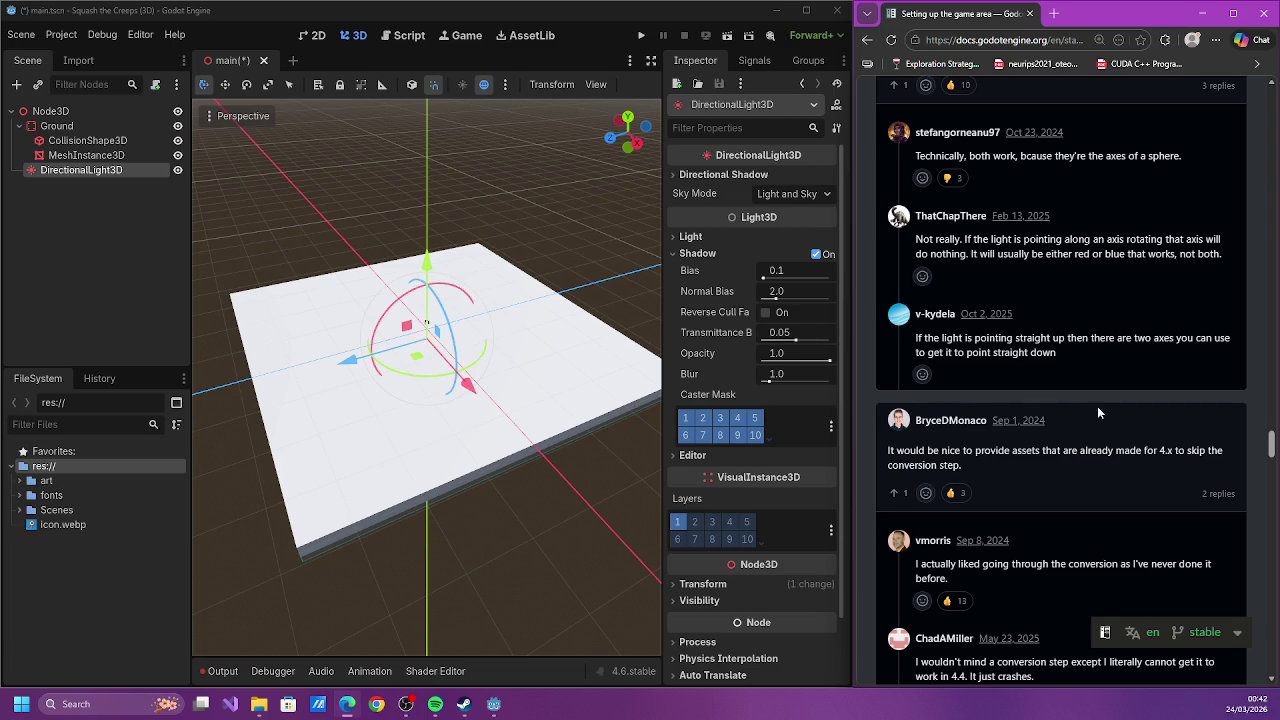
pyautogui.scroll(-1, 1162, 435)
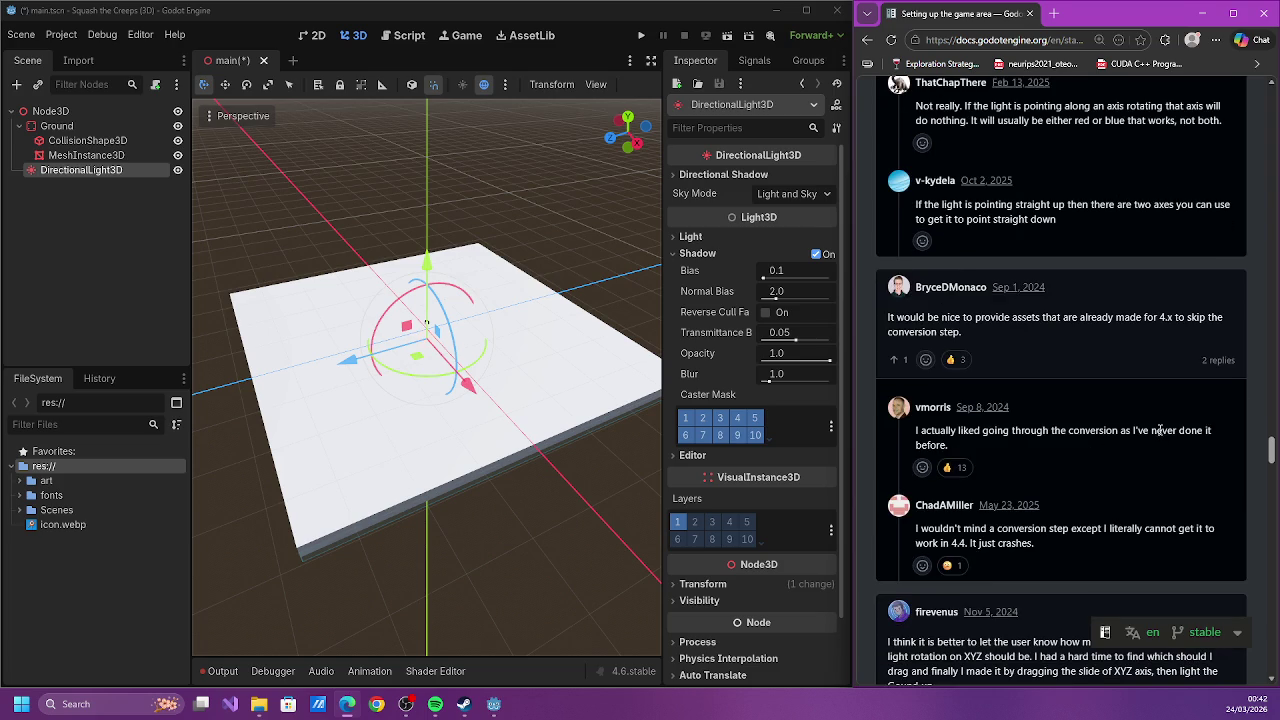
pyautogui.scroll(4, 1157, 424)
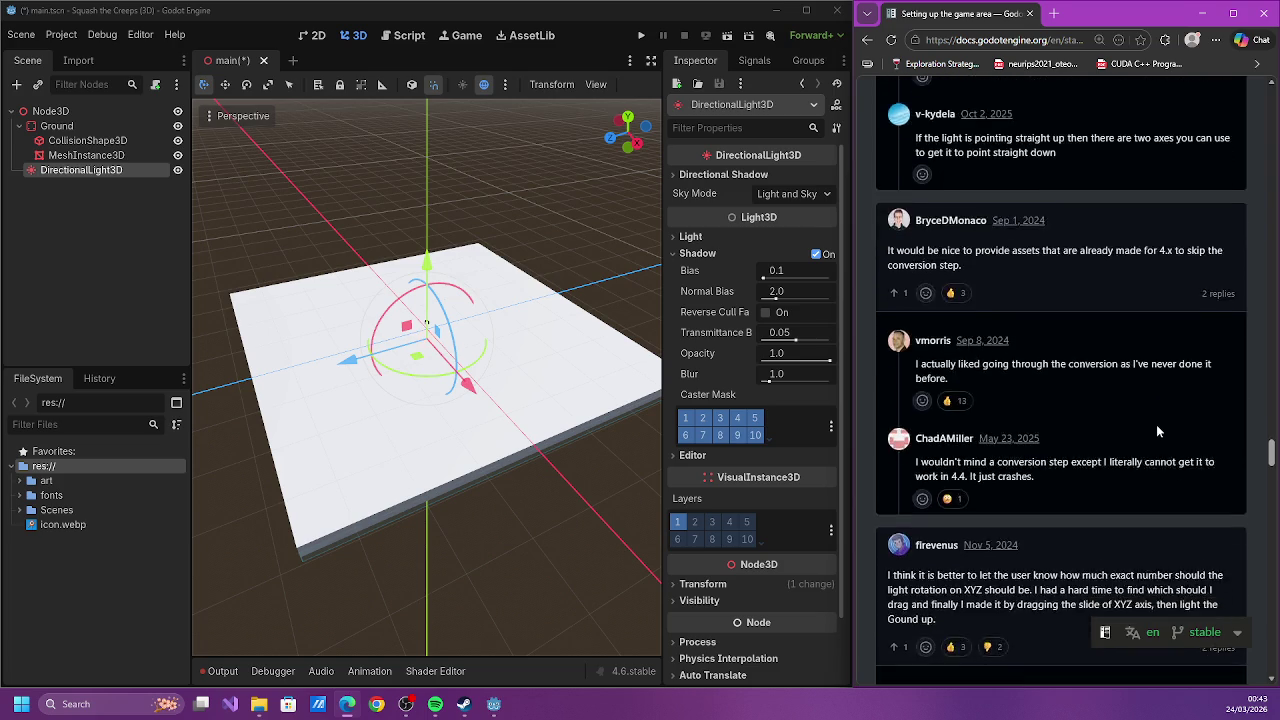
# Go to the 'Player scene and input actions' docs page, deselect the light, and save main.tscn
pyautogui.click(1220, 227)
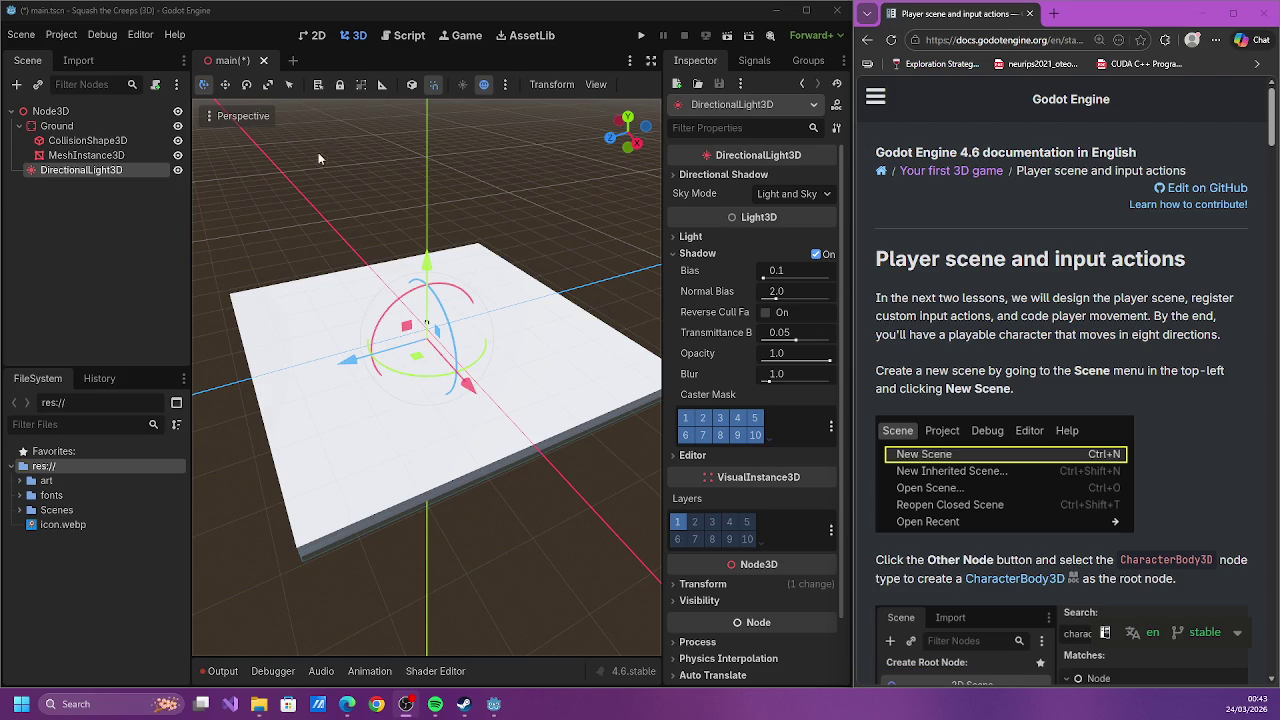
pyautogui.click(57, 223)
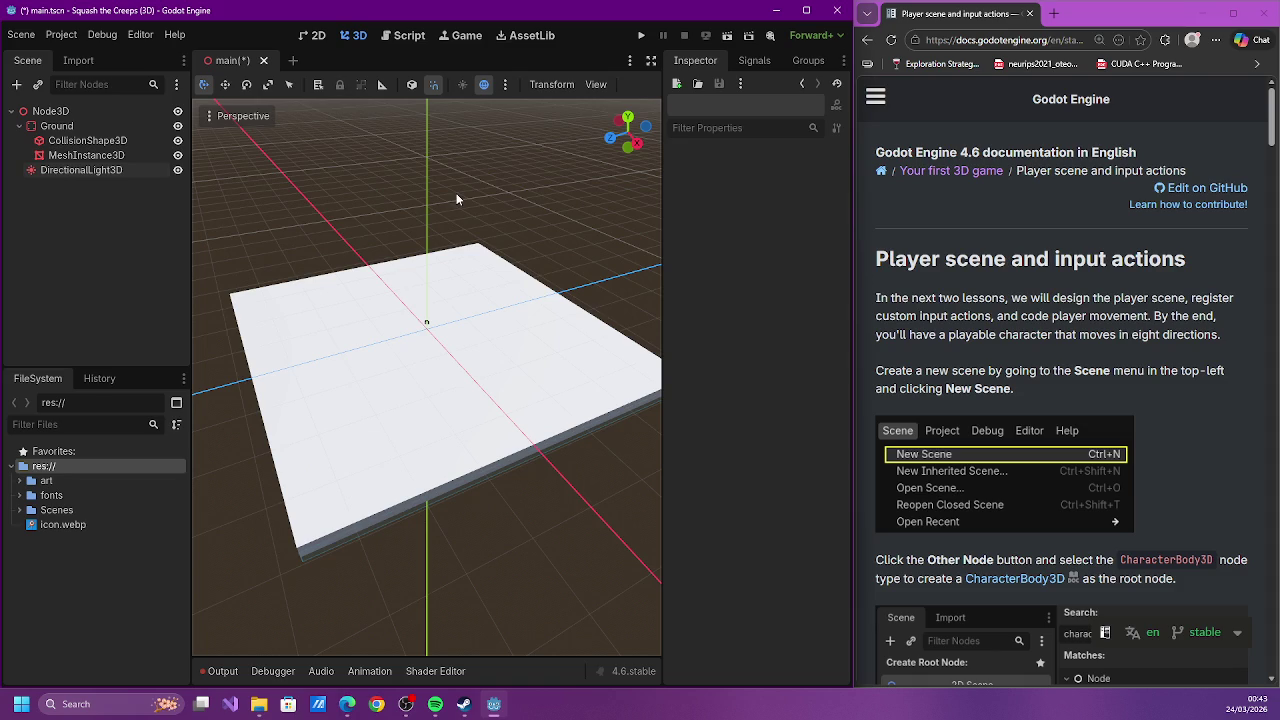
pyautogui.hotkey('ctrl', 's')
pyautogui.scroll(-1, 987, 305)
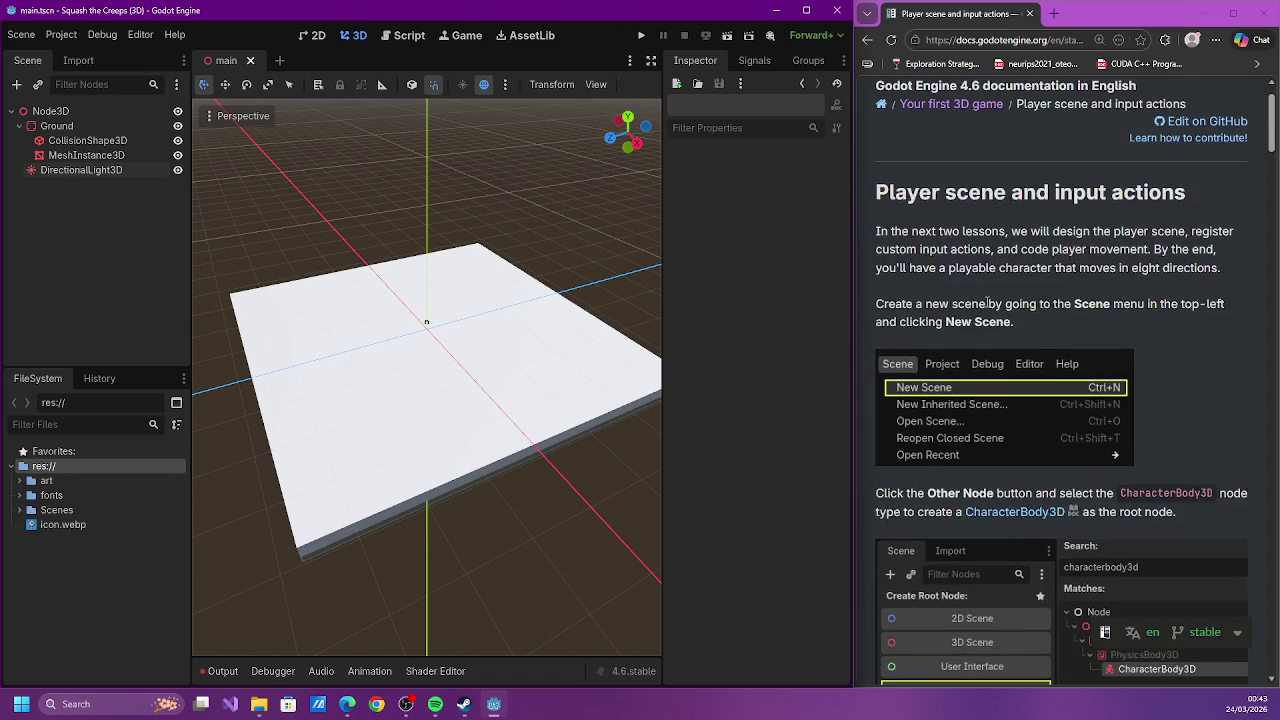
pyautogui.scroll(-2, 987, 303)
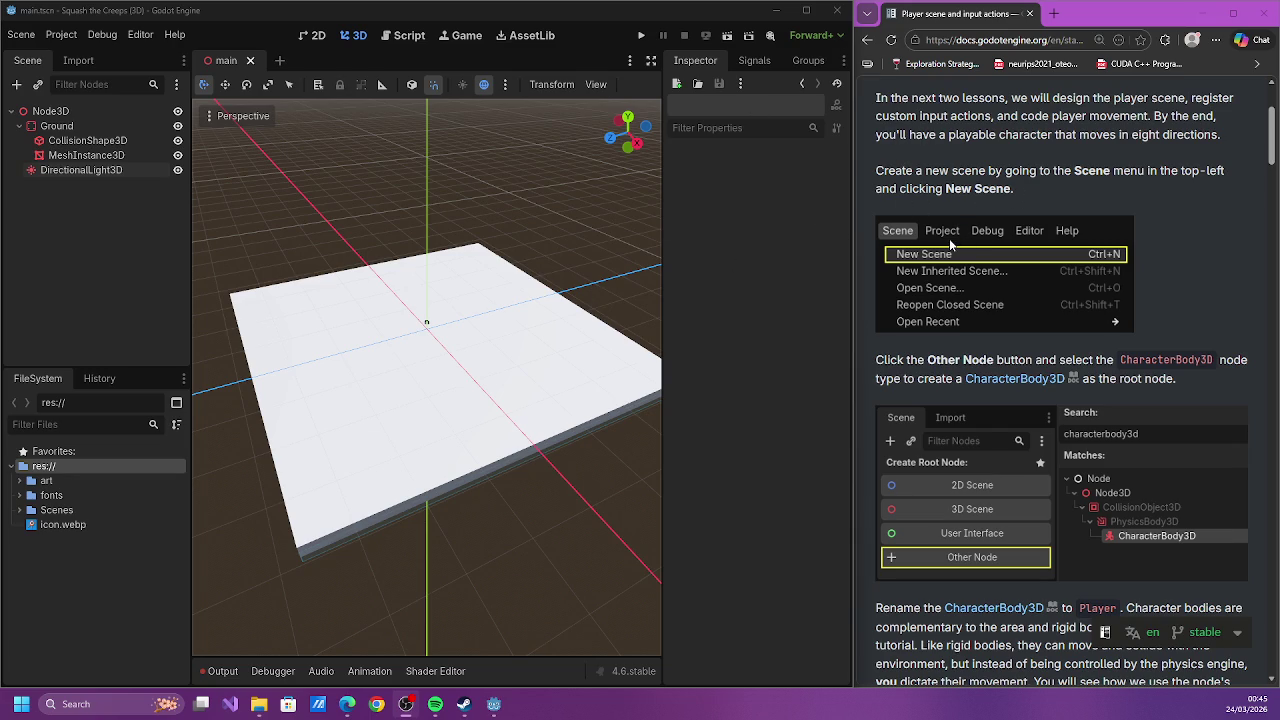
# Open the Scene menu in the Godot editor's menu bar
pyautogui.click(32, 38)
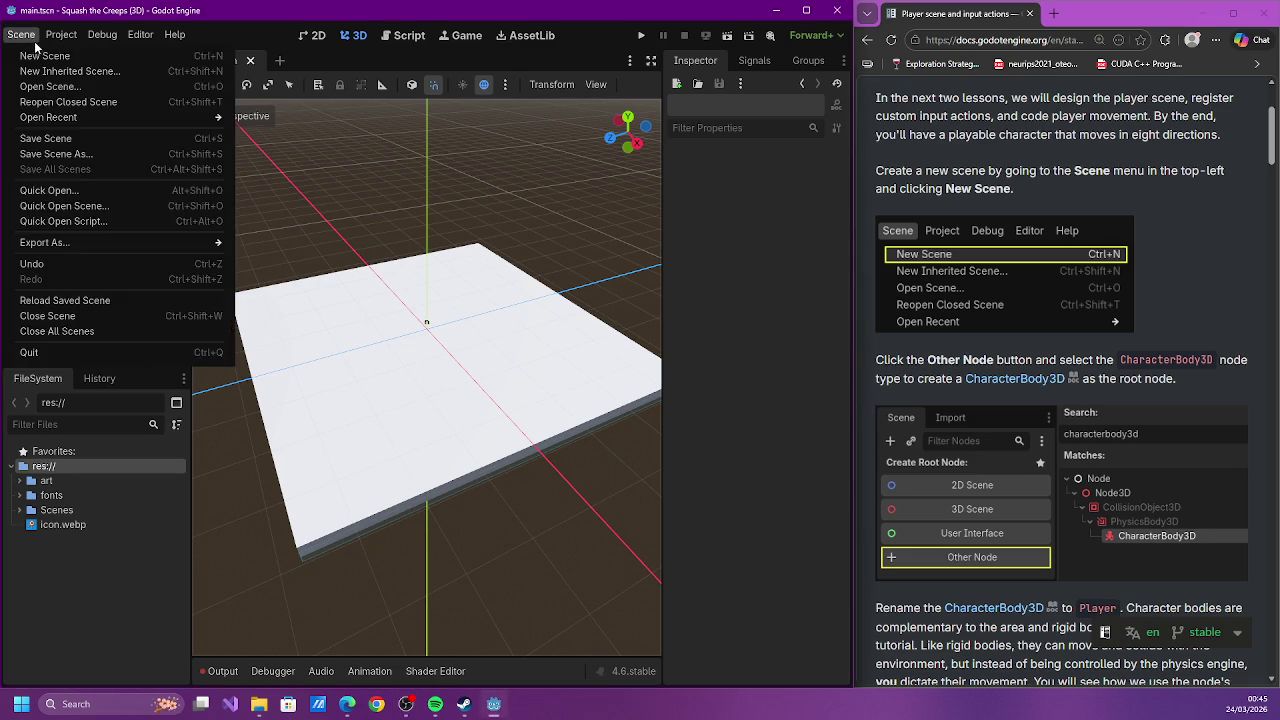
# Create a new scene whose root node is a CharacterBody3D, found by searching 'Chara'
pyautogui.click(45, 57)
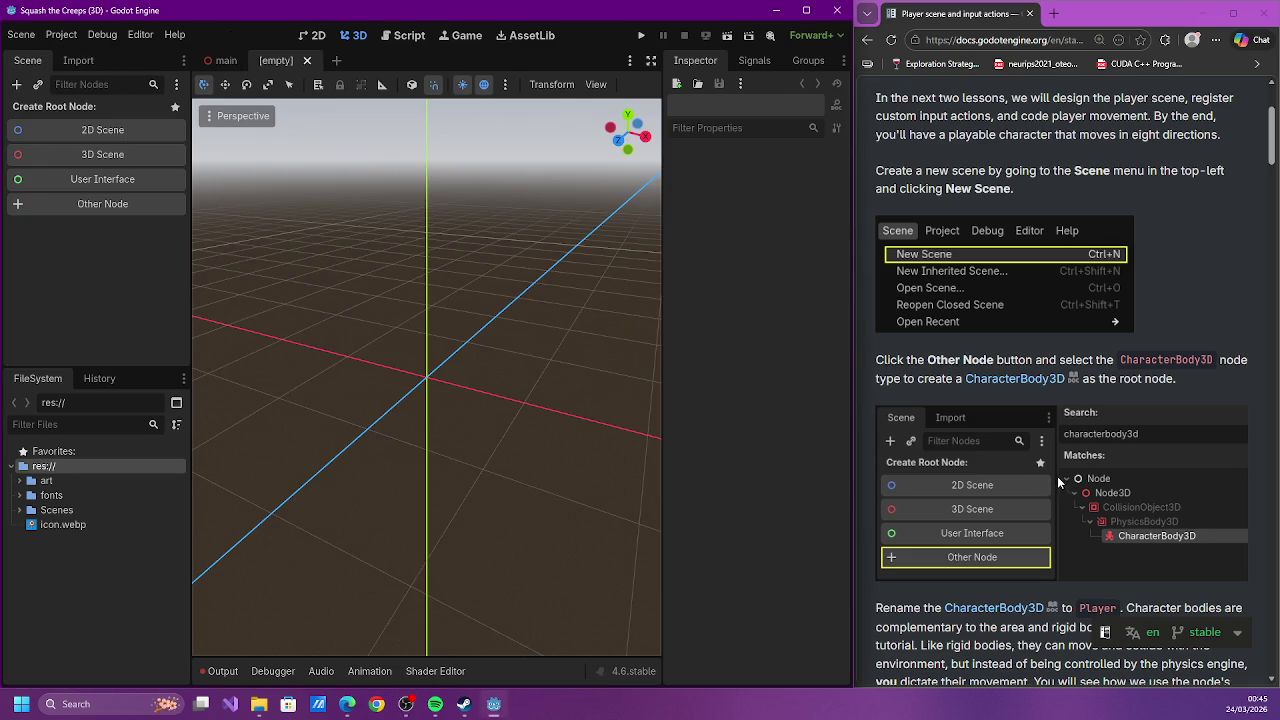
pyautogui.scroll(-1, 1030, 454)
pyautogui.click(133, 198)
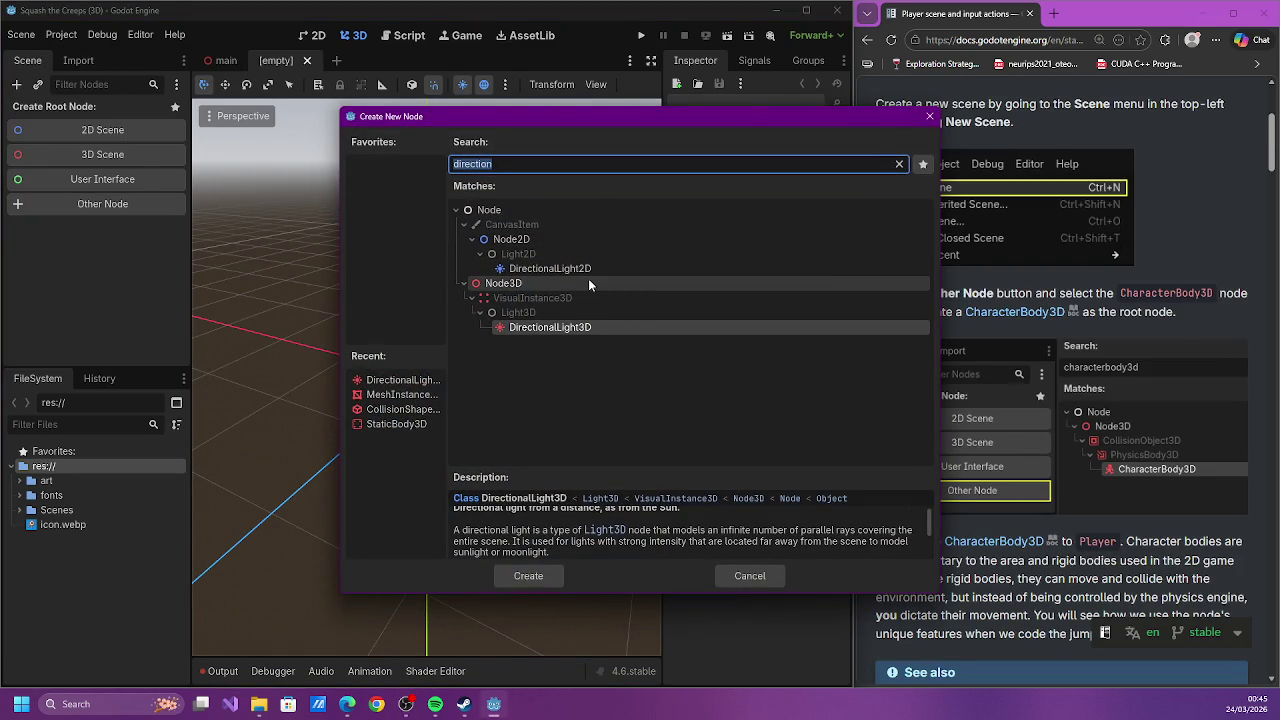
pyautogui.write('Chara')
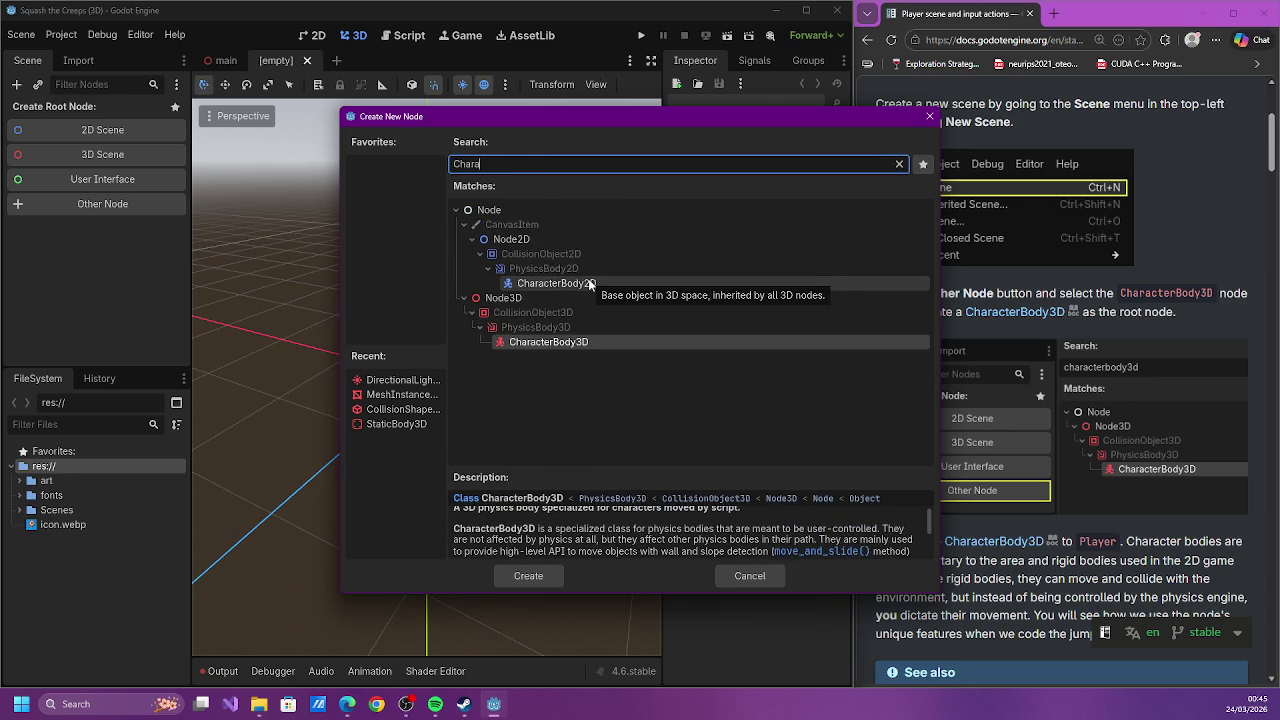
pyautogui.click(625, 342)
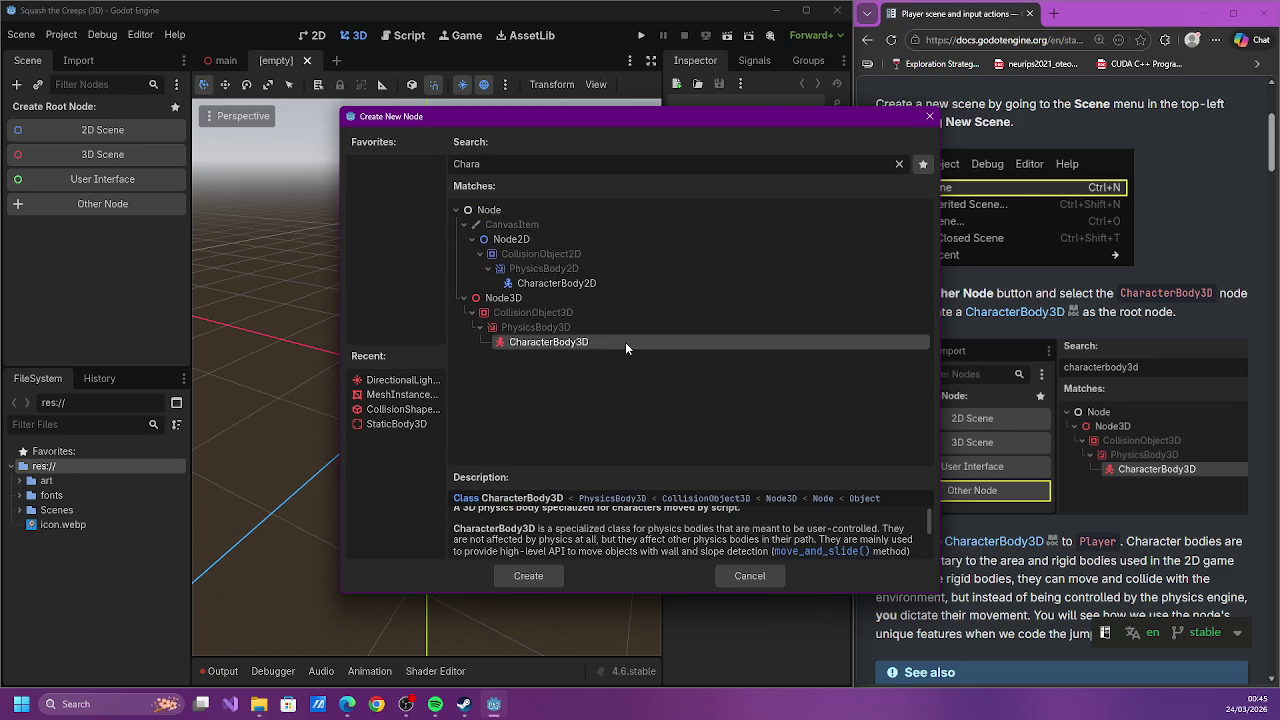
pyautogui.doubleClick(625, 342)
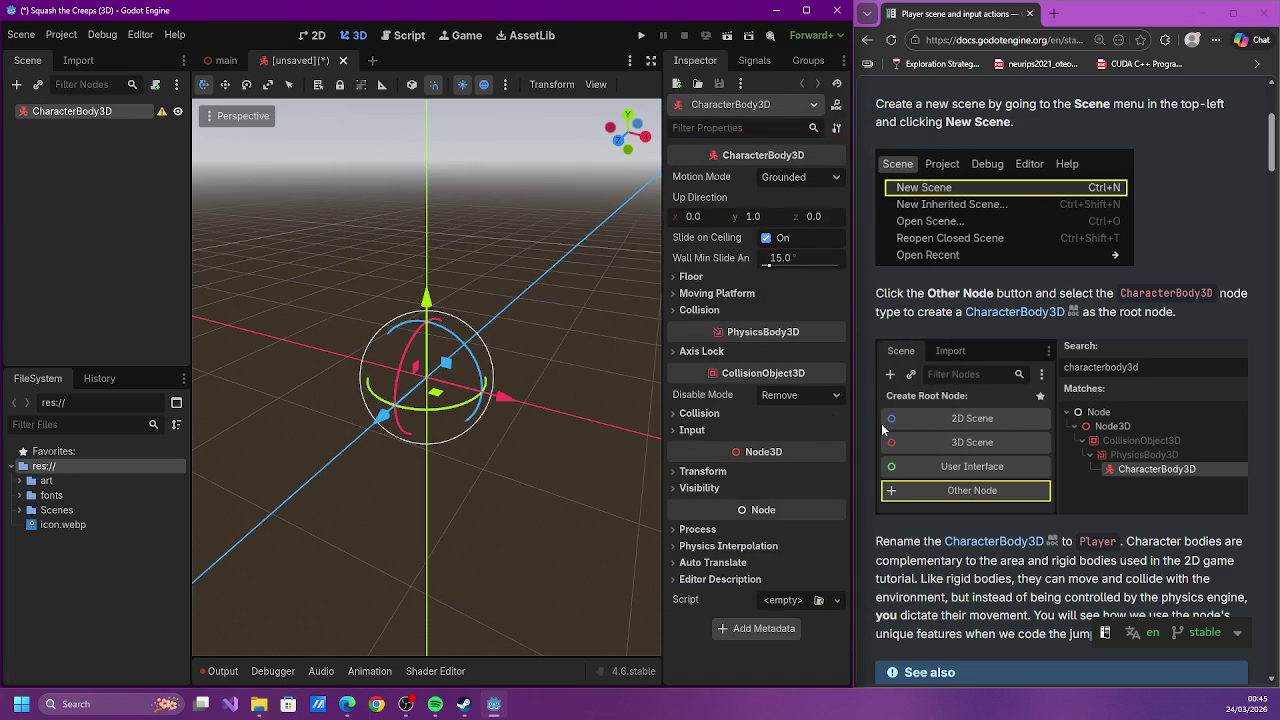
# Rename the CharacterBody3D root node to Player
pyautogui.scroll(-2, 1072, 473)
pyautogui.scroll(-2, 1072, 473)
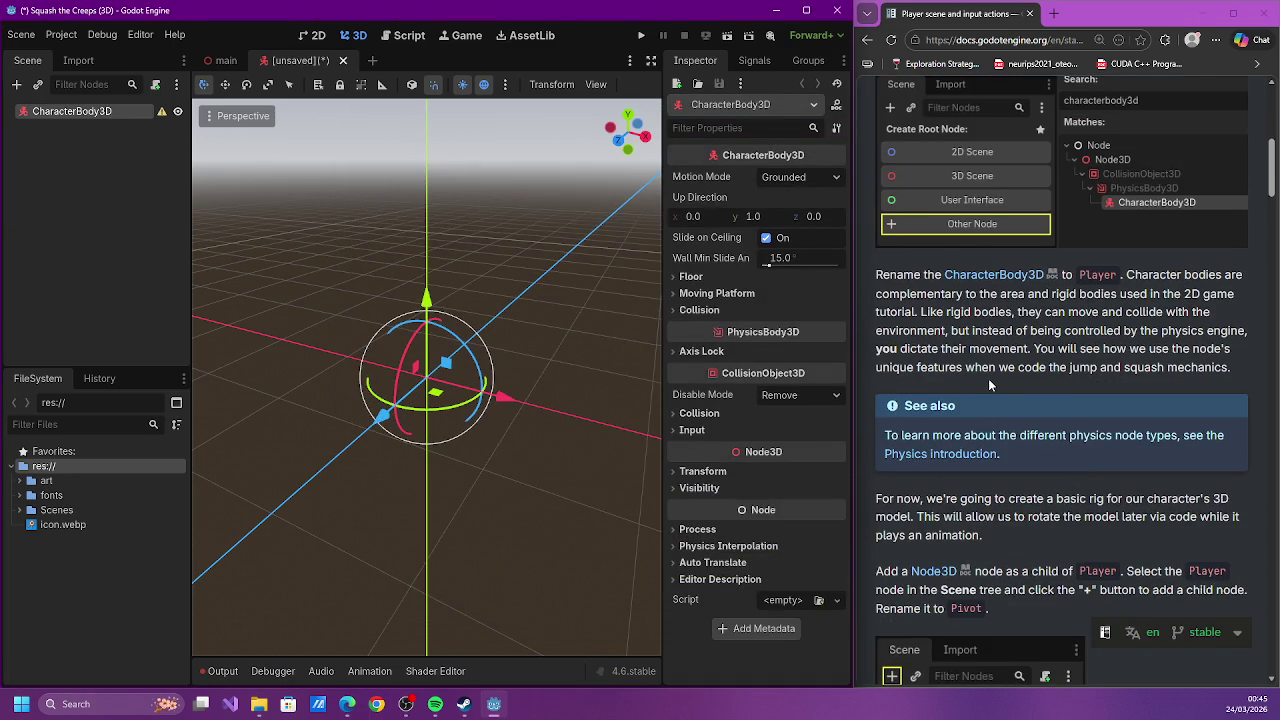
pyautogui.doubleClick(87, 112)
pyautogui.write('Pl')
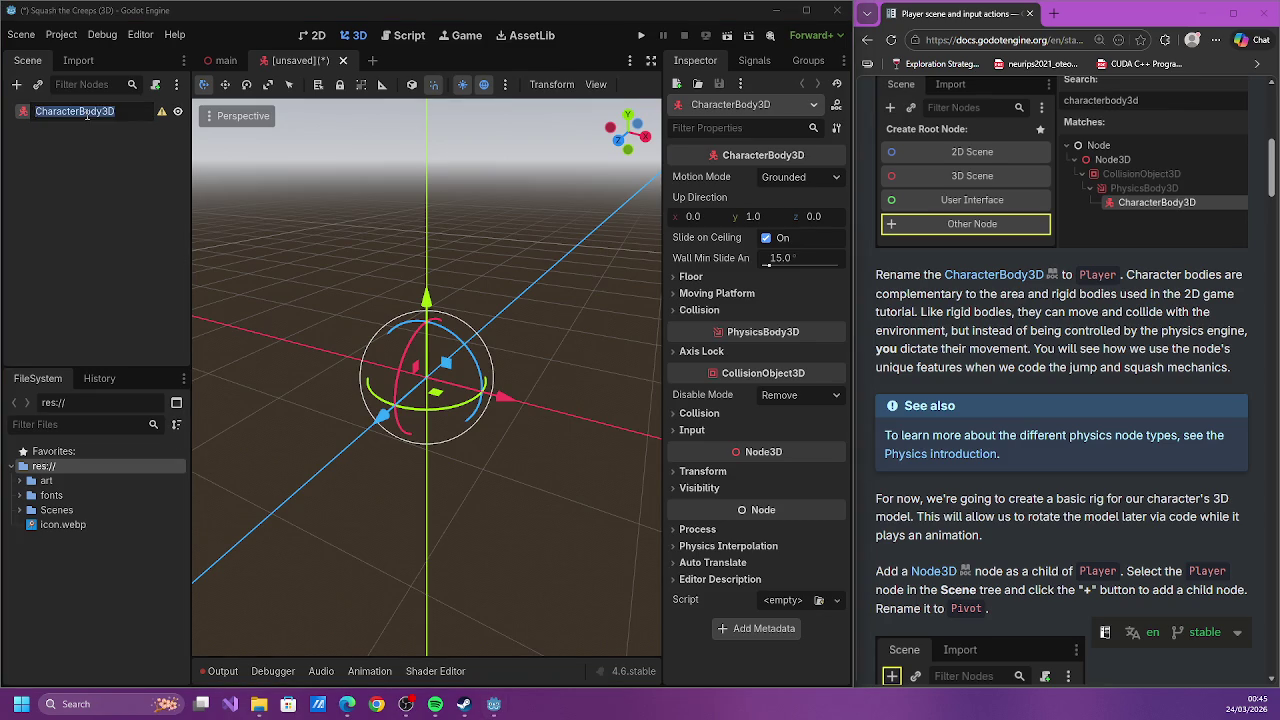
pyautogui.write('ayer')
pyautogui.press('Return')
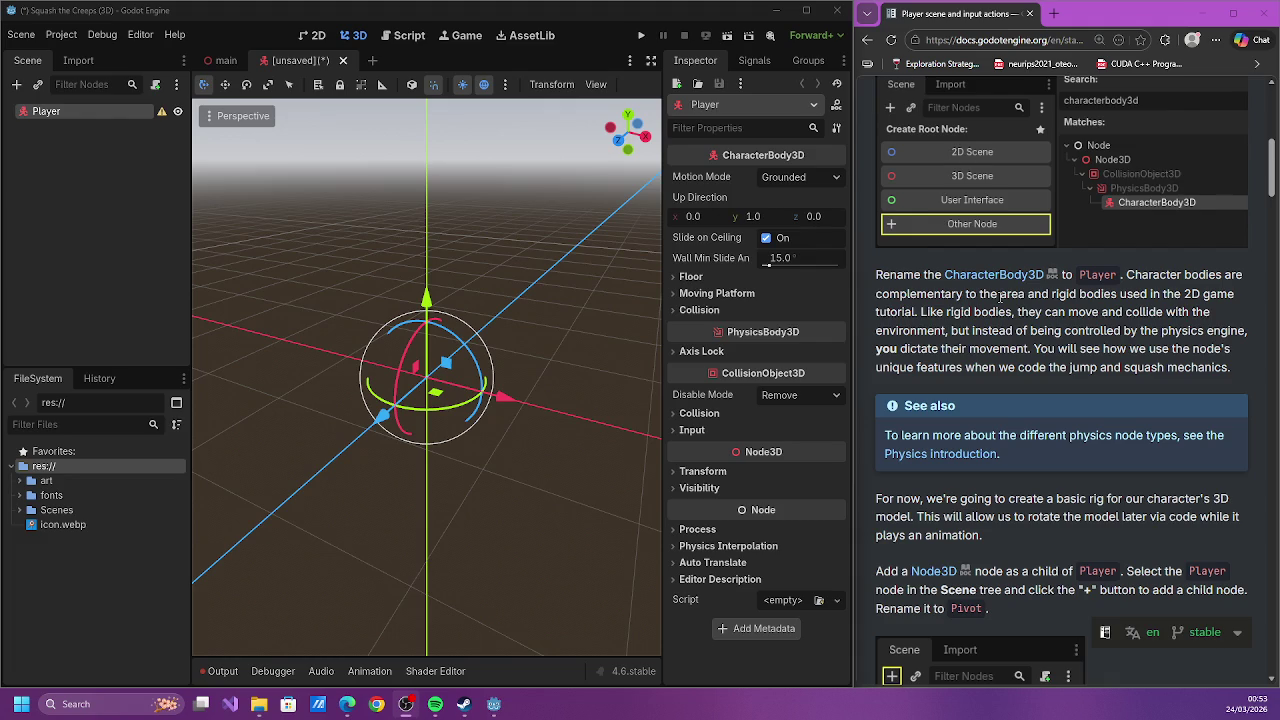
# Highlight the docs passage on physics-engine-controlled movement
pyautogui.scroll(-3, 1000, 297)
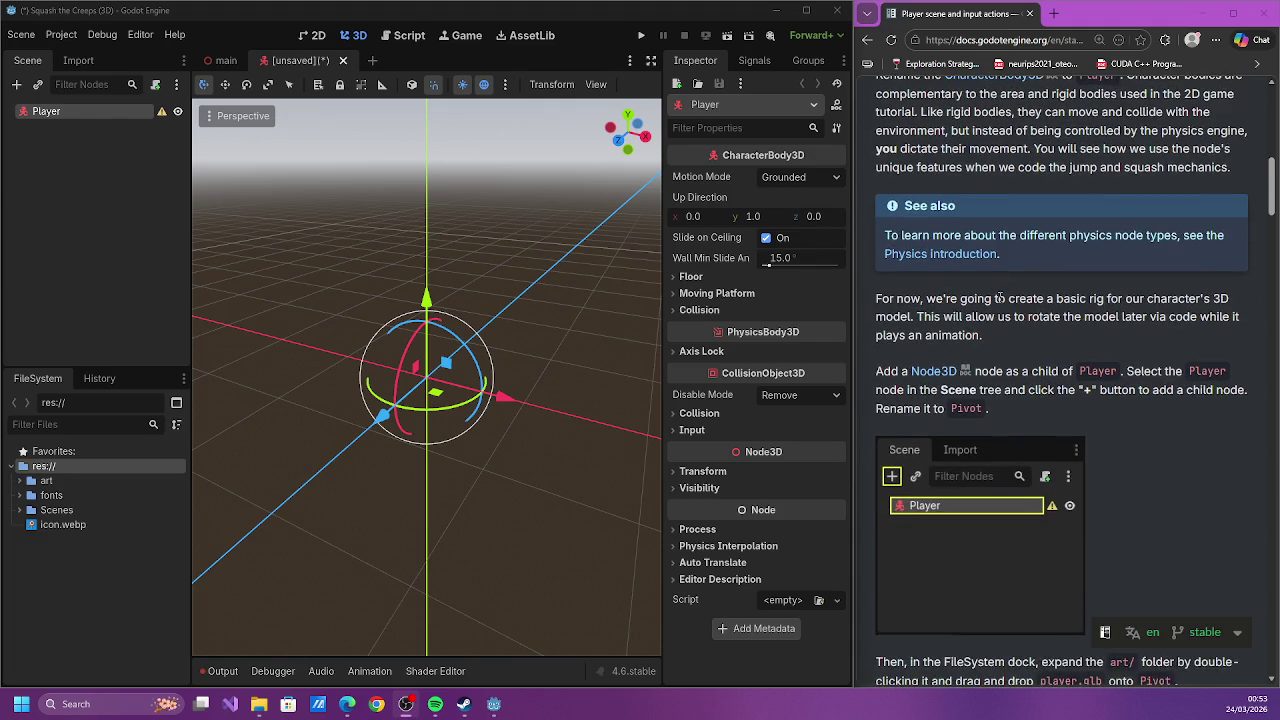
pyautogui.scroll(-2, 1000, 297)
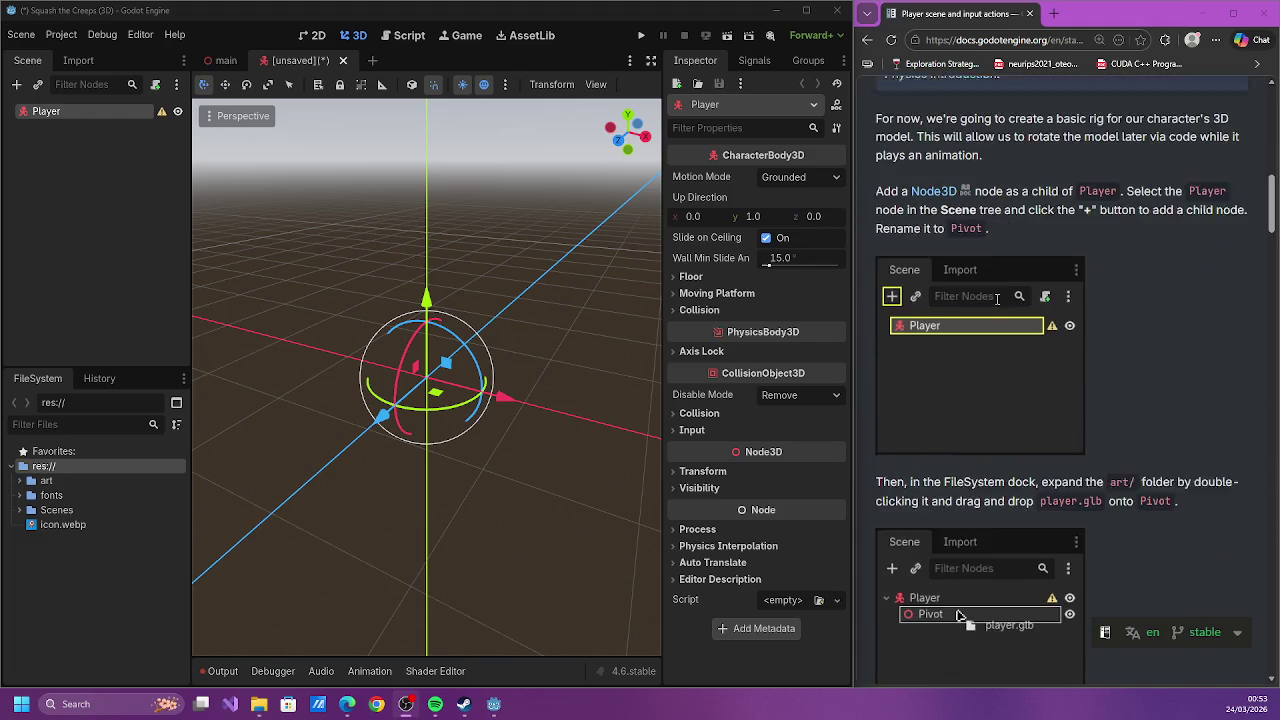
pyautogui.scroll(3, 997, 300)
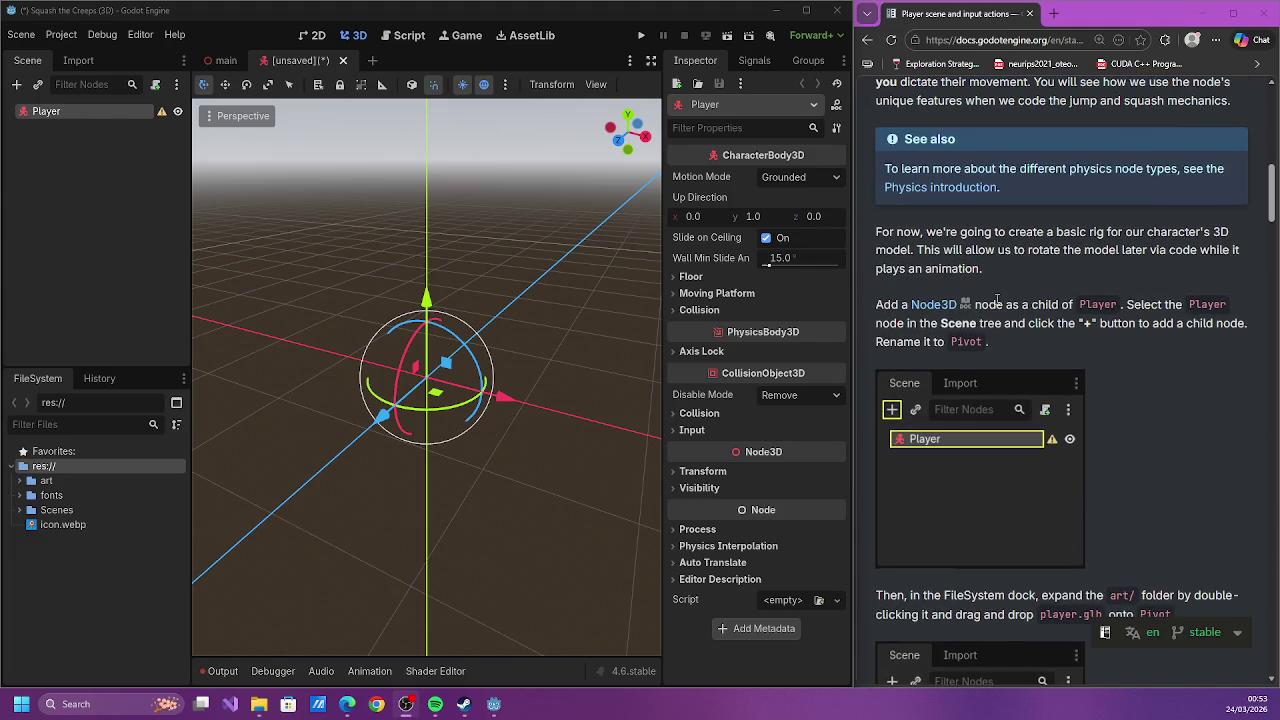
pyautogui.scroll(3, 997, 300)
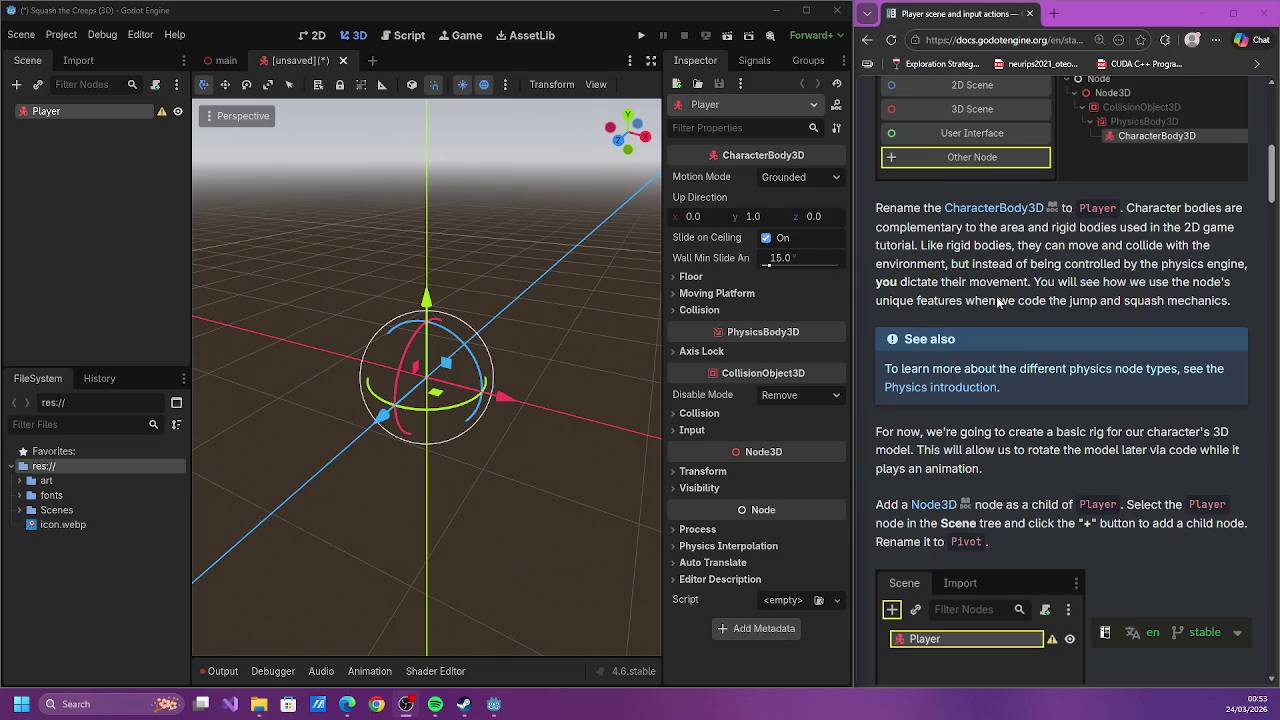
pyautogui.moveTo(1046, 331)
pyautogui.mouseDown()
pyautogui.moveTo(1118, 349)
pyautogui.moveTo(899, 367)
pyautogui.moveTo(1232, 380)
pyautogui.moveTo(1000, 455)
pyautogui.mouseUp()
pyautogui.scroll(-2, 928, 428)
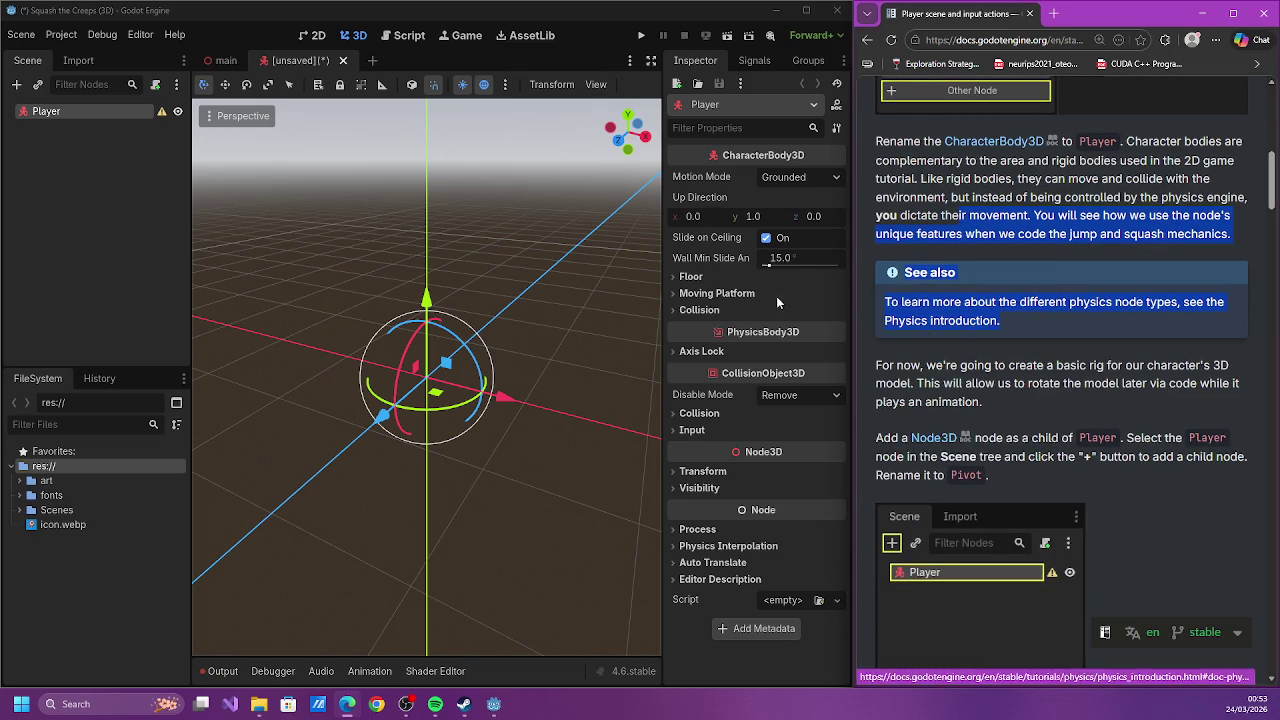
# Create a Node3D child under the Player root and rename it Pivot
pyautogui.click(16, 84)
pyautogui.doubleClick(501, 298)
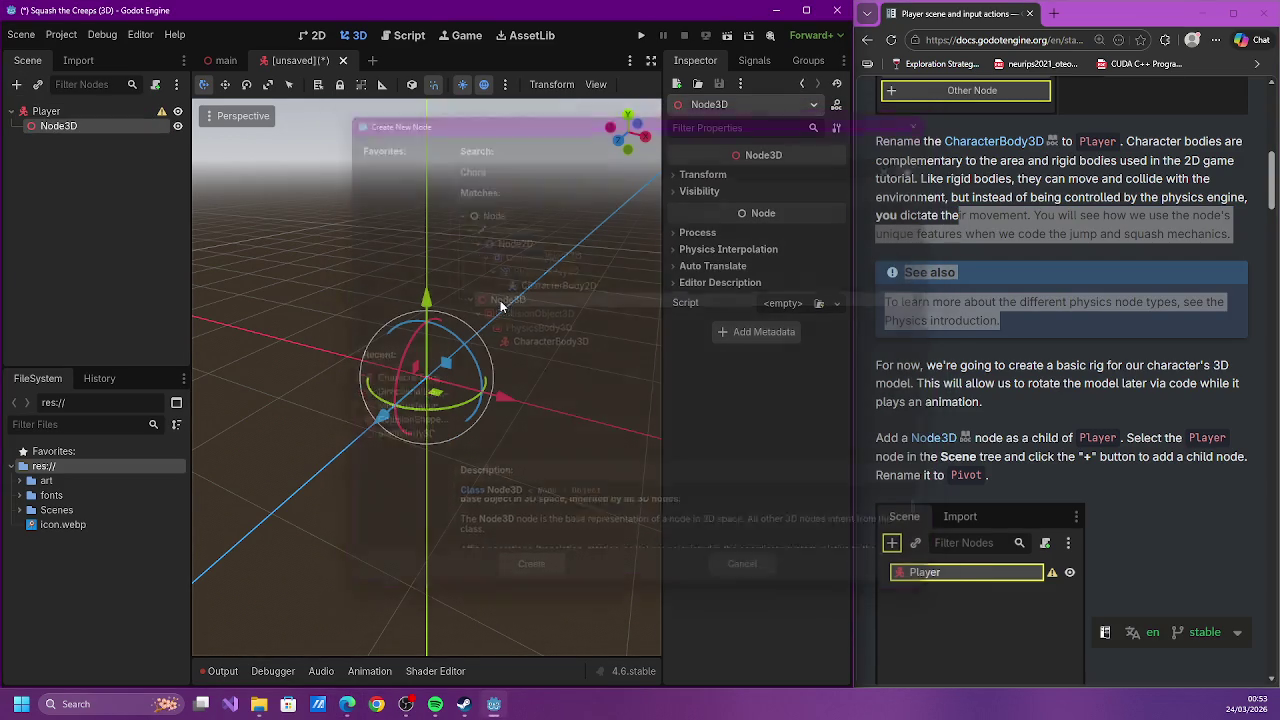
pyautogui.doubleClick(89, 125)
pyautogui.write('Pivot')
pyautogui.press('Return')
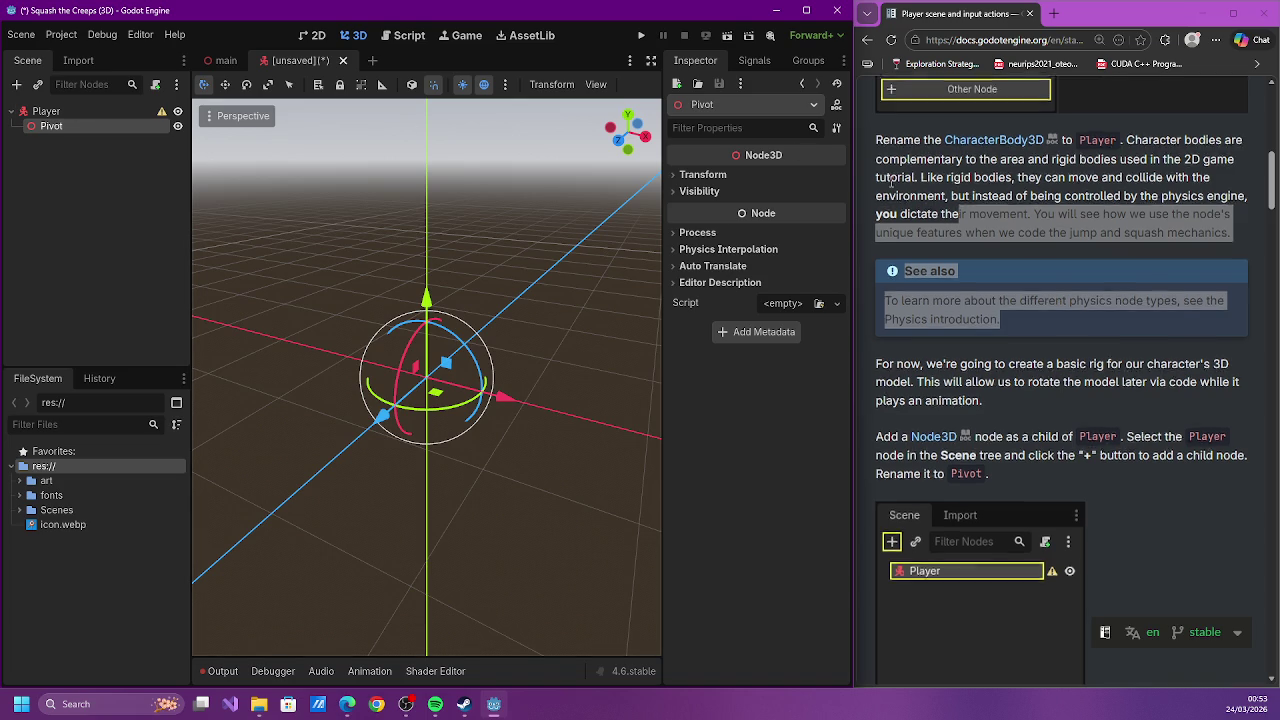
pyautogui.scroll(-4, 934, 197)
pyautogui.scroll(-3, 934, 197)
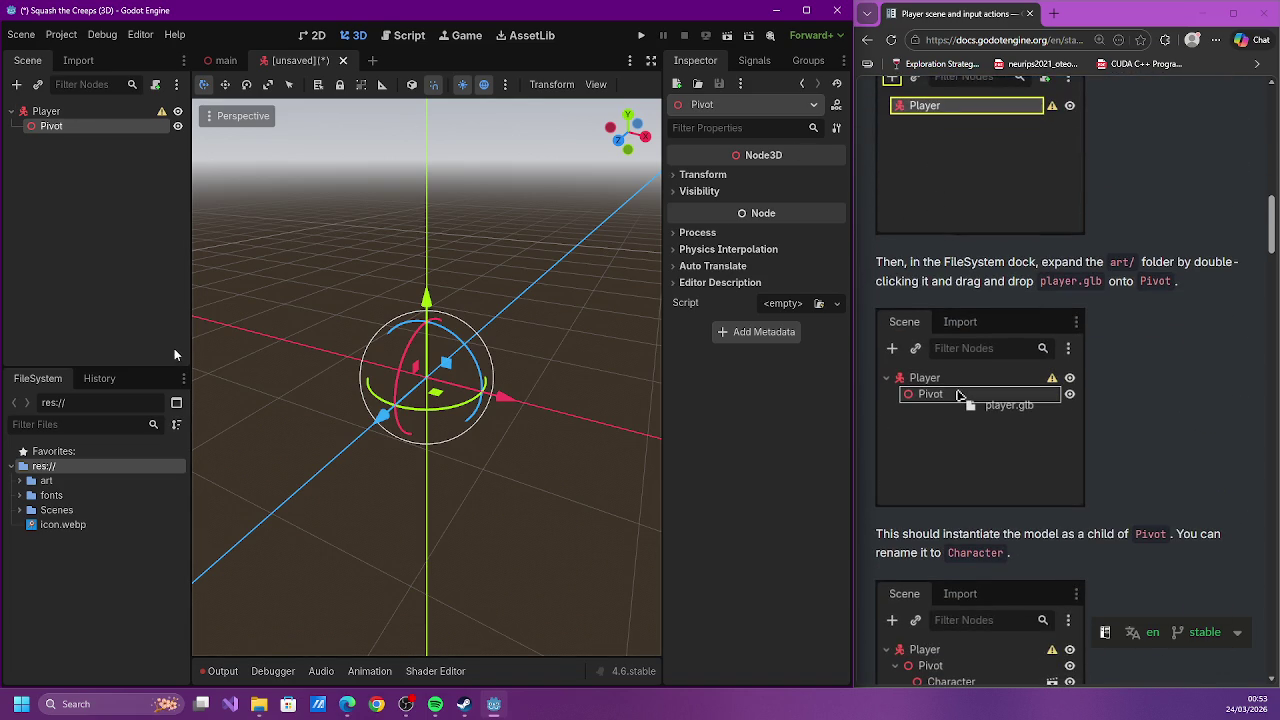
# Expand the art folder and drag player.glb onto the Pivot node
pyautogui.click(20, 481)
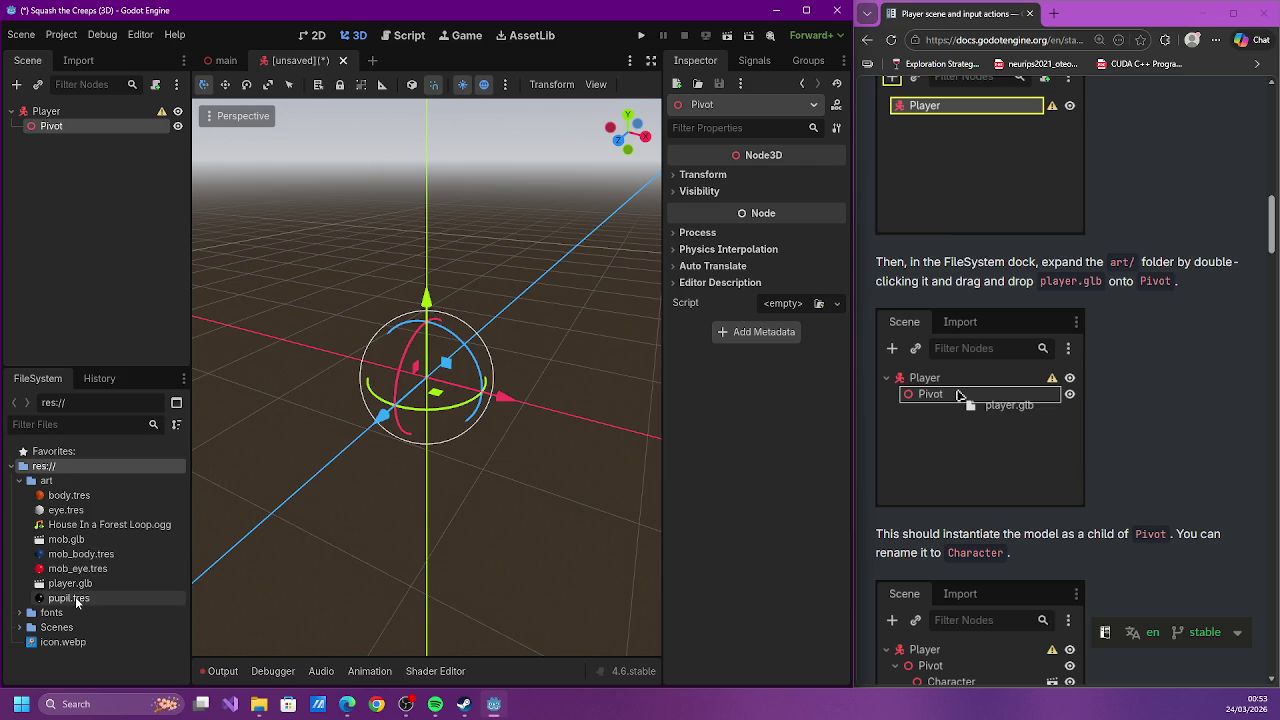
pyautogui.moveTo(78, 584)
pyautogui.mouseDown()
pyautogui.moveTo(100, 578)
pyautogui.moveTo(110, 126)
pyautogui.mouseUp()
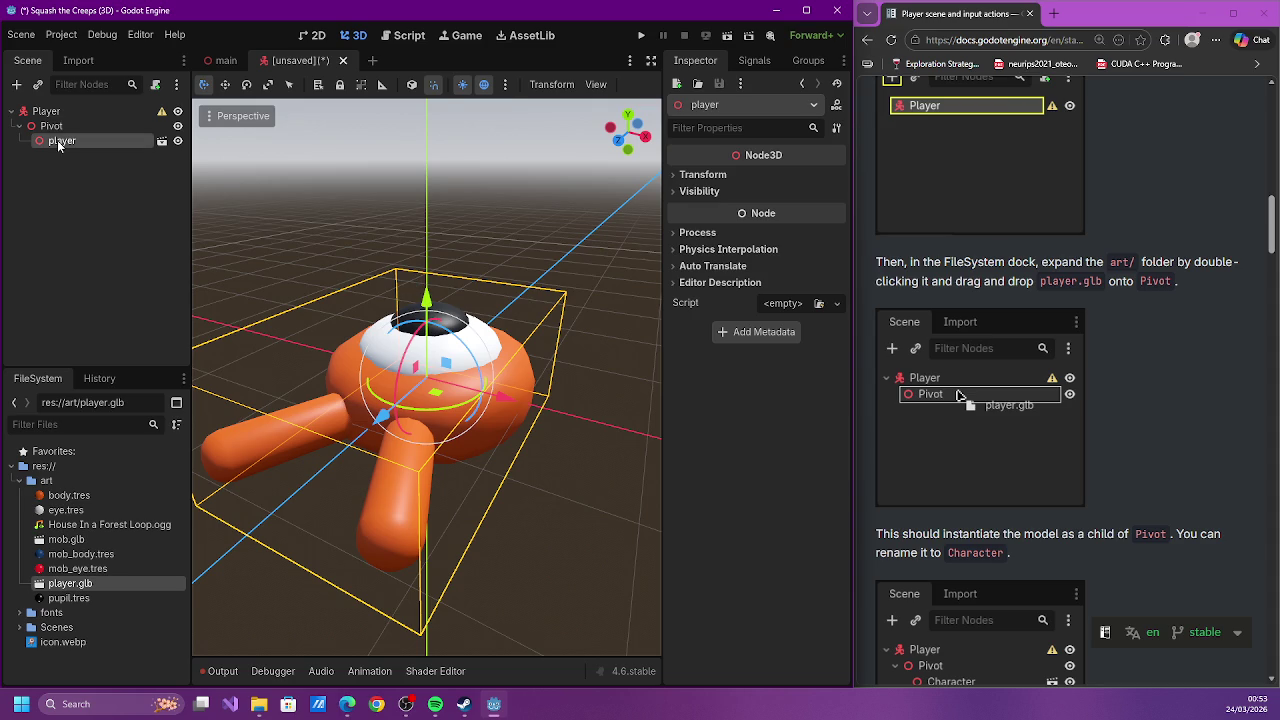
pyautogui.scroll(-2, 924, 440)
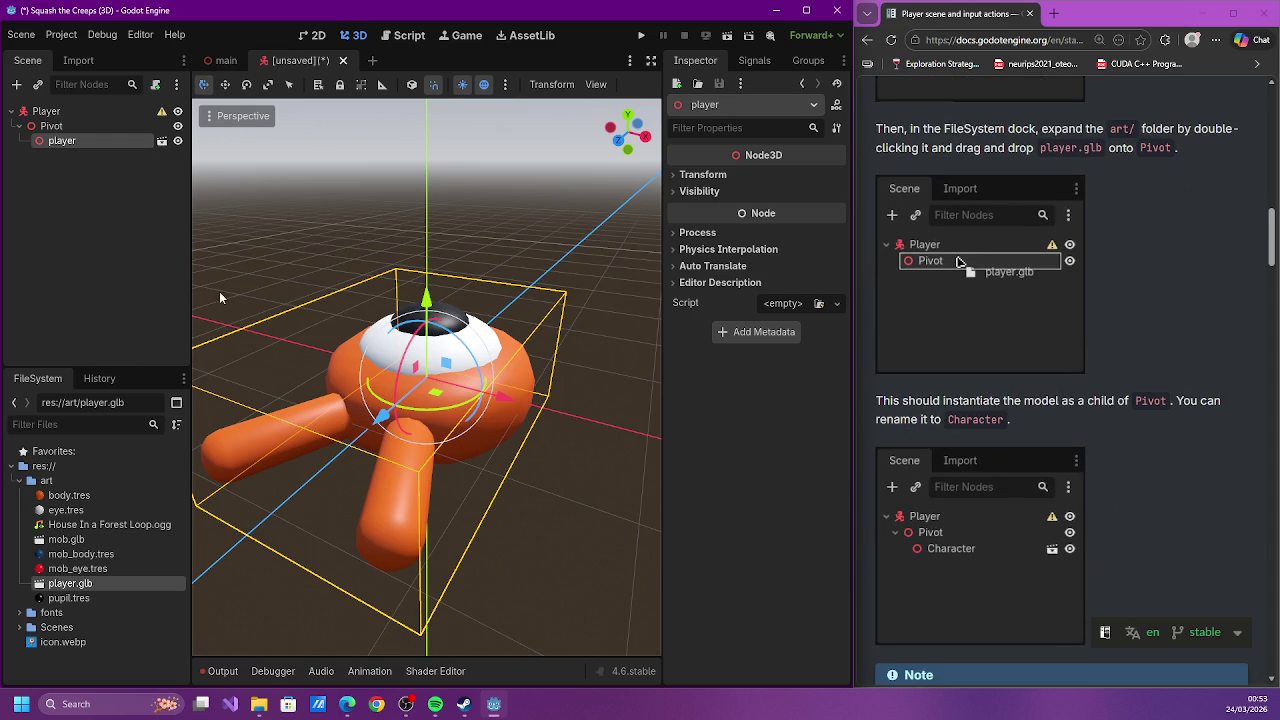
# Rename the player model node under Pivot to Character
pyautogui.doubleClick(78, 140)
pyautogui.write('C')
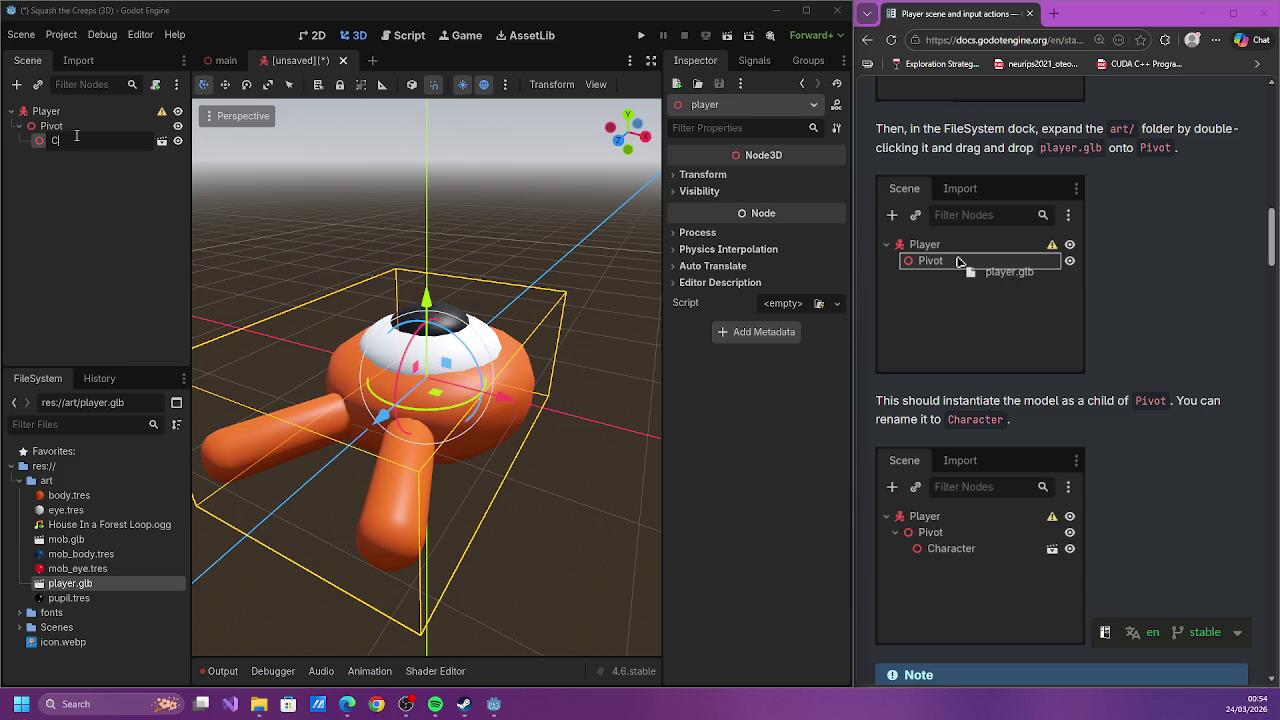
pyautogui.write('haracter')
pyautogui.press('Return')
pyautogui.scroll(-3, 986, 423)
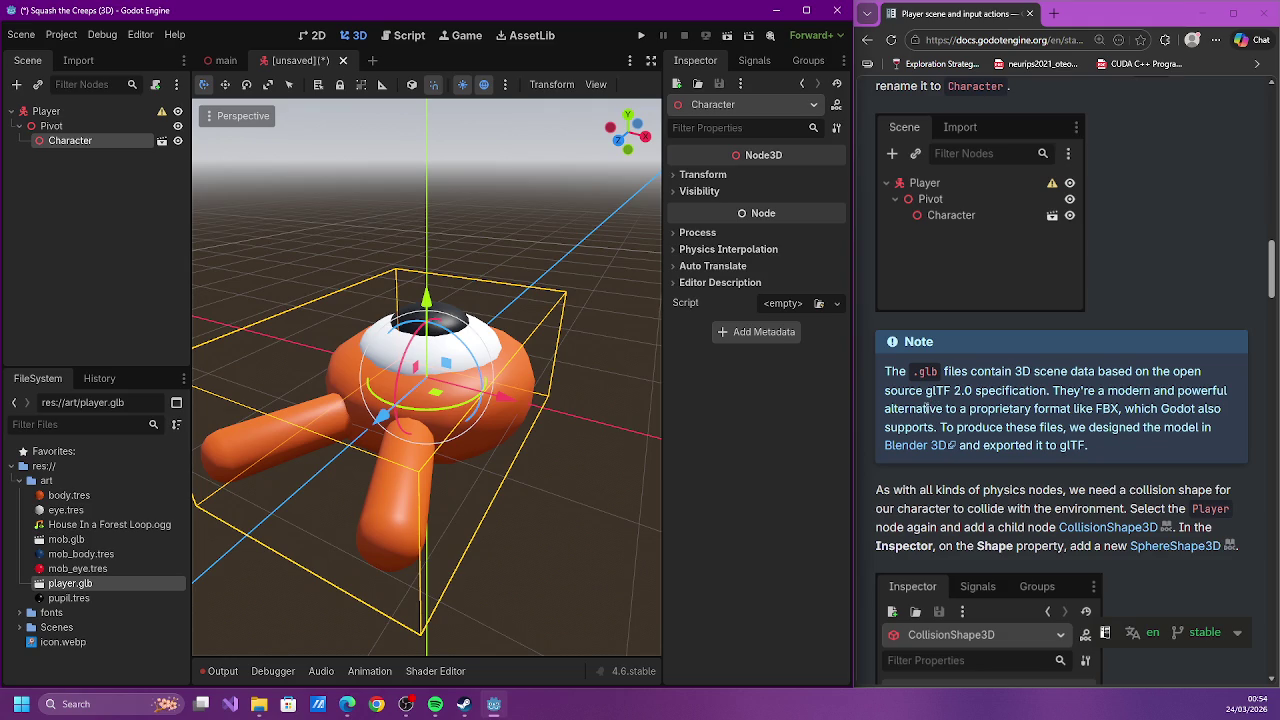
# Highlight the docs sentence explaining the need for a collision shape
pyautogui.scroll(-2, 950, 402)
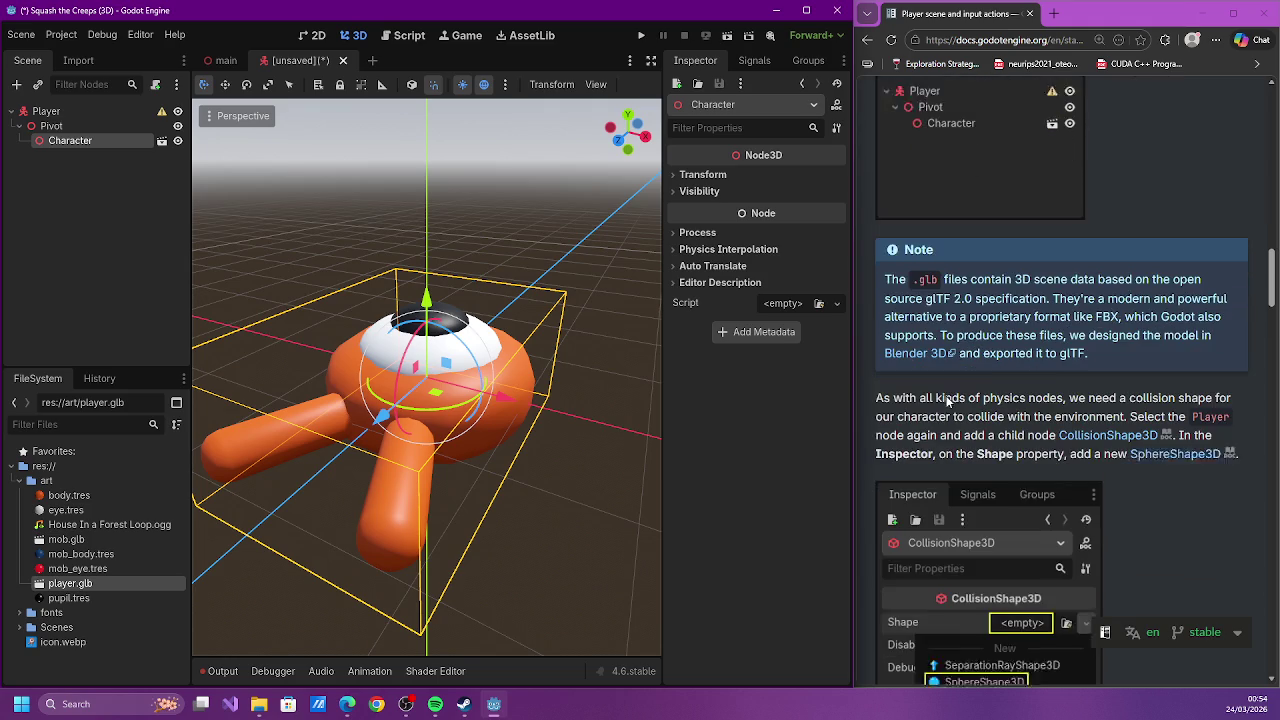
pyautogui.moveTo(938, 357); pyautogui.dragTo(1231, 357)
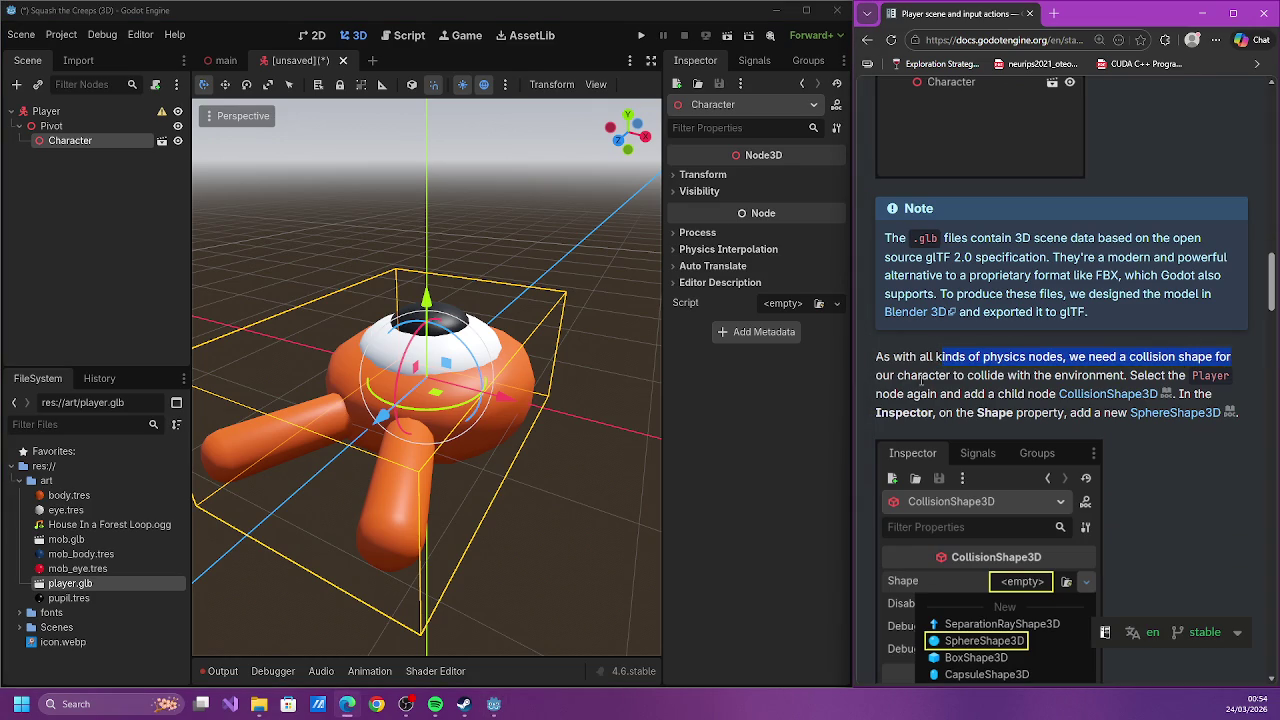
pyautogui.moveTo(921, 378); pyautogui.dragTo(1111, 386)
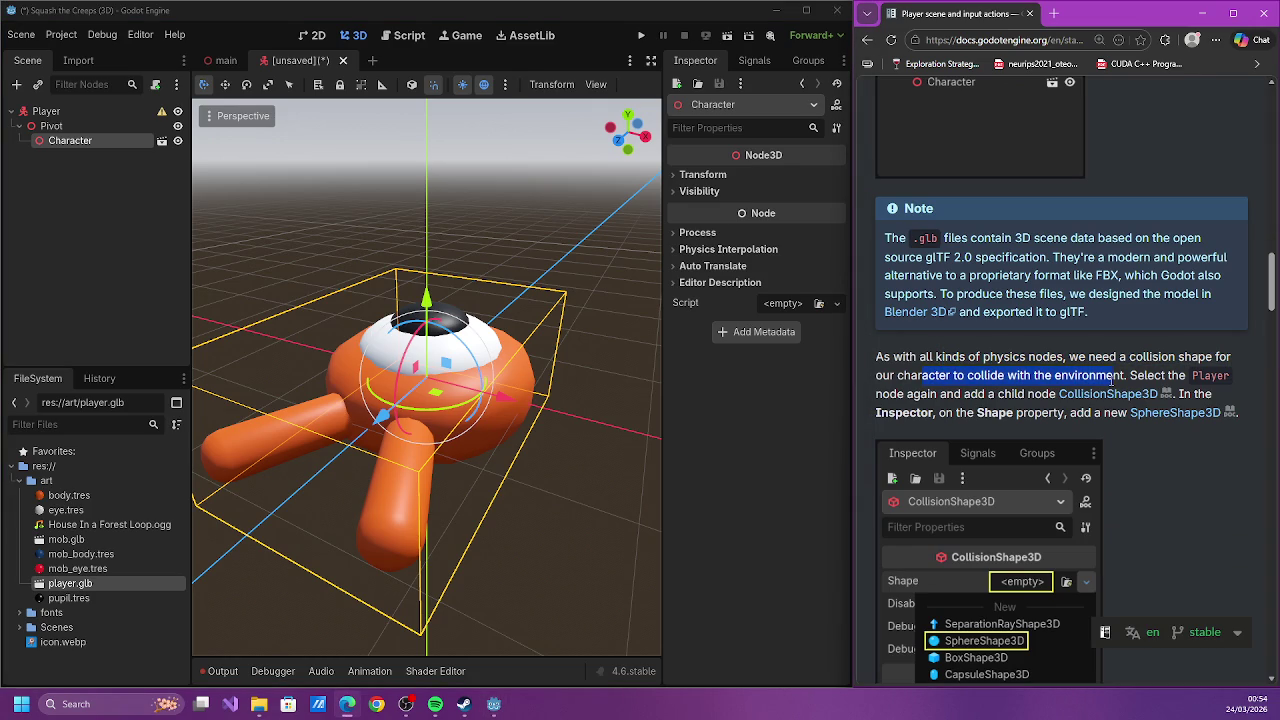
# Highlight the collision shape paragraph in the docs, then clear the highlight
pyautogui.tripleClick(1014, 379)
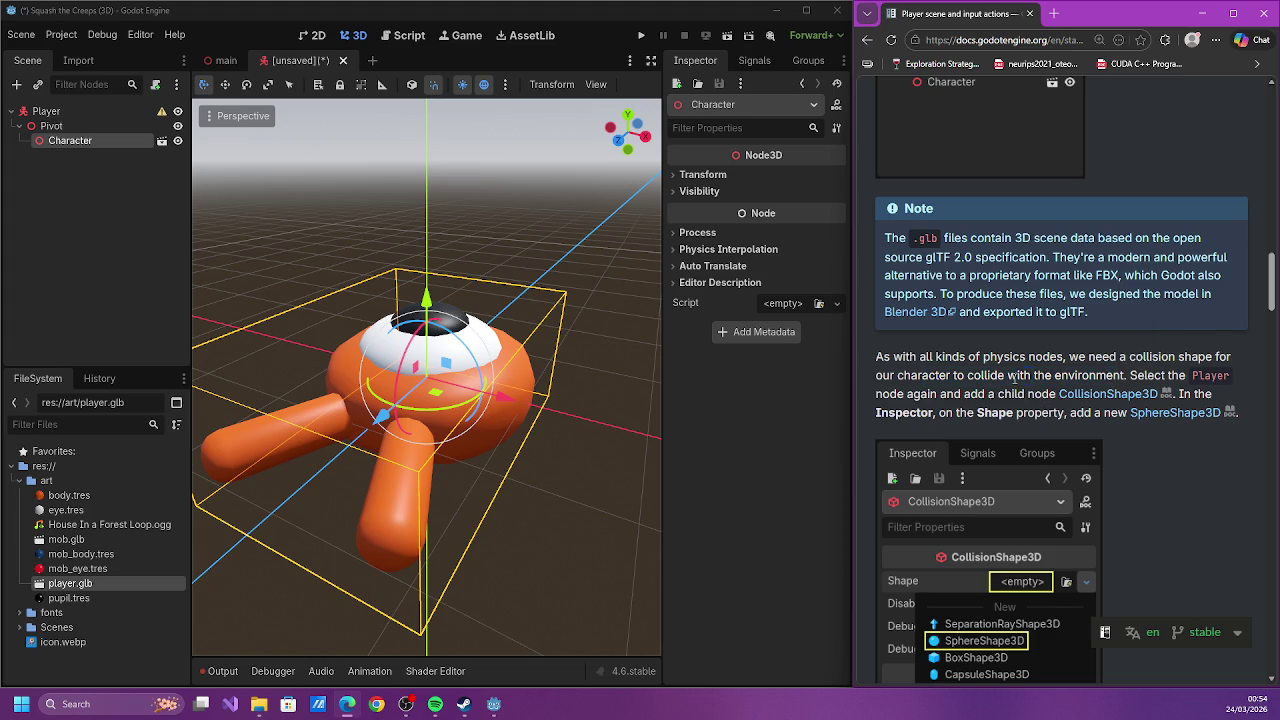
pyautogui.moveTo(1069, 357)
pyautogui.mouseDown()
pyautogui.moveTo(1000, 378)
pyautogui.moveTo(1126, 380)
pyautogui.mouseUp()
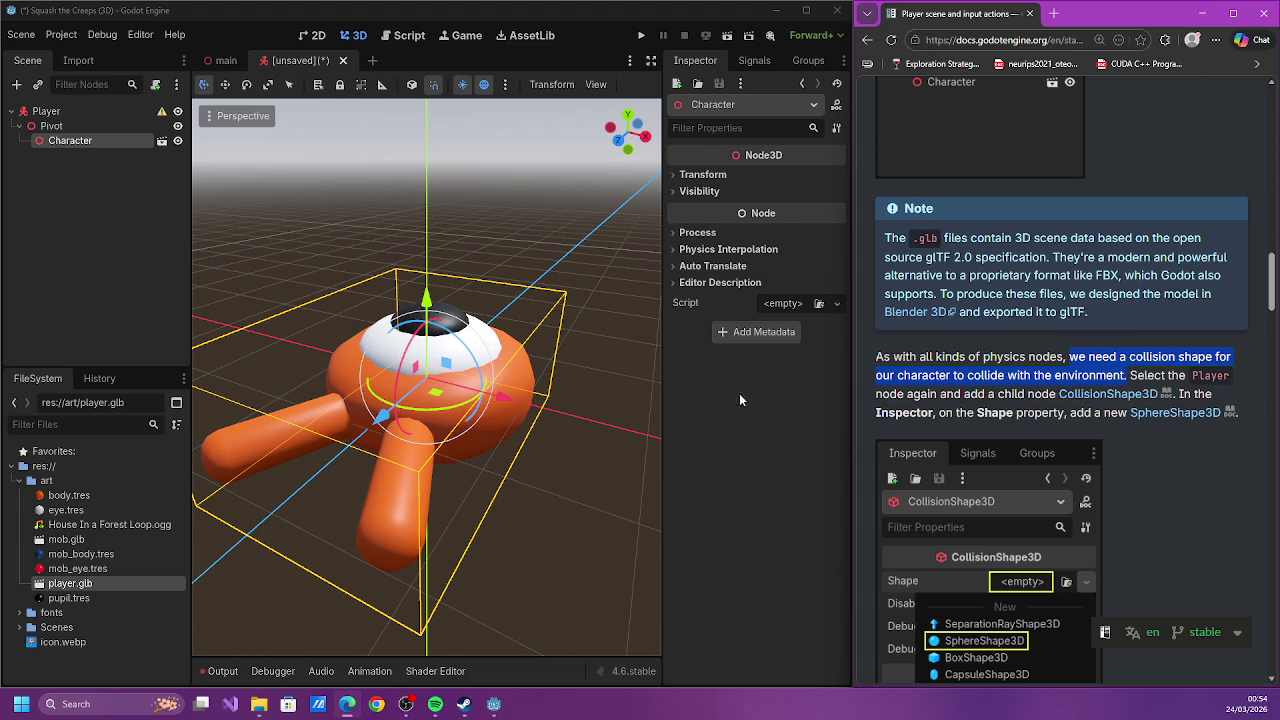
pyautogui.click(897, 397)
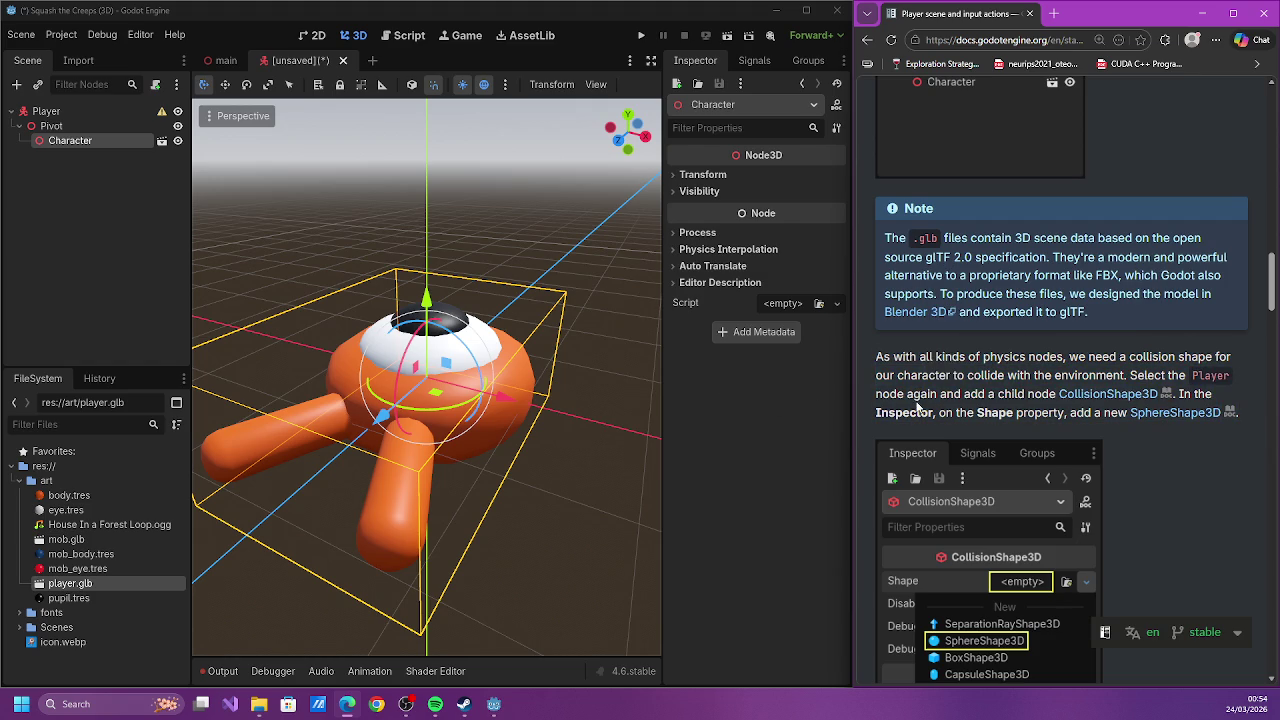
# Select Player and create a CollisionShape3D child from the Recent node types
pyautogui.click(50, 112)
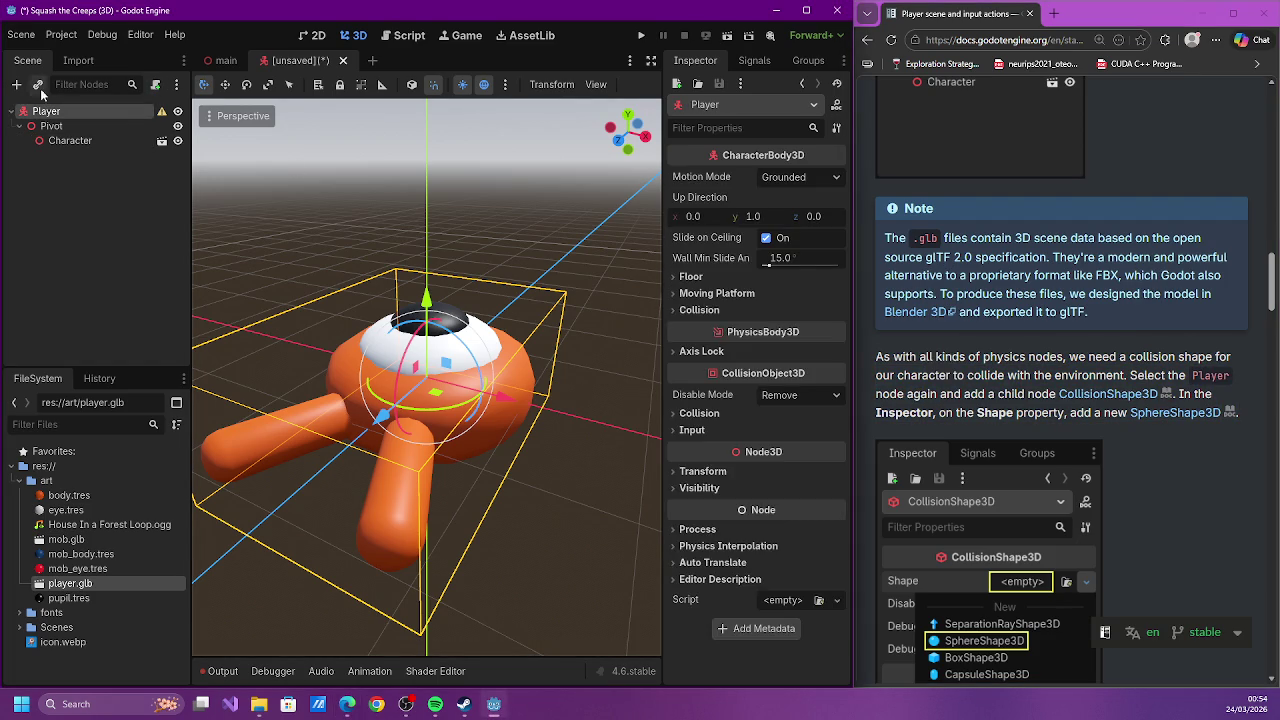
pyautogui.click(16, 84)
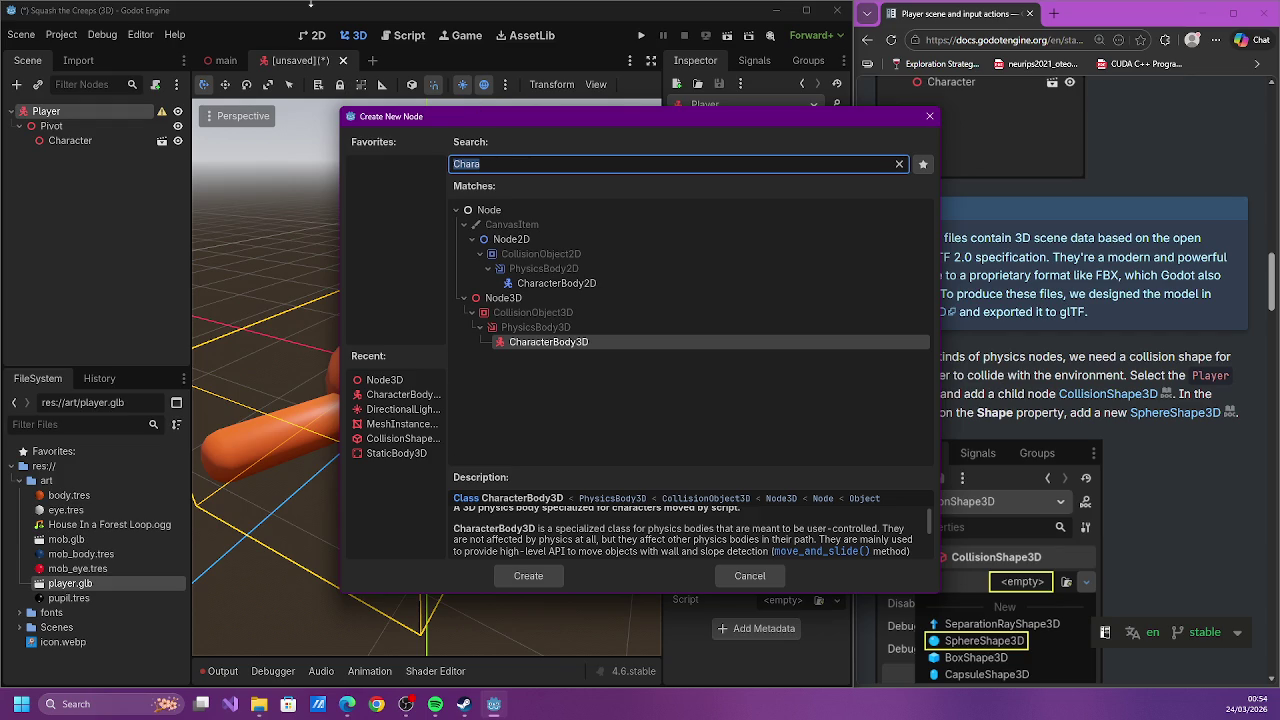
pyautogui.click(427, 438)
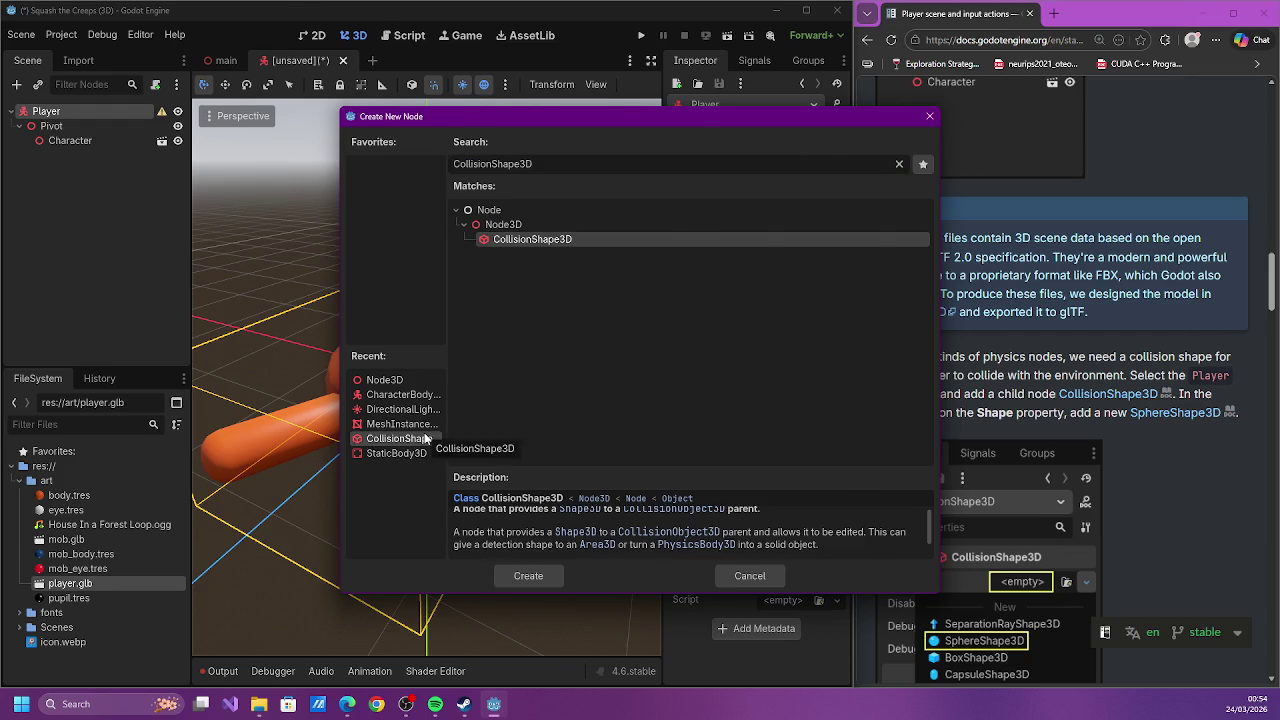
pyautogui.doubleClick(427, 438)
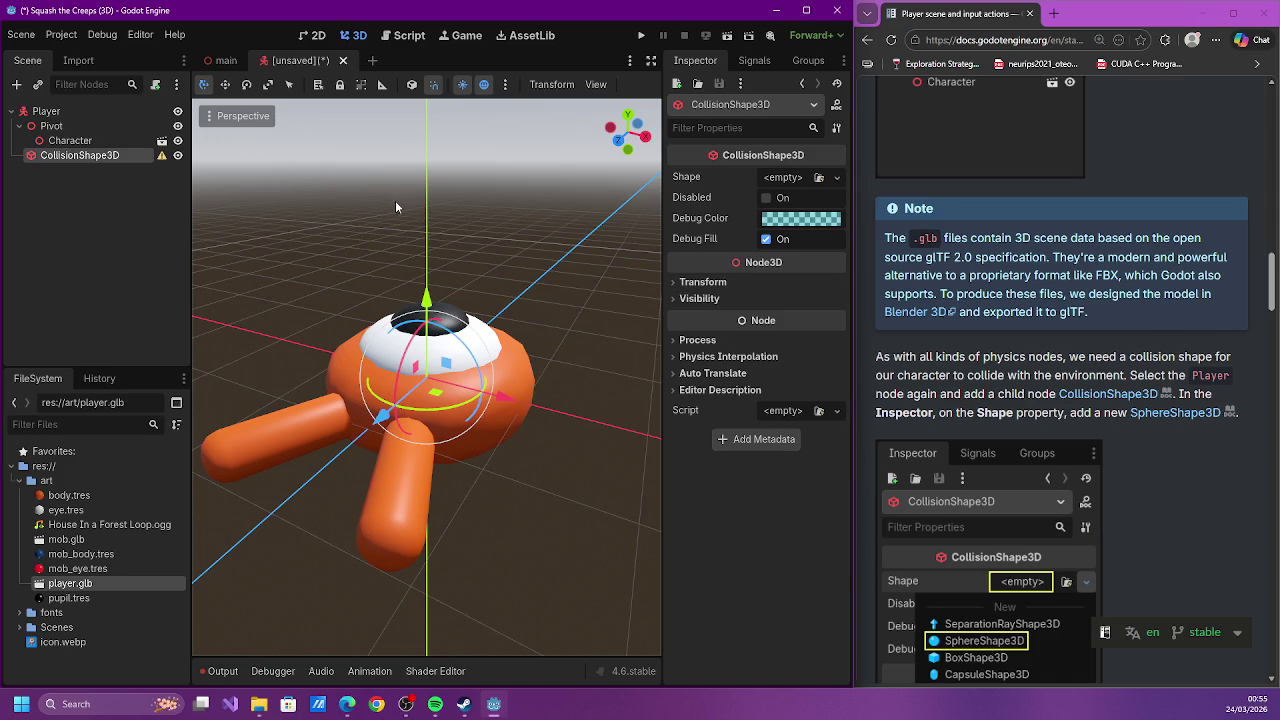
# Assign a SphereShape3D to the collision node and orbit the view to inspect it
pyautogui.click(793, 180)
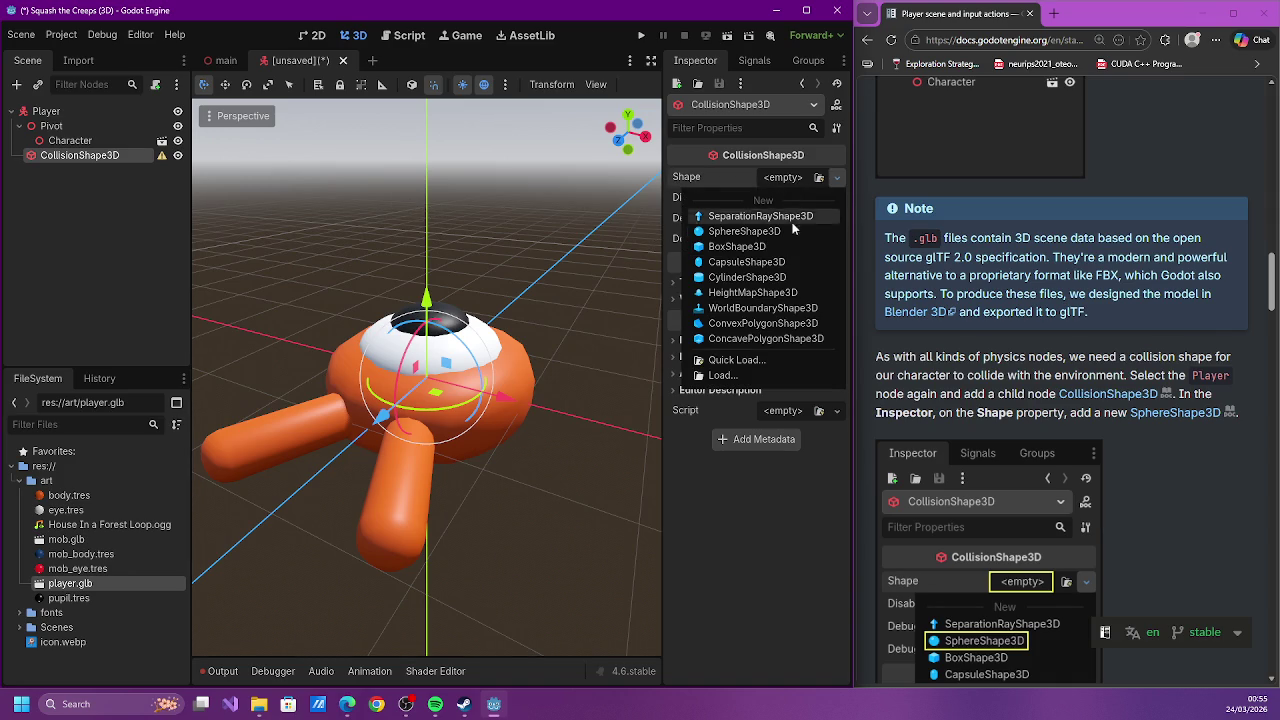
pyautogui.click(793, 224)
pyautogui.scroll(-4, 968, 255)
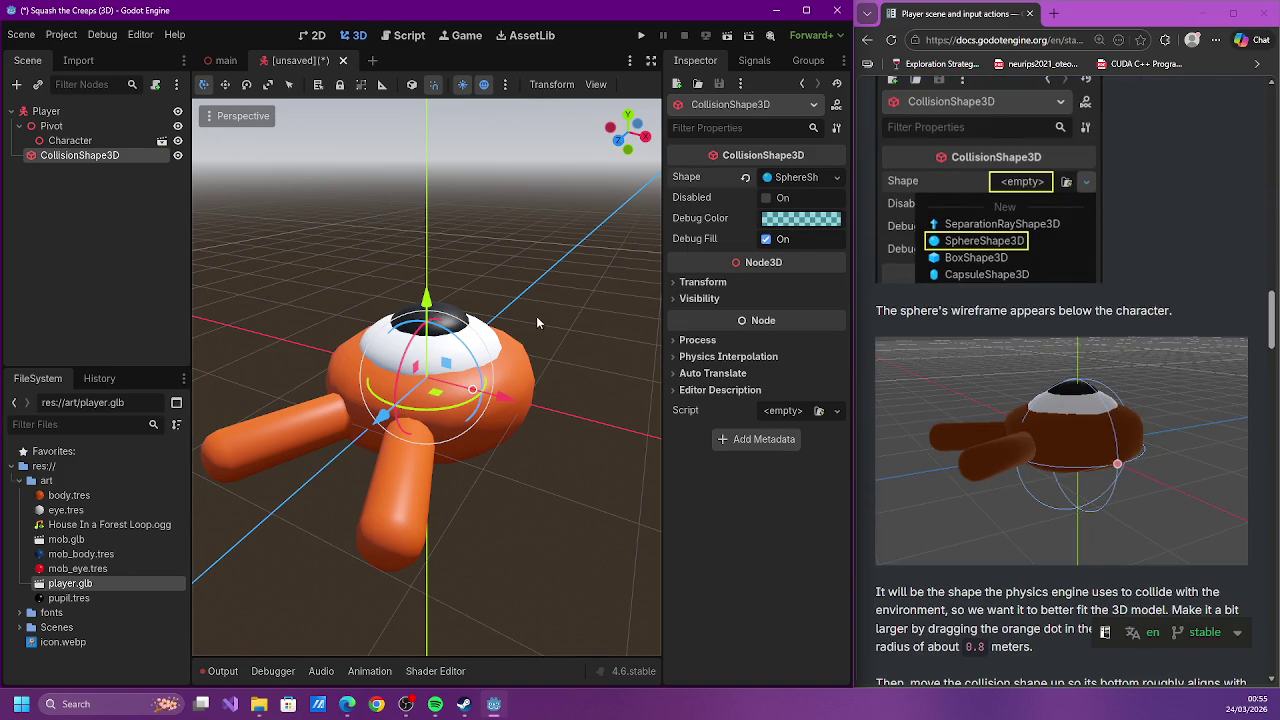
pyautogui.moveTo(492, 285); pyautogui.dragTo(470, 330)
pyautogui.scroll(-3, 470, 330)
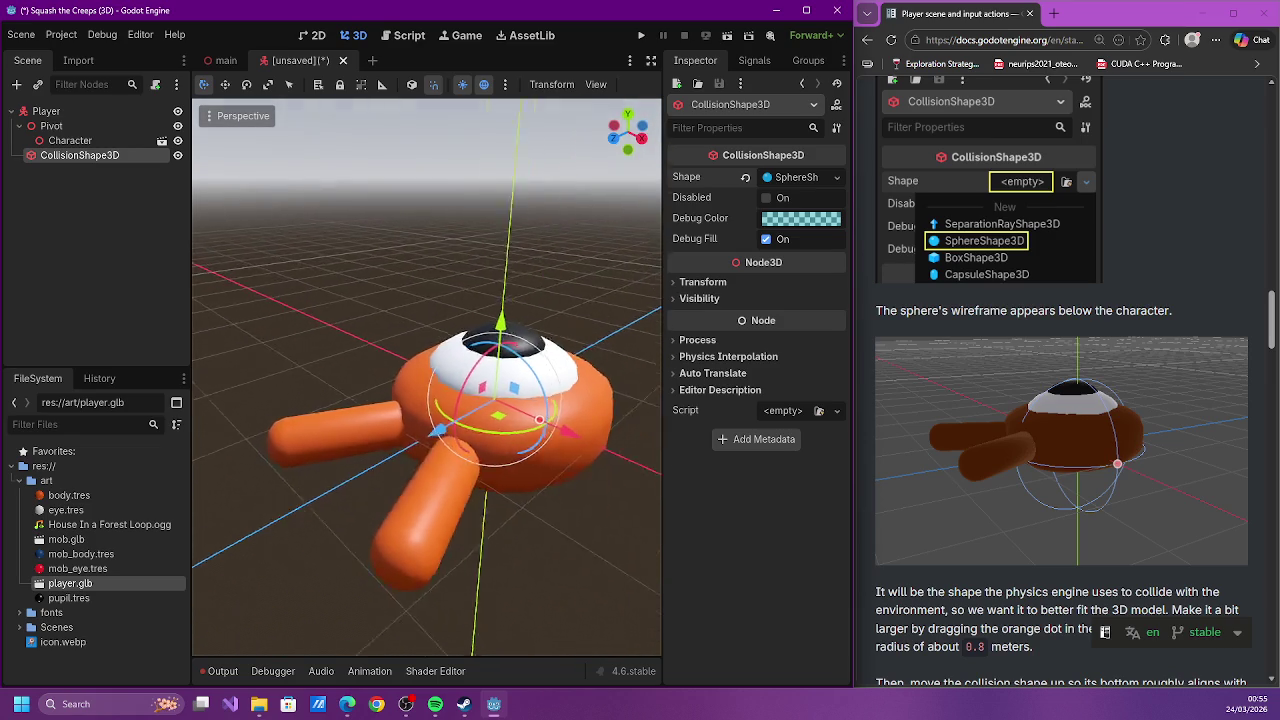
pyautogui.scroll(4, 427, 380)
pyautogui.scroll(-4, 427, 380)
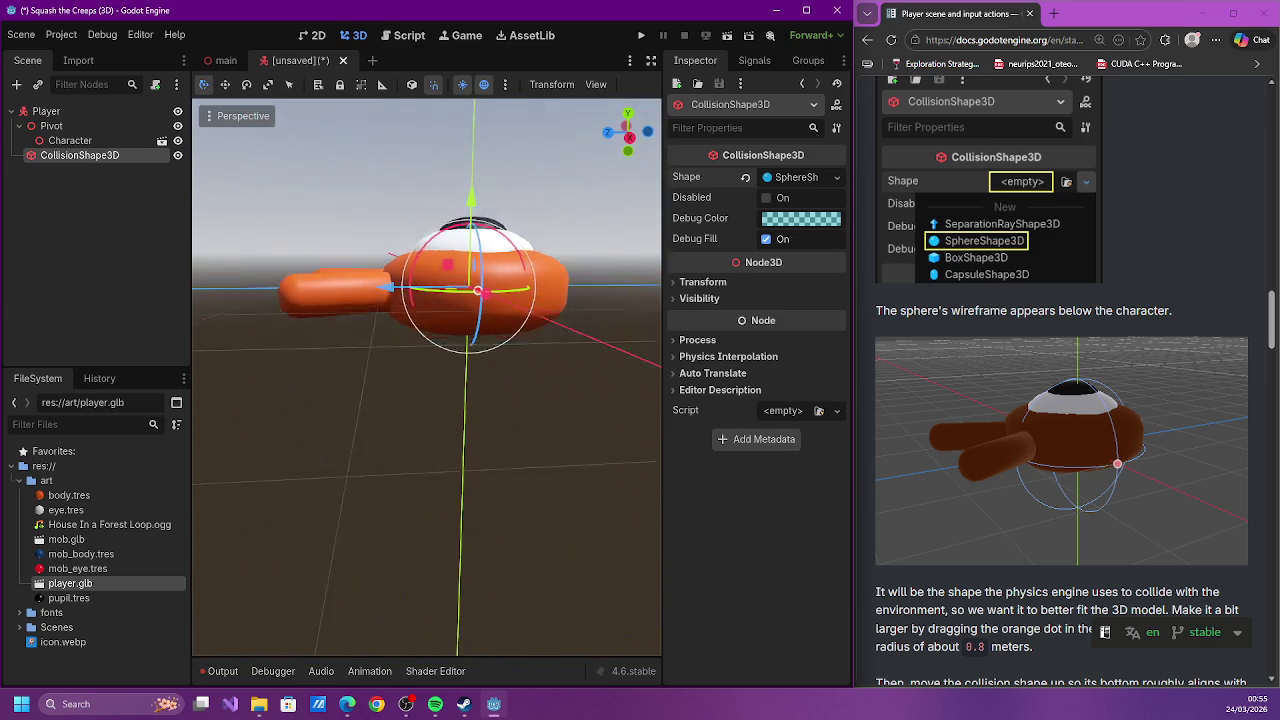
pyautogui.moveTo(427, 380)
pyautogui.mouseDown()
pyautogui.moveTo(283, 208)
pyautogui.moveTo(435, 308)
pyautogui.mouseUp()
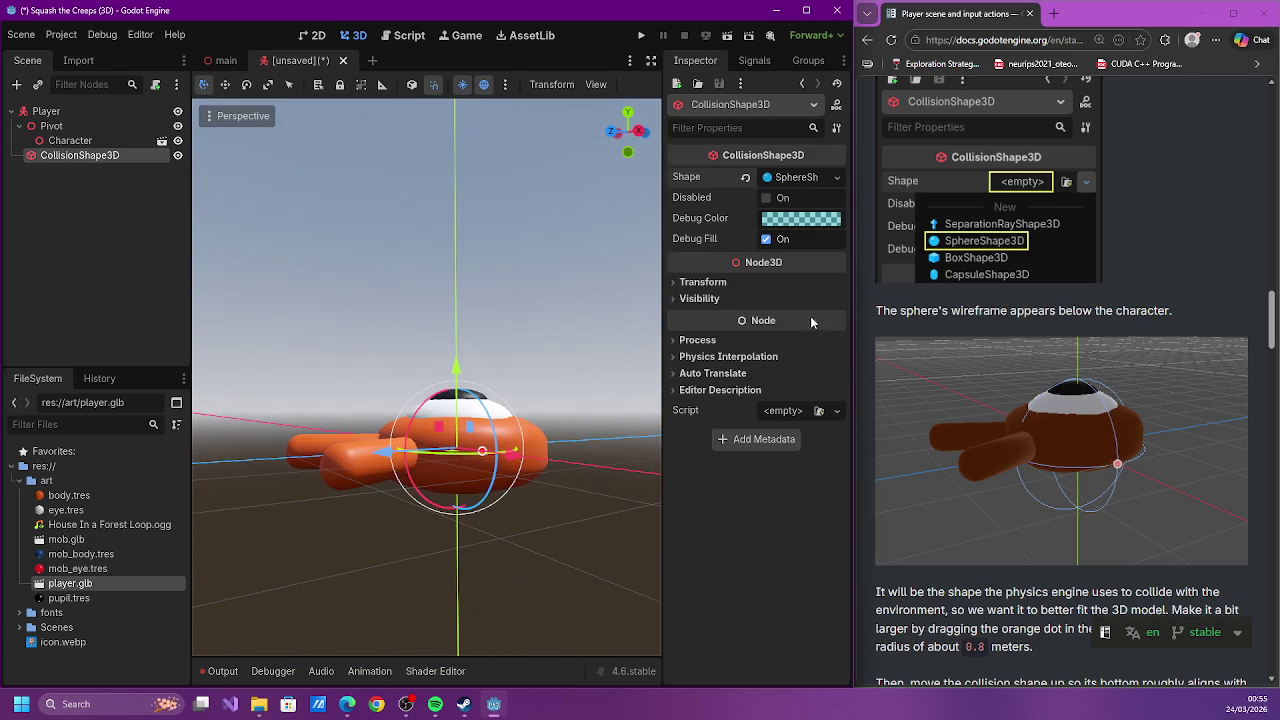
pyautogui.scroll(-1, 958, 354)
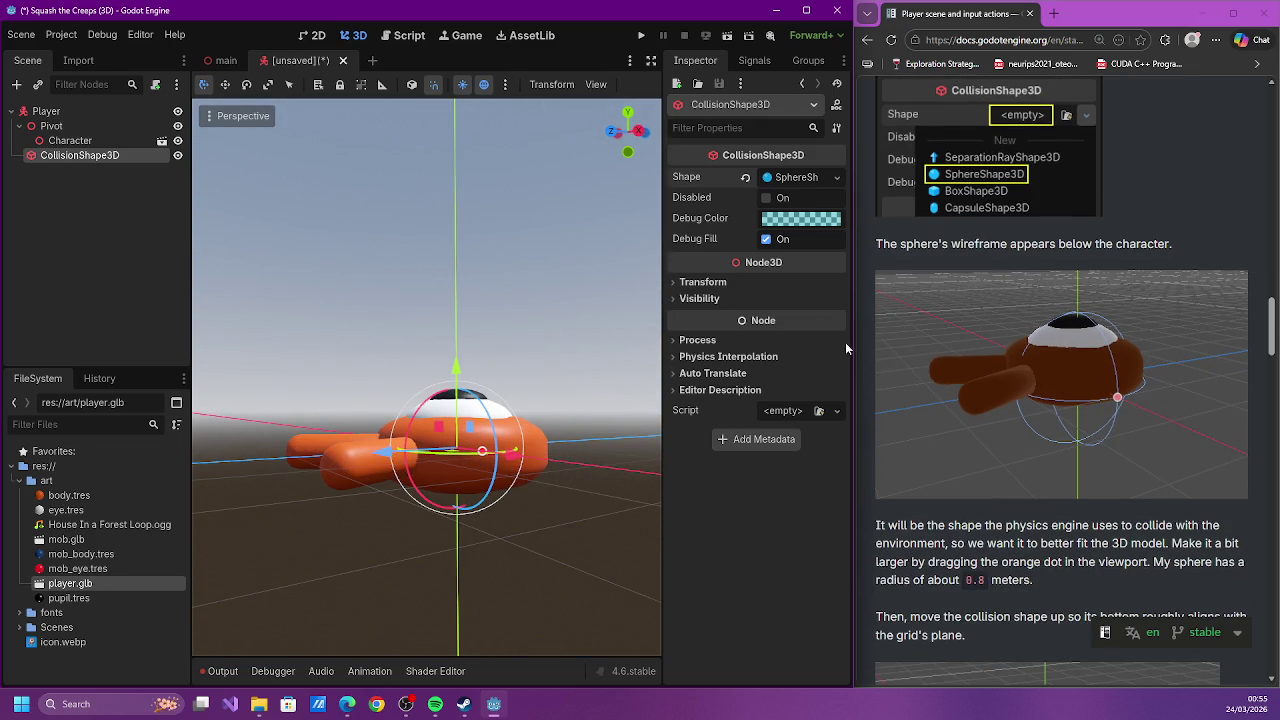
# Set the sphere radius to 0.8 m and hide the Character model
pyautogui.click(800, 177)
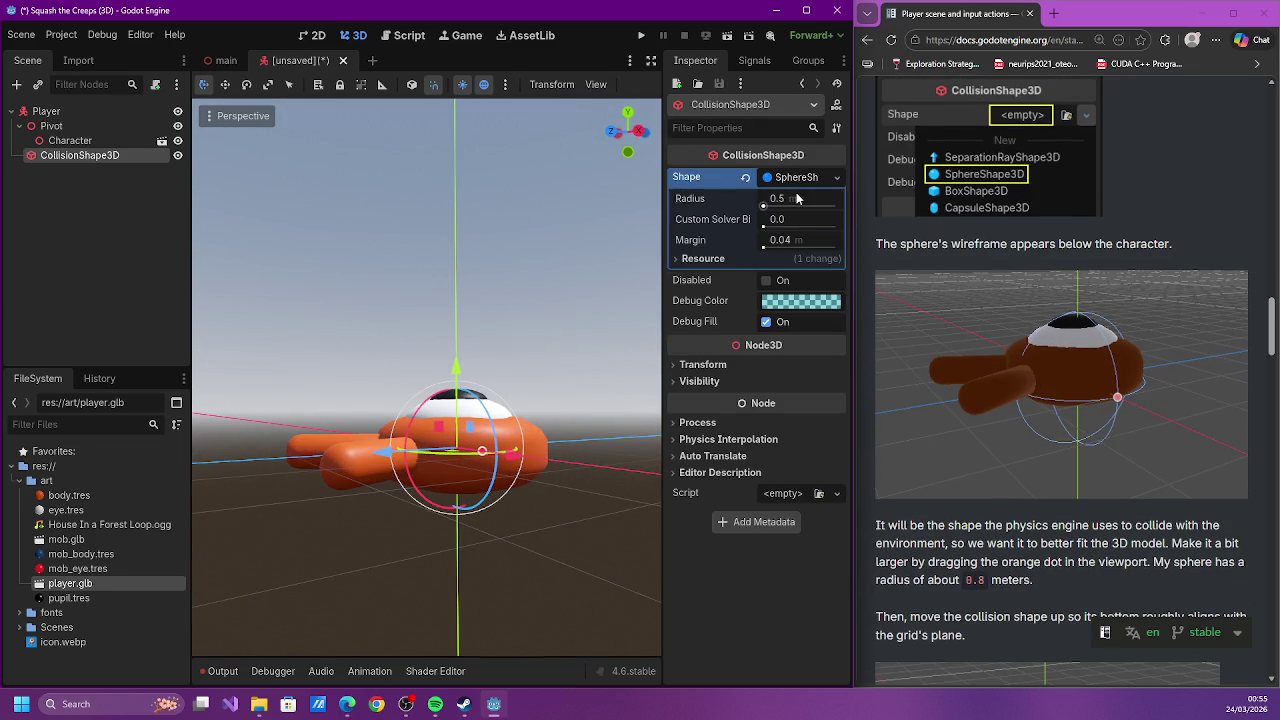
pyautogui.click(775, 200)
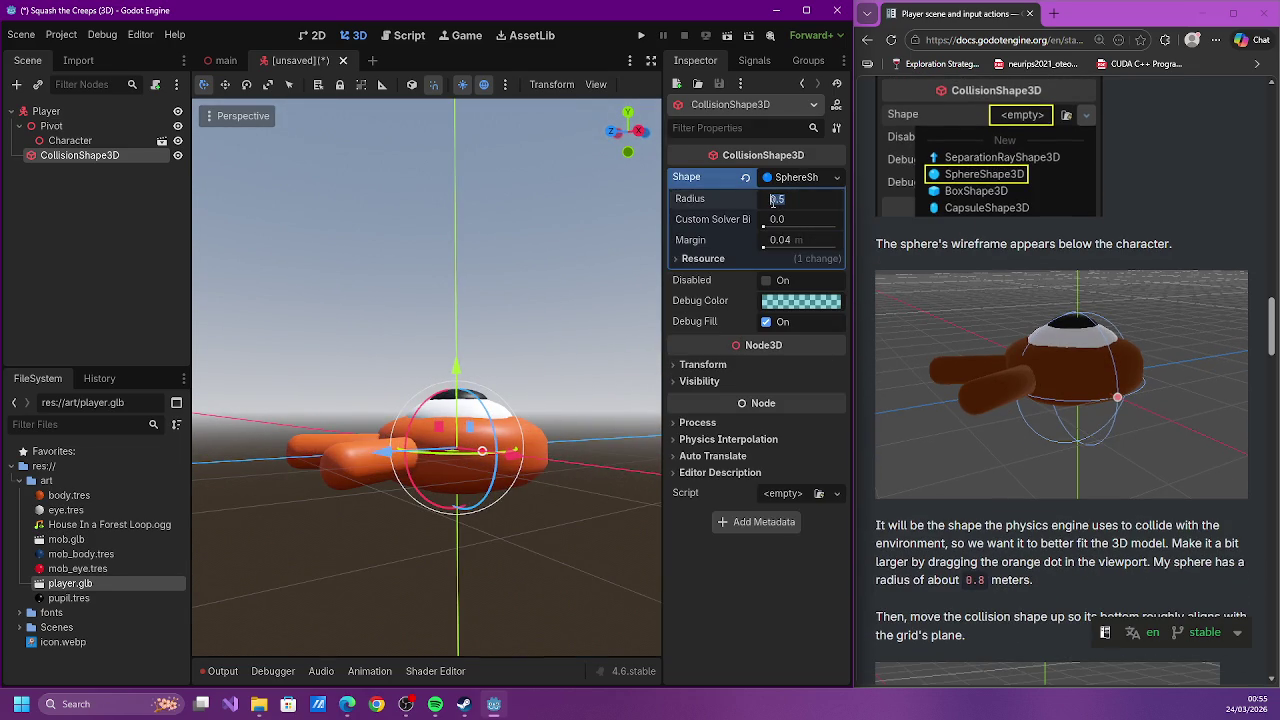
pyautogui.write('0.7')
pyautogui.press('Return')
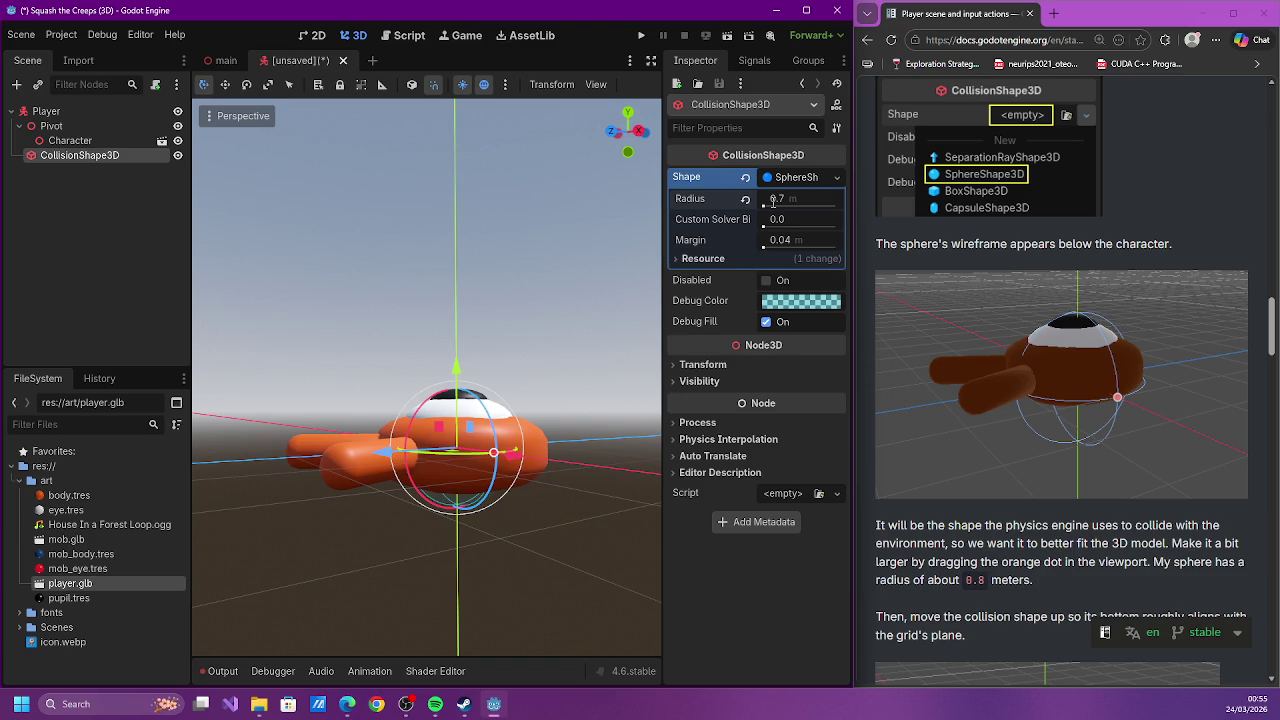
pyautogui.scroll(-1, 1102, 388)
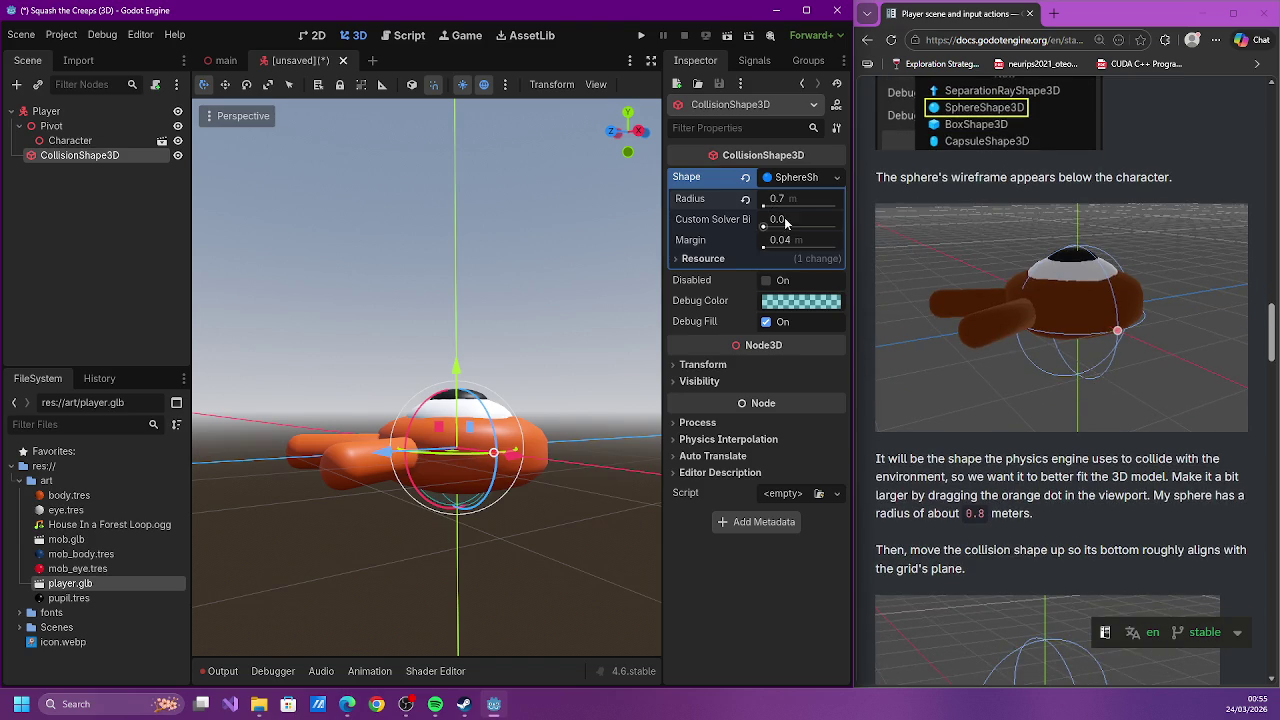
pyautogui.scroll(-4, 1040, 344)
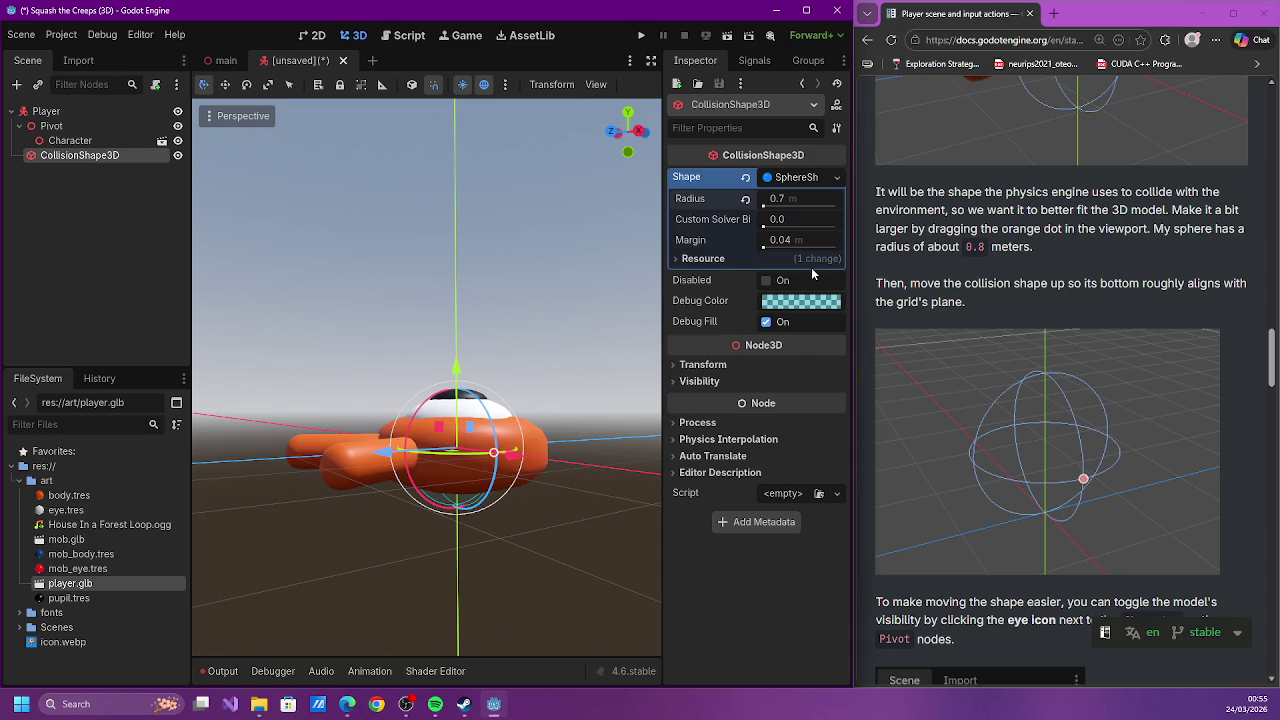
pyautogui.click(795, 197)
pyautogui.write('0.8')
pyautogui.press('Return')
pyautogui.scroll(-3, 1040, 360)
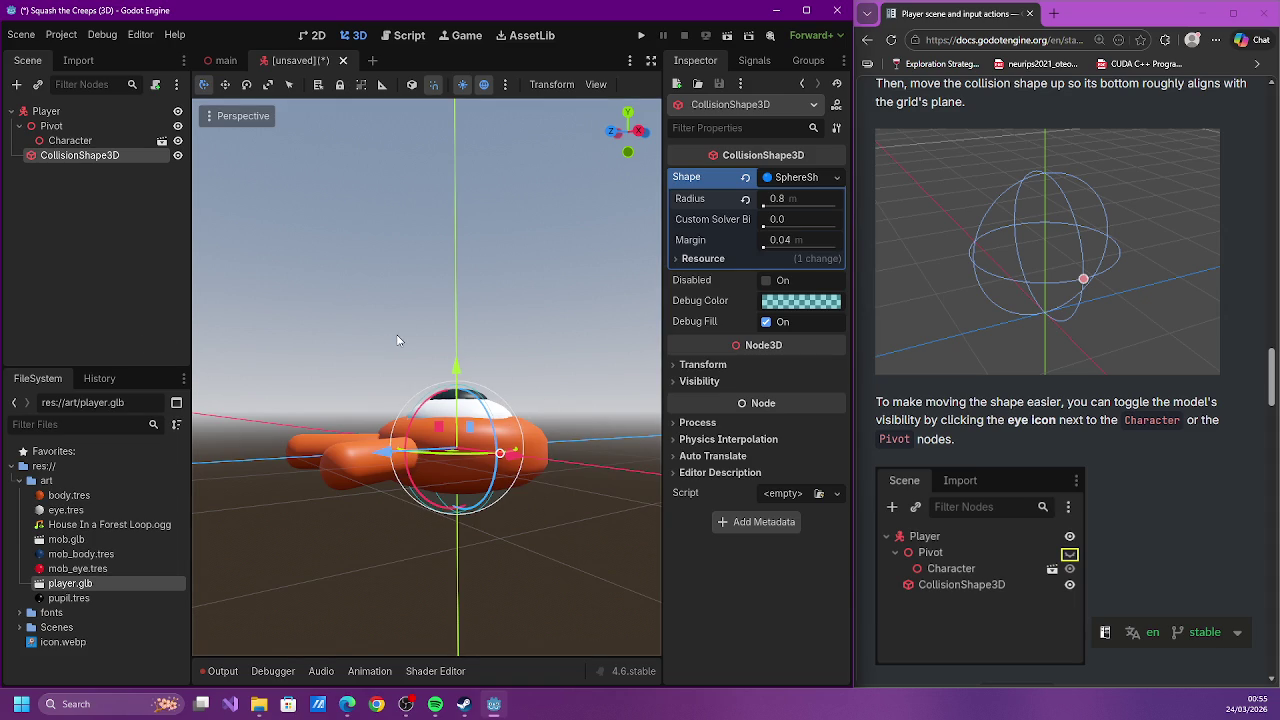
pyautogui.click(177, 141)
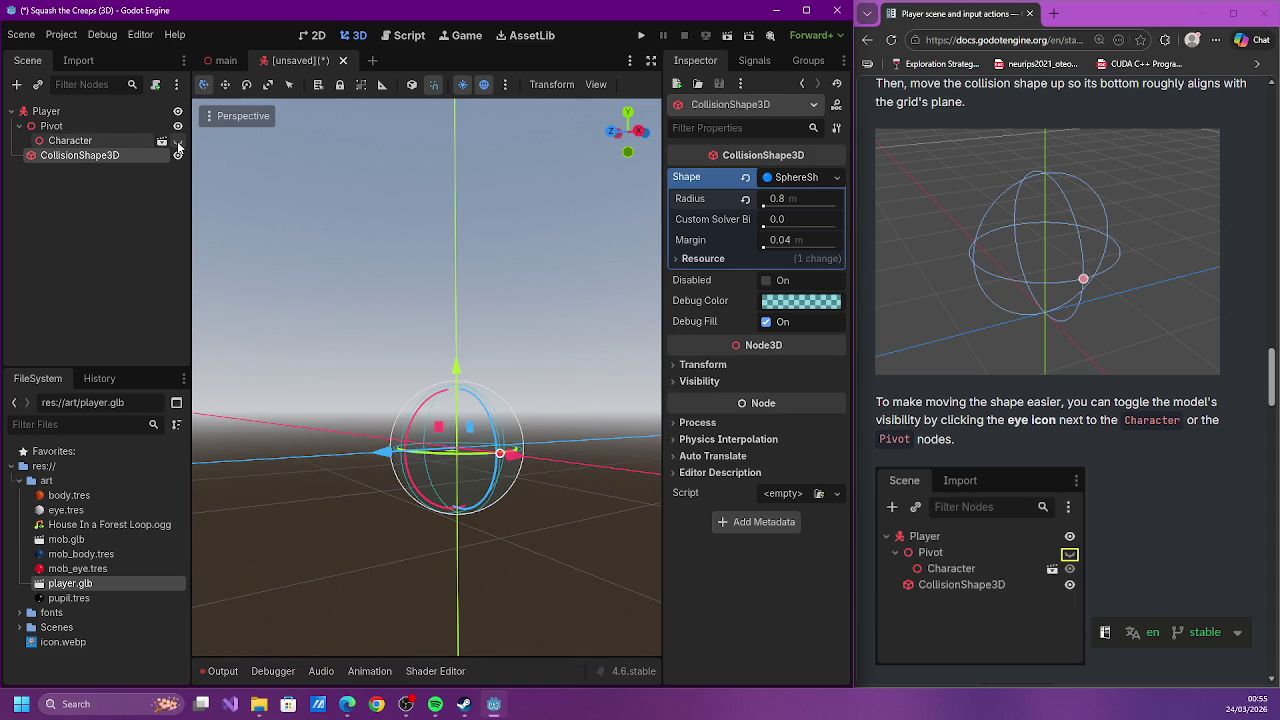
# Orbit and zoom the viewport to inspect the collision sphere from several angles
pyautogui.scroll(-1, 999, 521)
pyautogui.scroll(-3, 1000, 521)
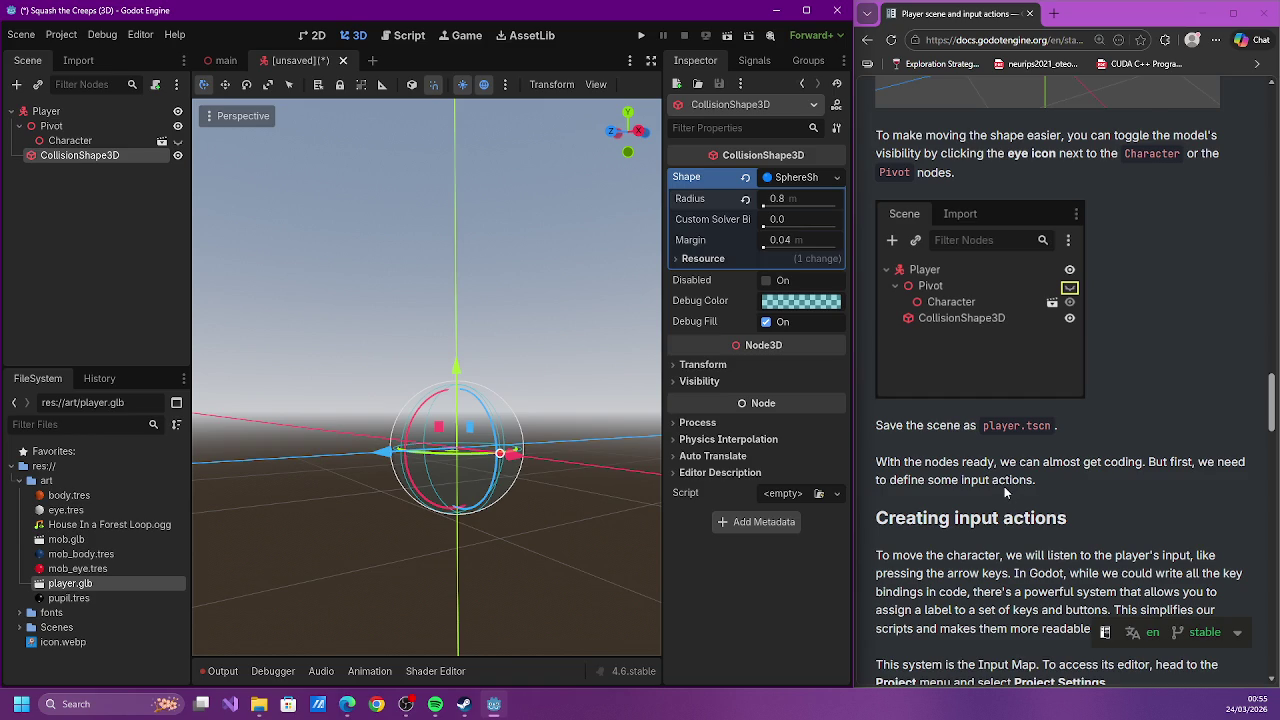
pyautogui.scroll(5, 1010, 488)
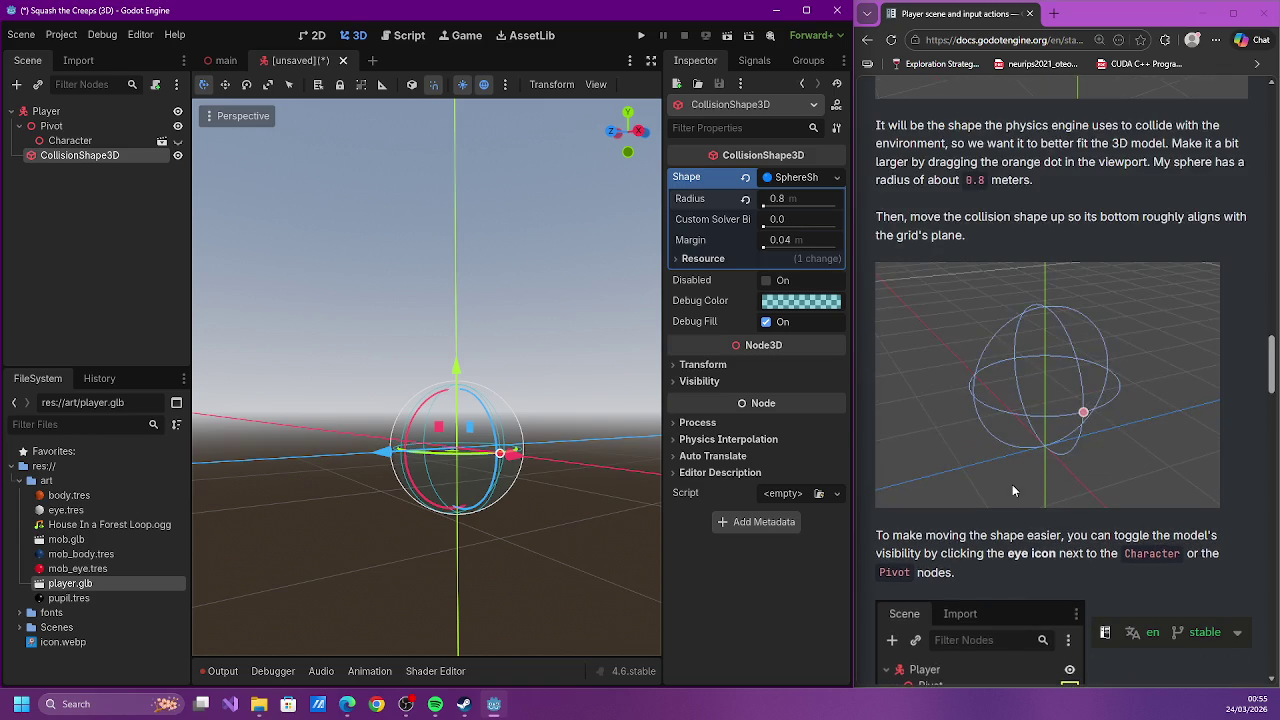
pyautogui.click(547, 424)
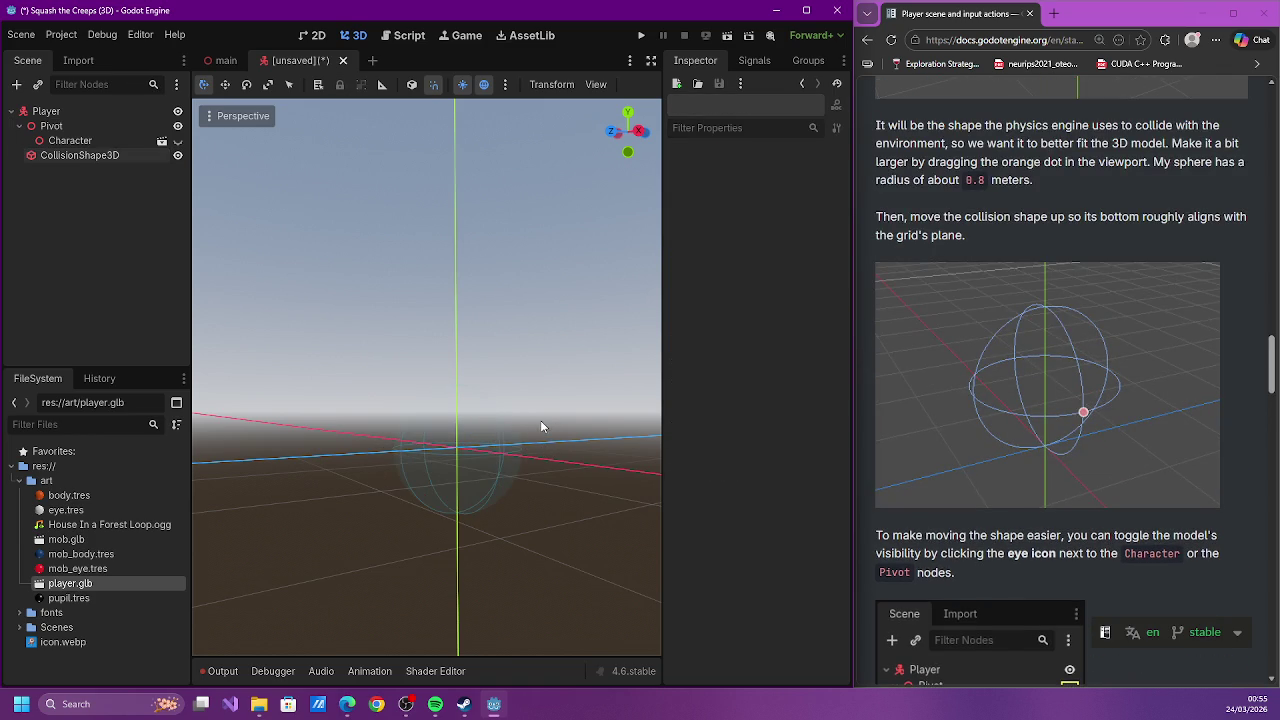
pyautogui.moveTo(553, 489)
pyautogui.mouseDown()
pyautogui.moveTo(470, 476)
pyautogui.moveTo(499, 502)
pyautogui.mouseUp()
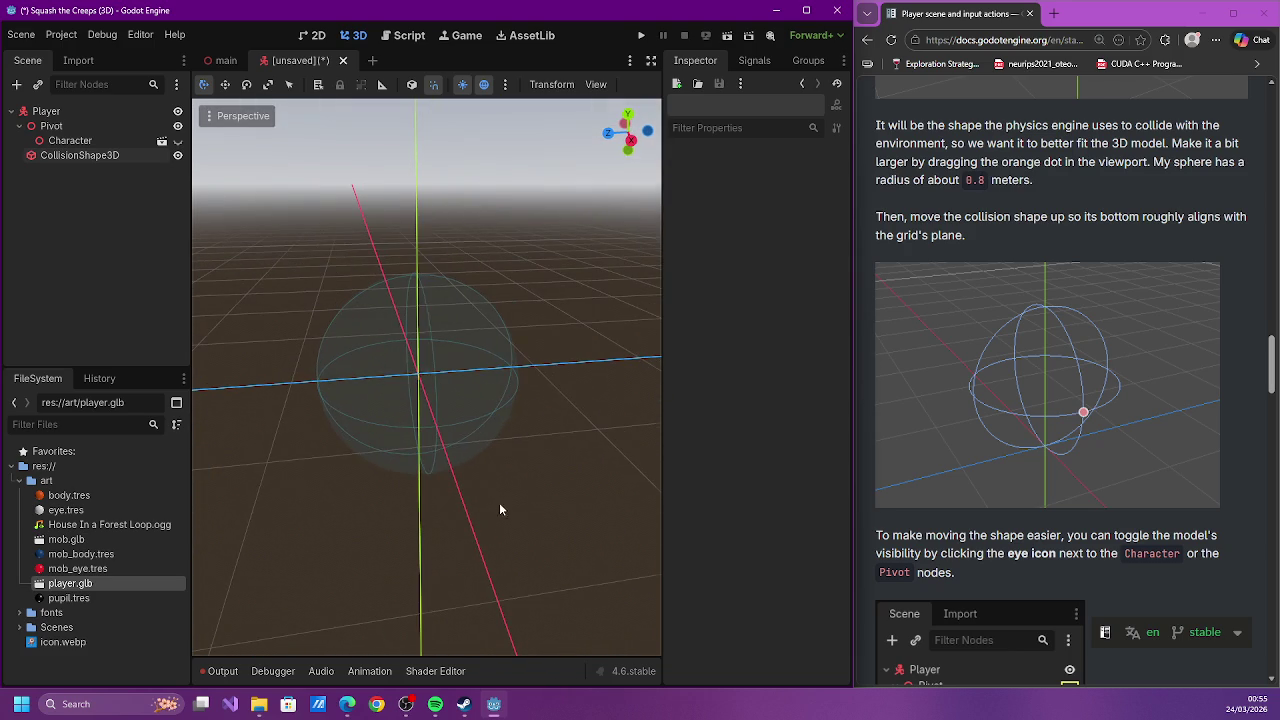
pyautogui.click(458, 438)
pyautogui.click(452, 458)
pyautogui.moveTo(469, 449); pyautogui.dragTo(515, 472)
pyautogui.scroll(-2, 1000, 486)
pyautogui.scroll(-3, 1000, 486)
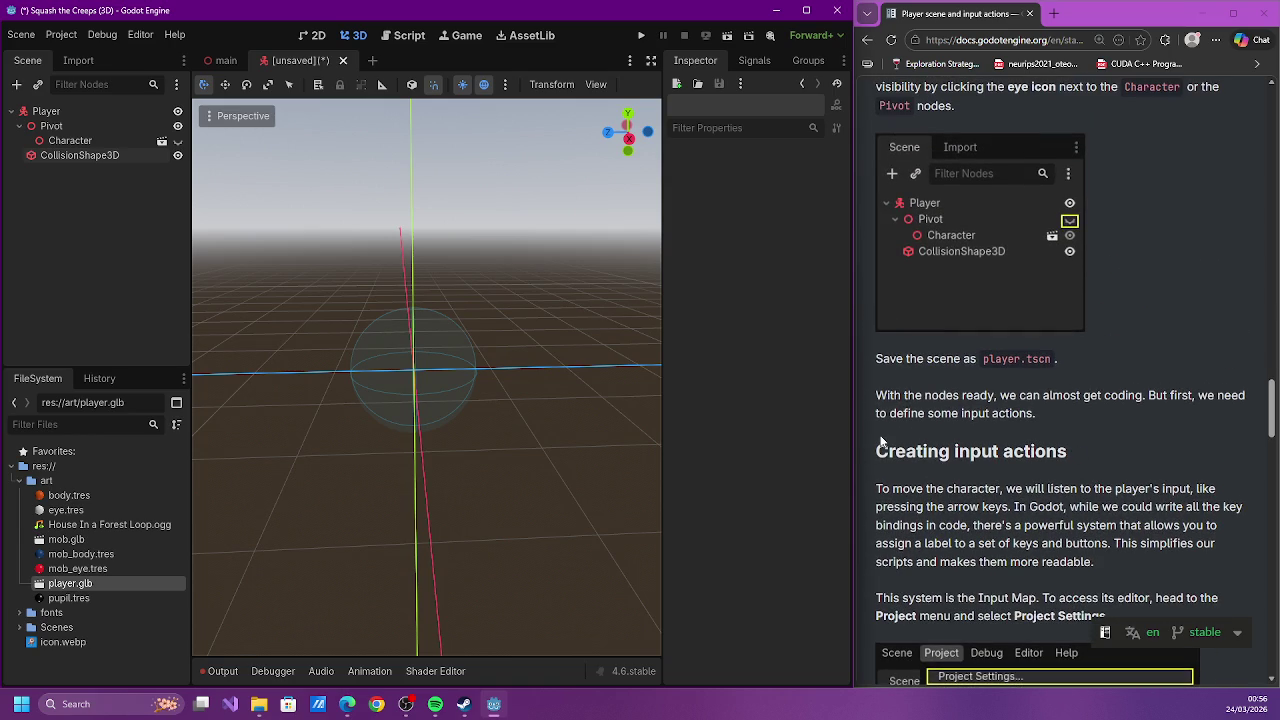
# Save the new scene under the default name player.tscn
pyautogui.hotkey('ctrl', 's')
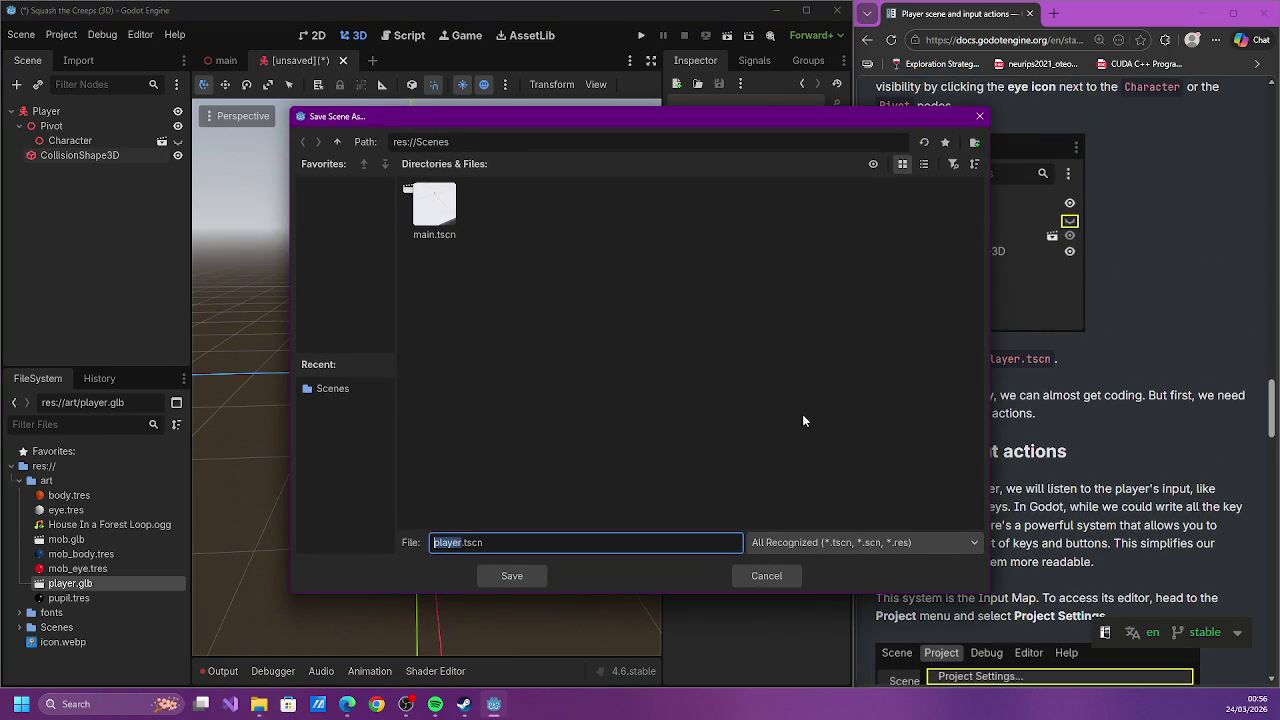
pyautogui.click(508, 575)
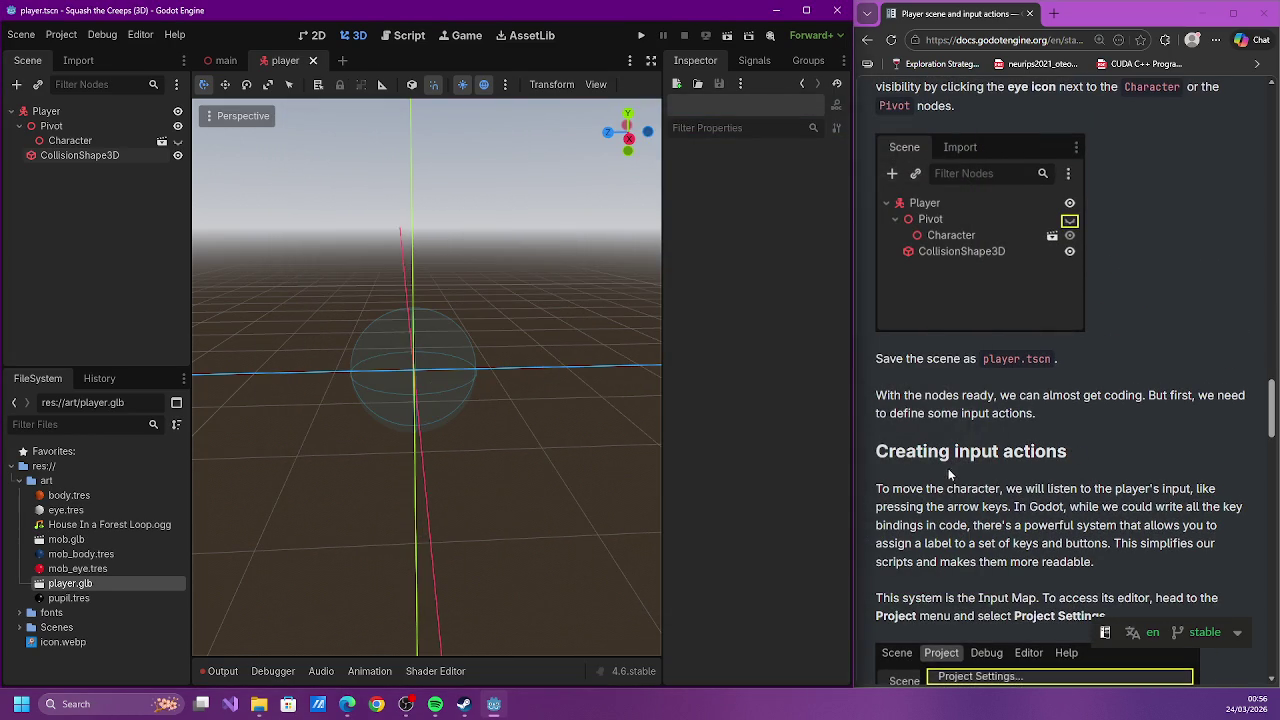
pyautogui.scroll(-3, 945, 471)
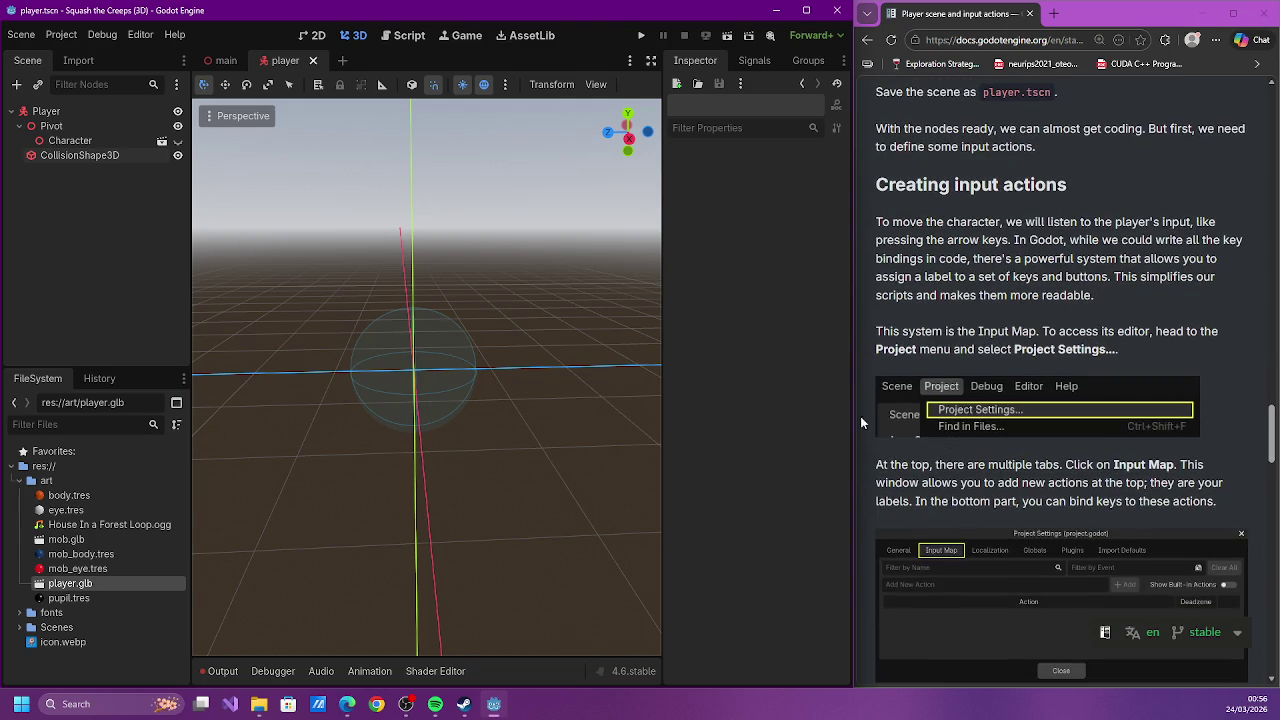
pyautogui.click(61, 34)
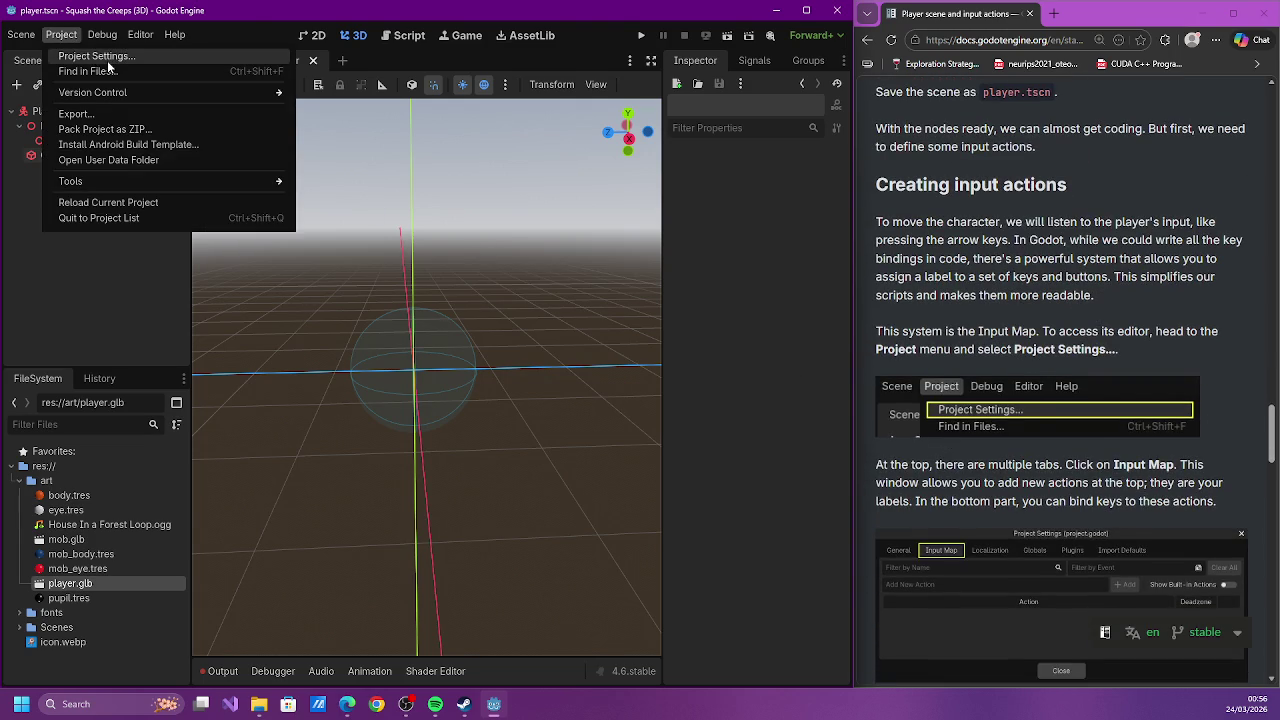
# Open Project Settings beside the docs and switch to the Input Map tab
pyautogui.click(108, 60)
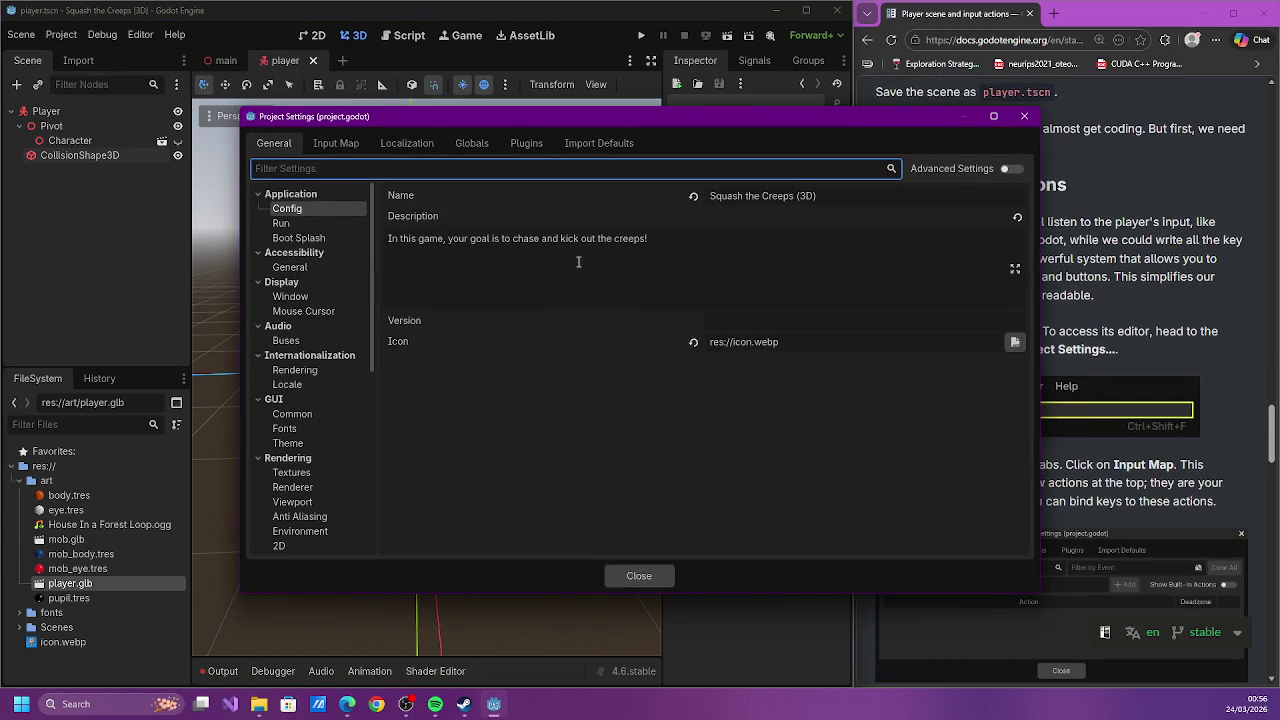
pyautogui.moveTo(841, 116); pyautogui.dragTo(645, 86)
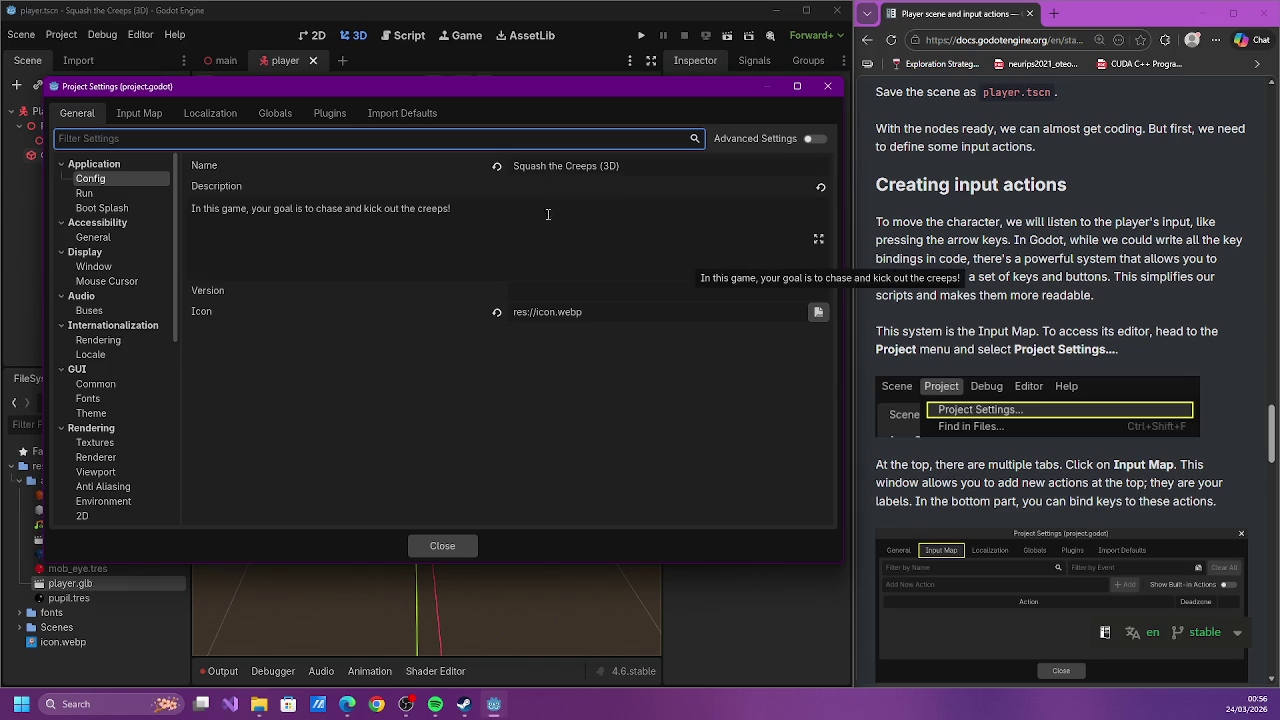
pyautogui.click(140, 116)
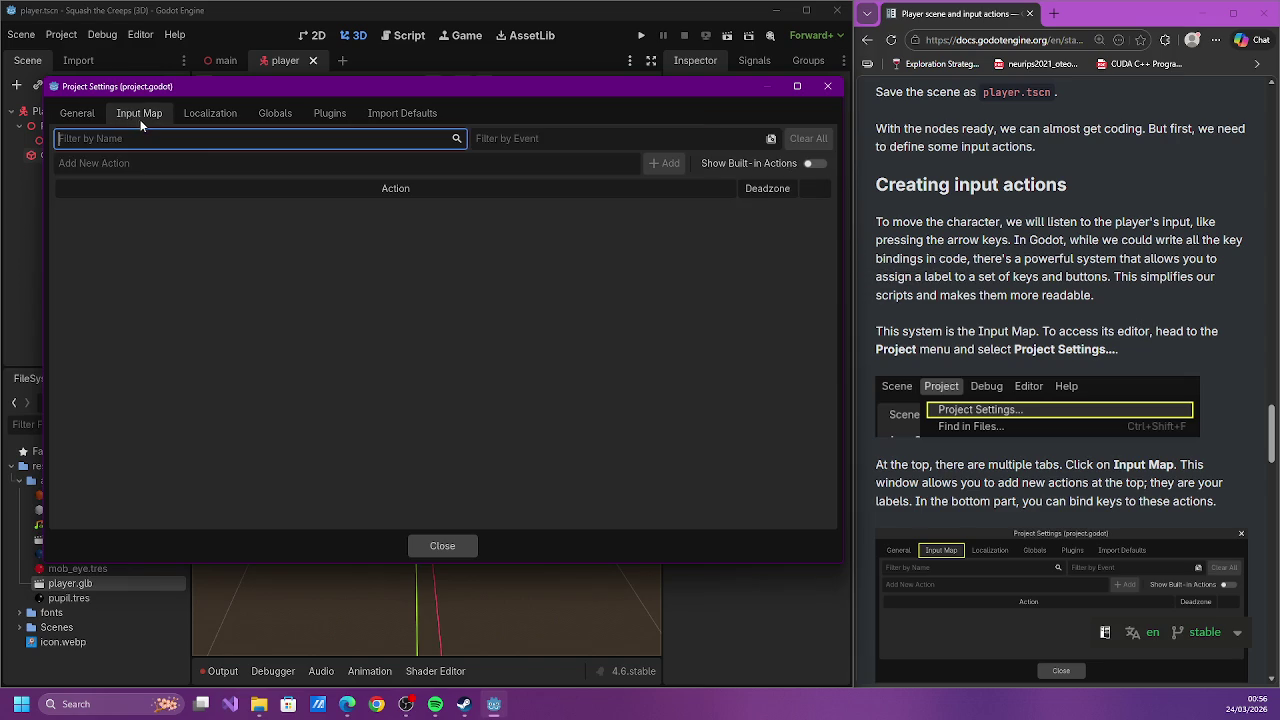
pyautogui.scroll(-5, 917, 406)
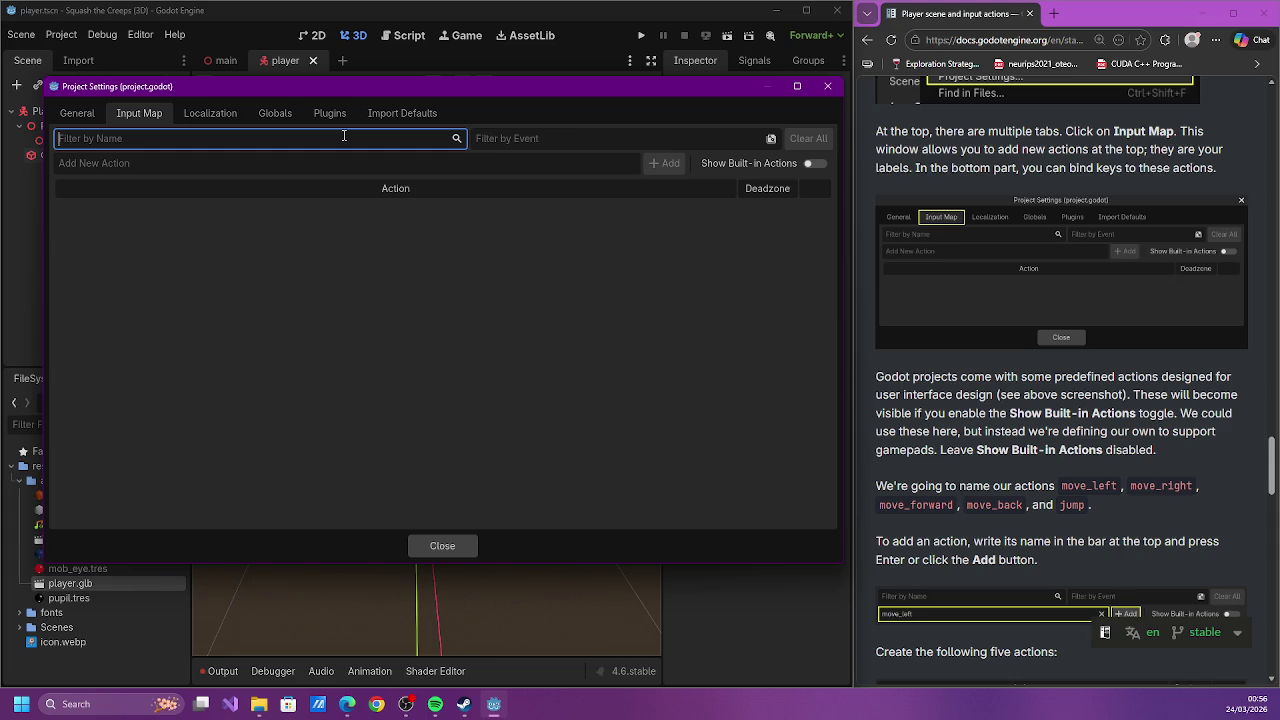
# Clear the move_left text mistakenly entered in the filter and reset the event filter
pyautogui.write('move_left')
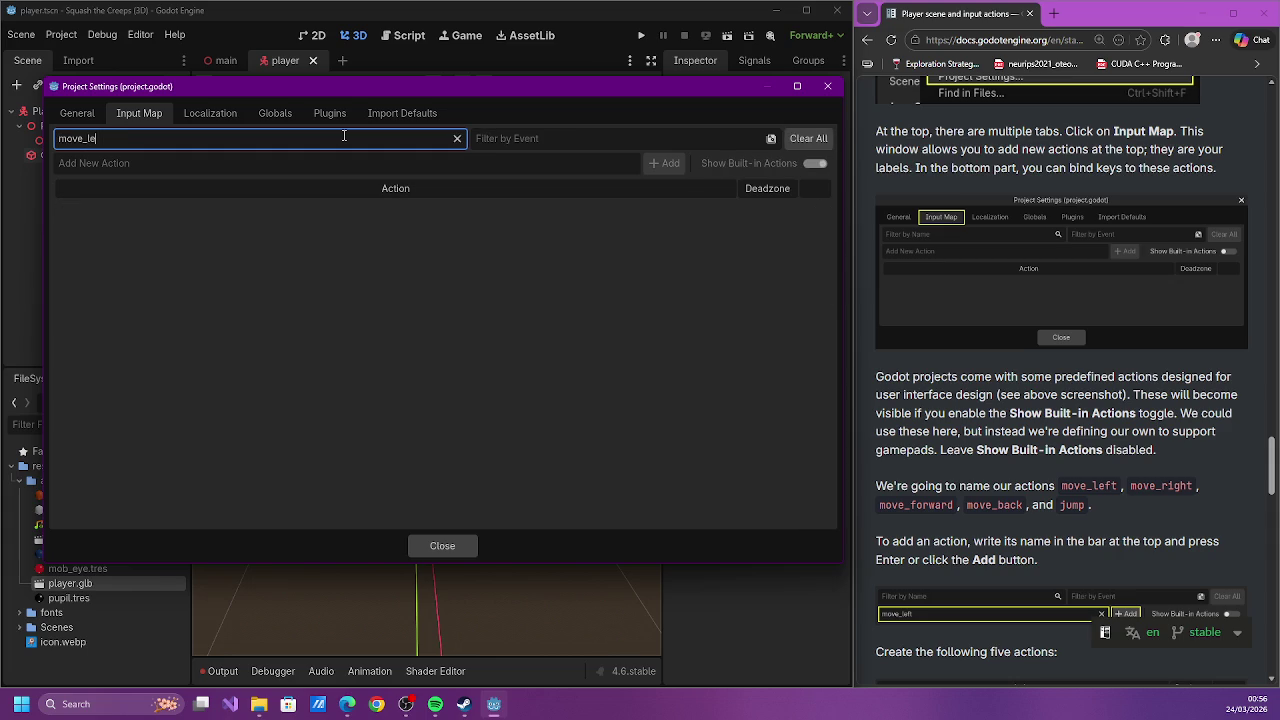
pyautogui.press('Tab')
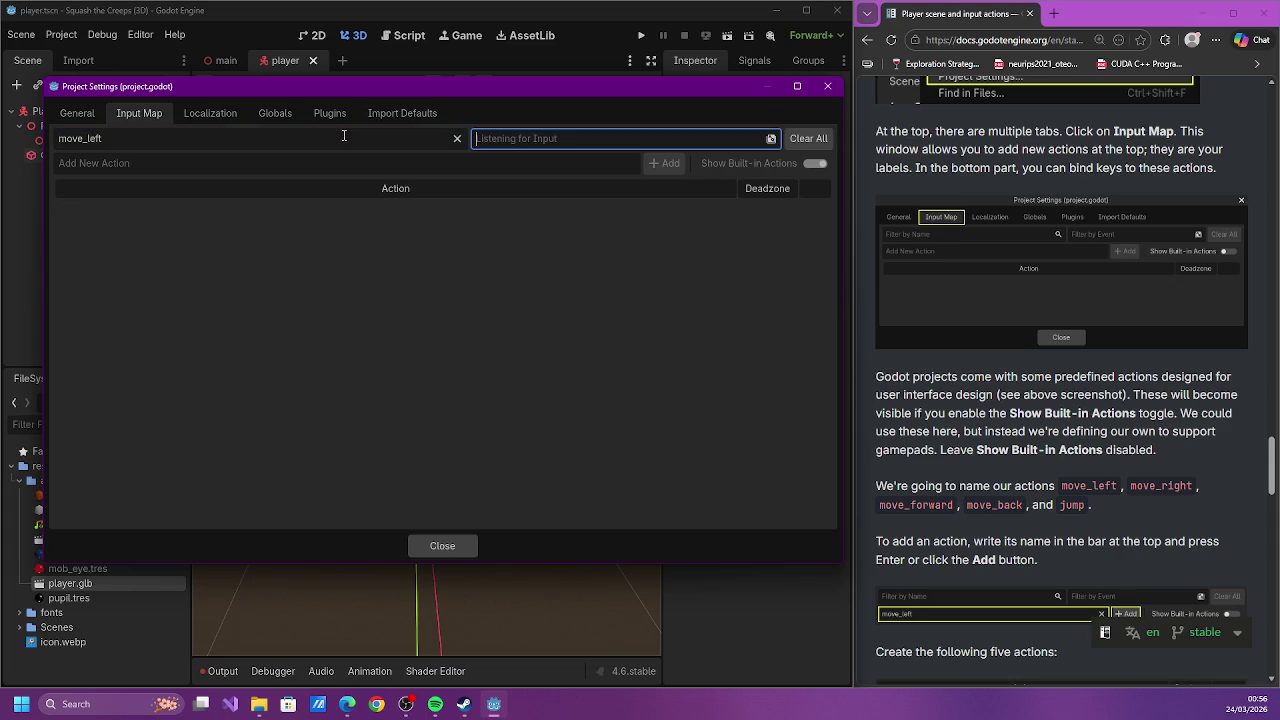
pyautogui.press('Tab')
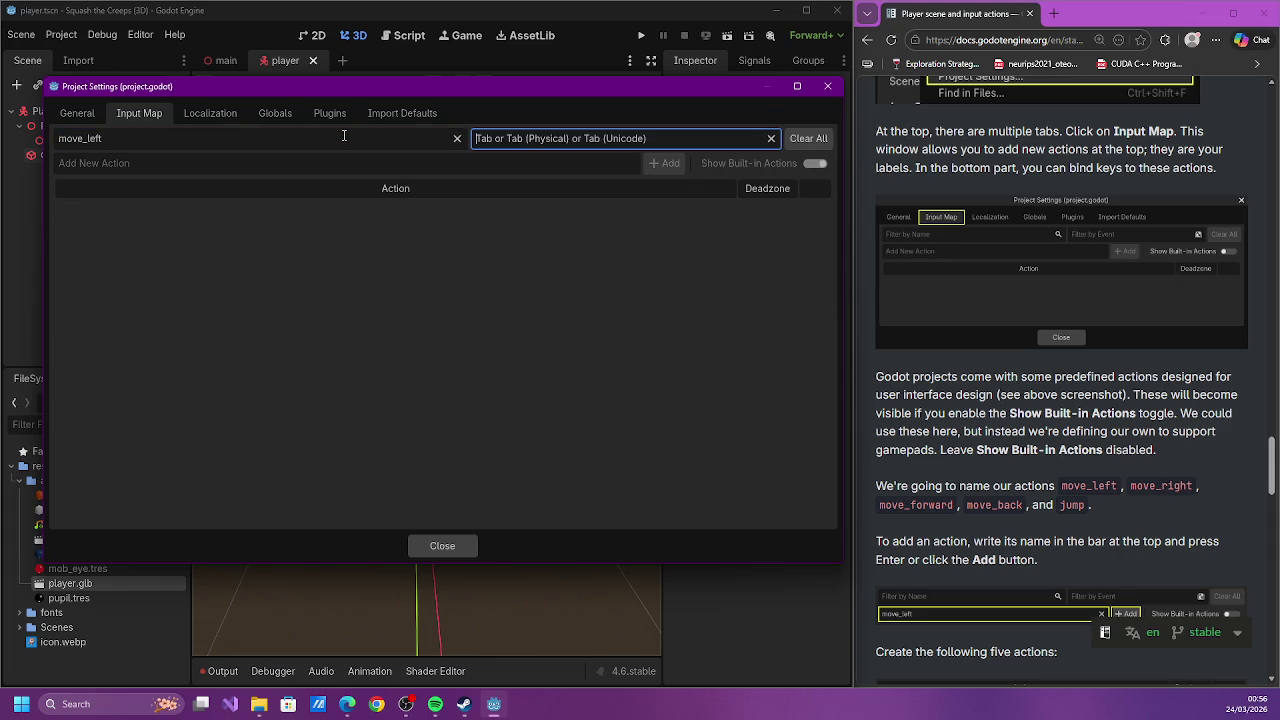
pyautogui.press('Escape')
pyautogui.press('BackSpace')
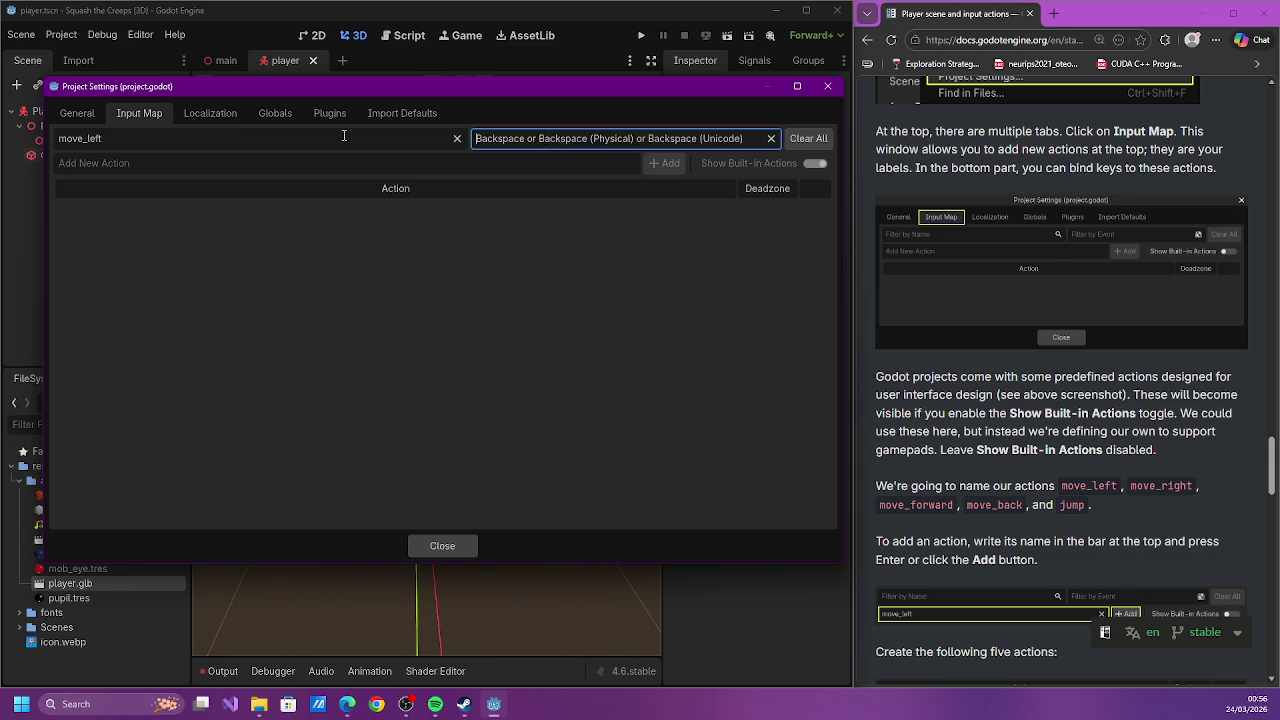
pyautogui.click(771, 138)
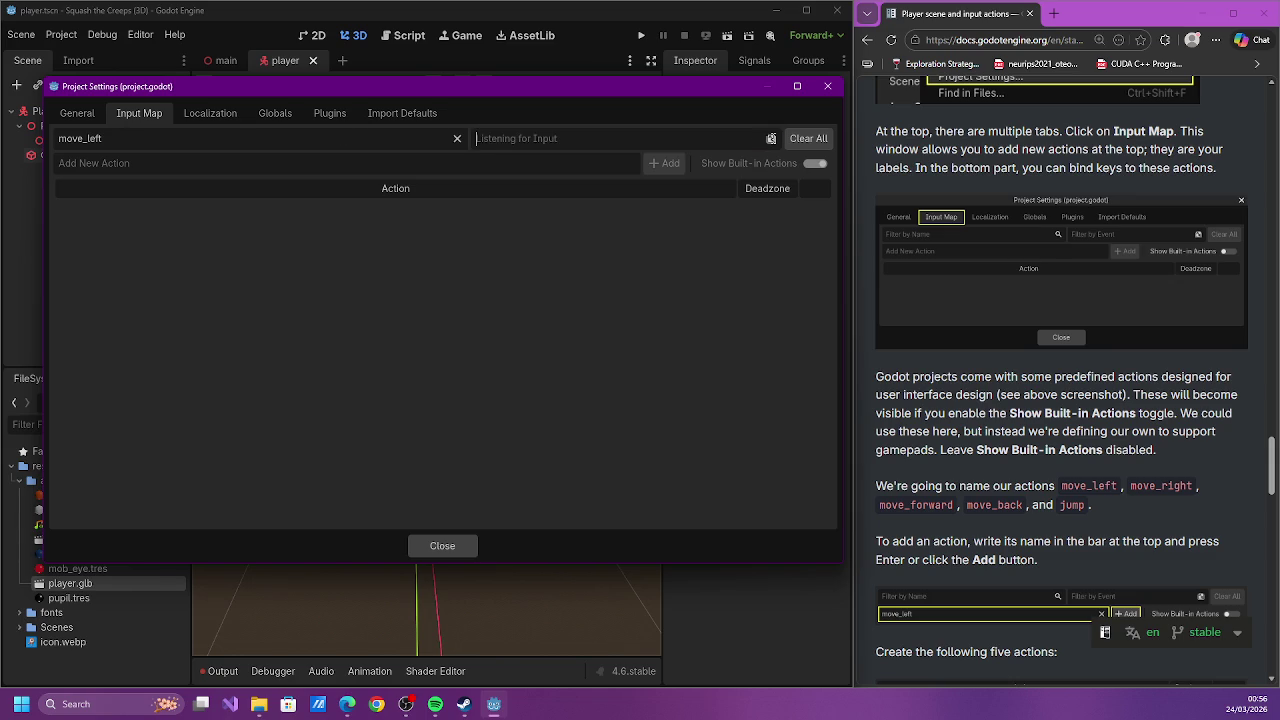
pyautogui.click(375, 139)
pyautogui.hotkey('ctrl', 'a')
pyautogui.press('BackSpace')
pyautogui.press('Tab')
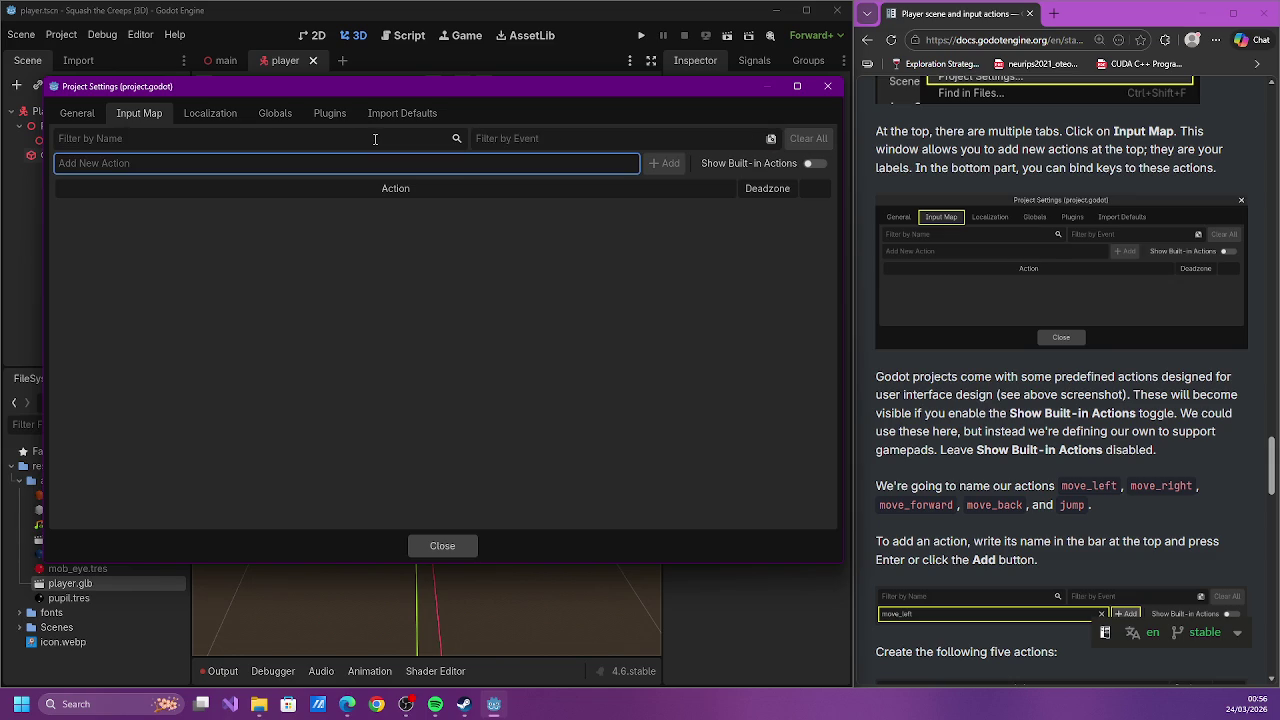
# Add the actions move_left, move_right, move_forward, move_back and jump
pyautogui.write('move_left')
pyautogui.press('Return')
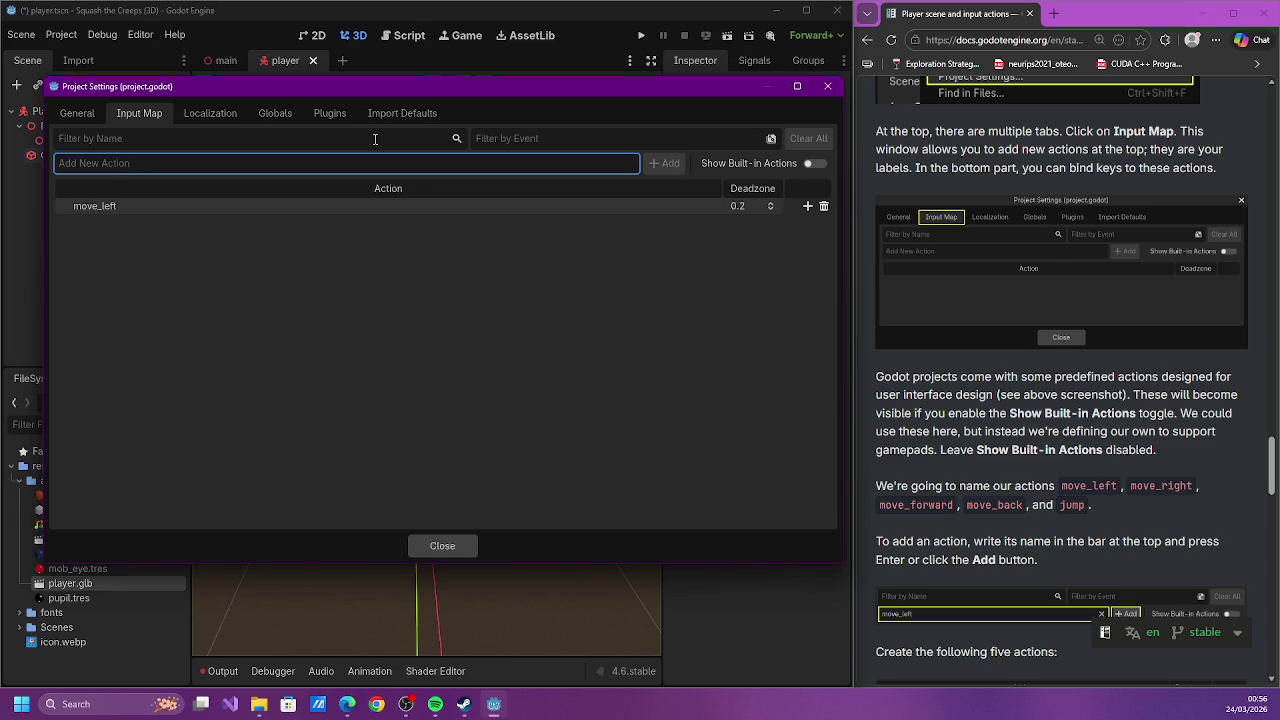
pyautogui.write('move_right')
pyautogui.press('Return')
pyautogui.write('m')
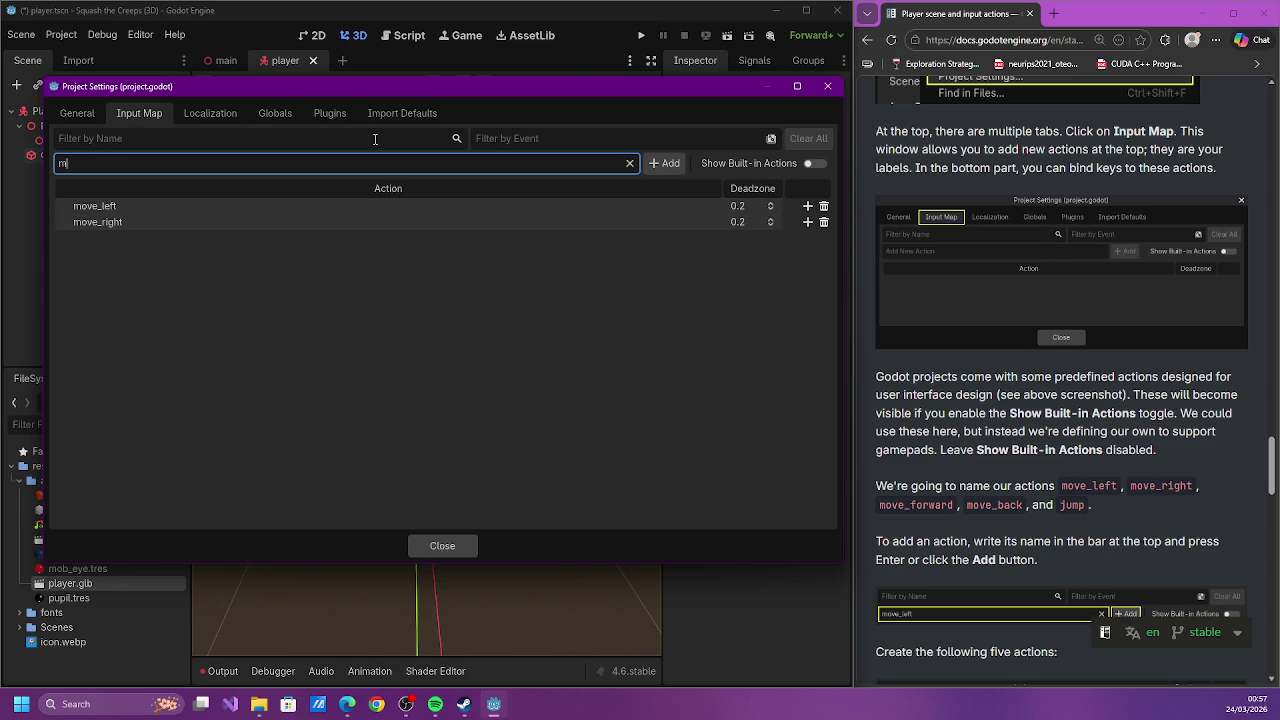
pyautogui.write('ove_forward')
pyautogui.press('Return')
pyautogui.write('move_ba')
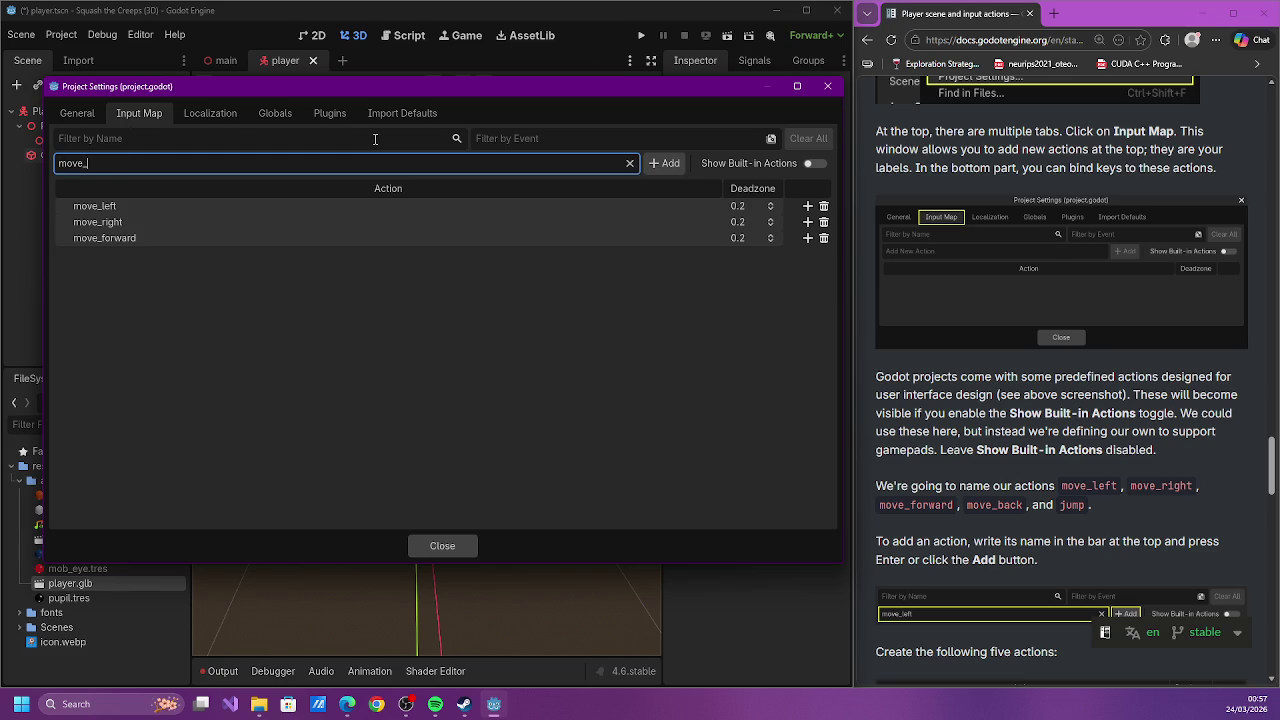
pyautogui.write('ck')
pyautogui.press('Return')
pyautogui.write('jump')
pyautogui.press('Return')
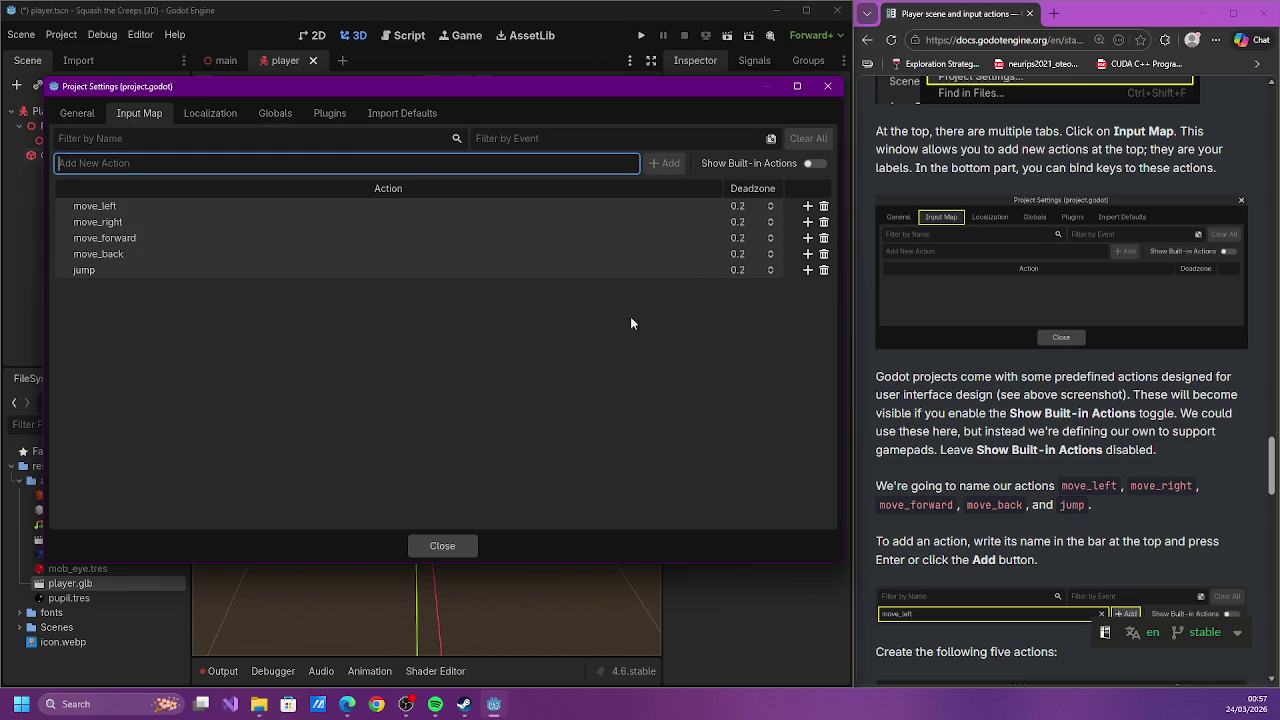
pyautogui.scroll(-3, 1014, 480)
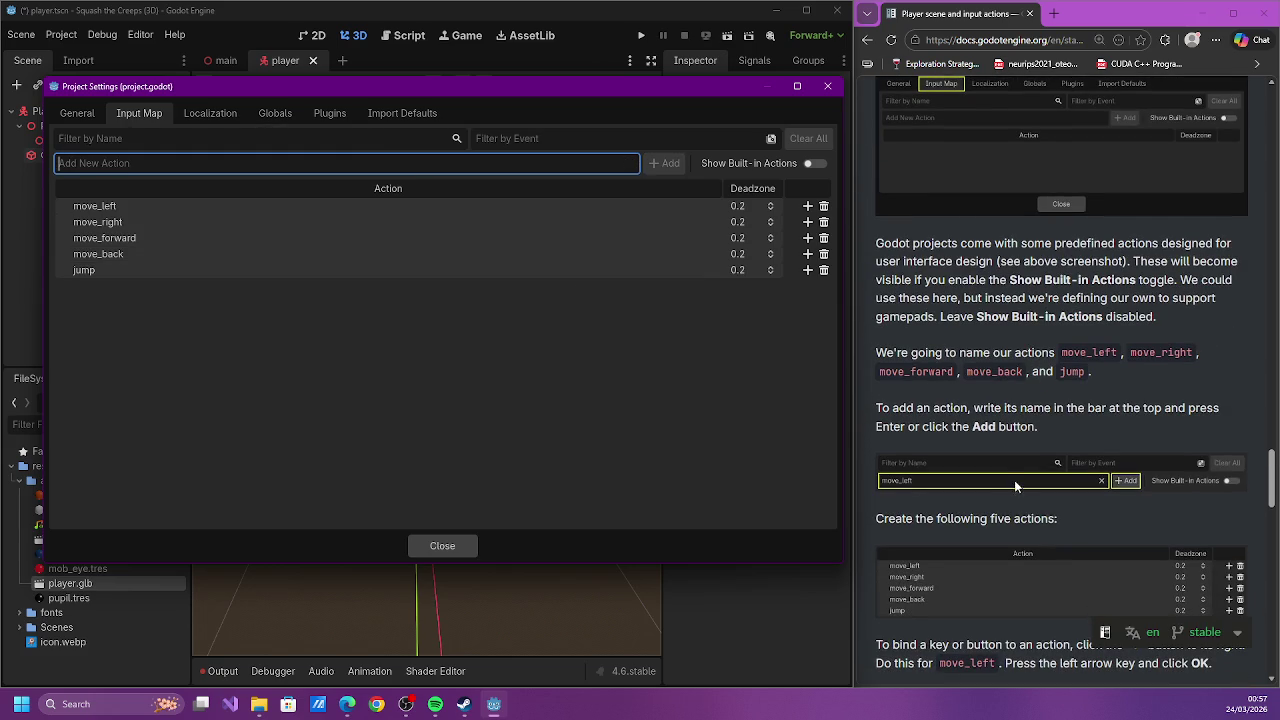
# Bind the physical A key to move_left
pyautogui.scroll(-2, 1007, 483)
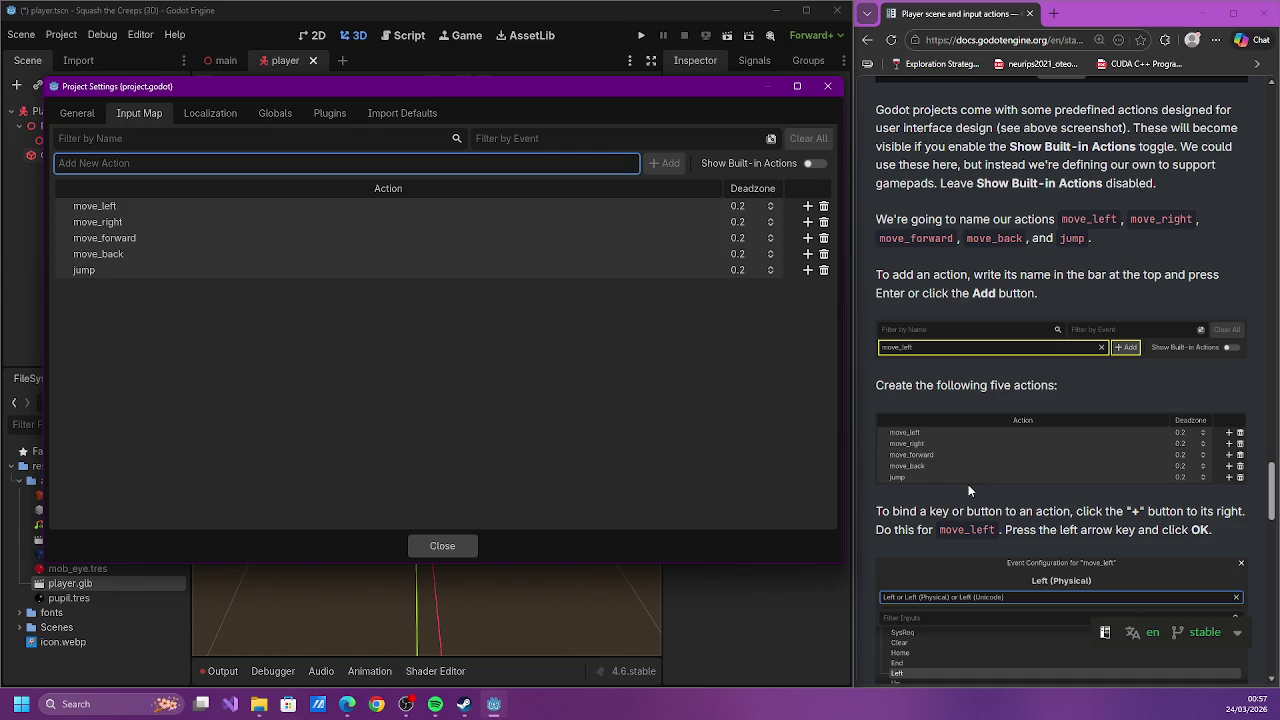
pyautogui.click(806, 206)
pyautogui.press('a')
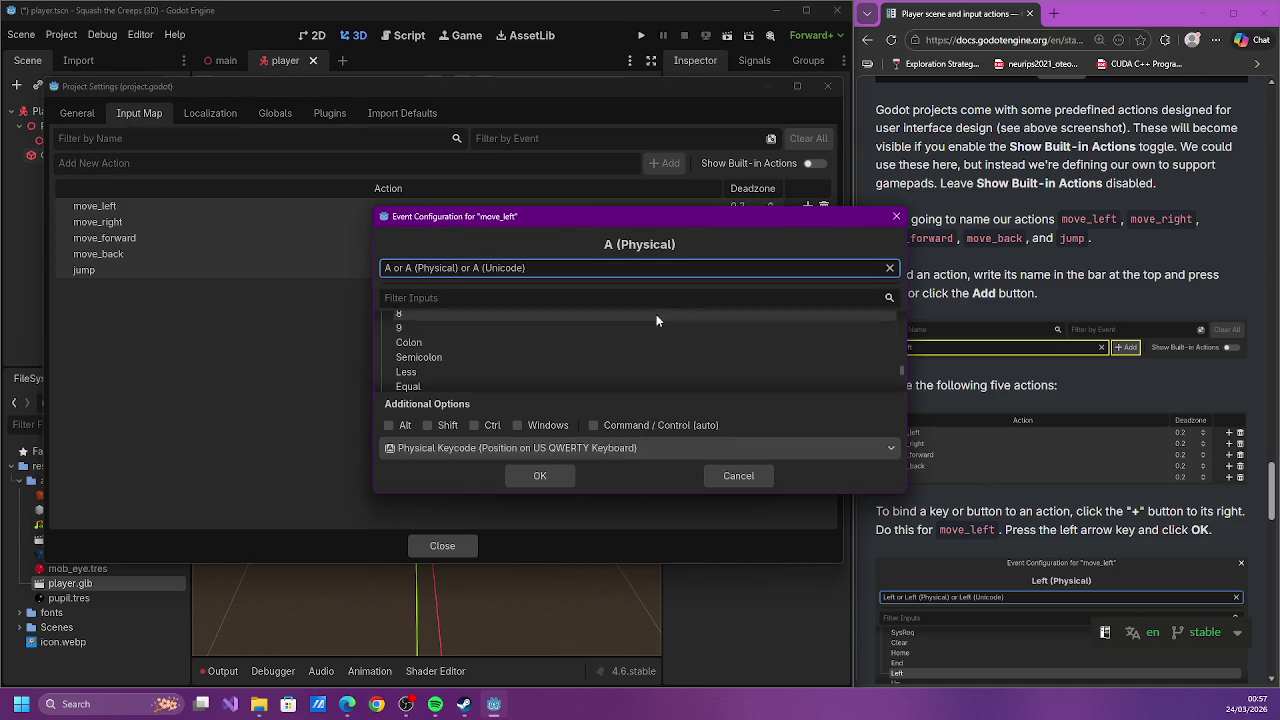
pyautogui.click(540, 476)
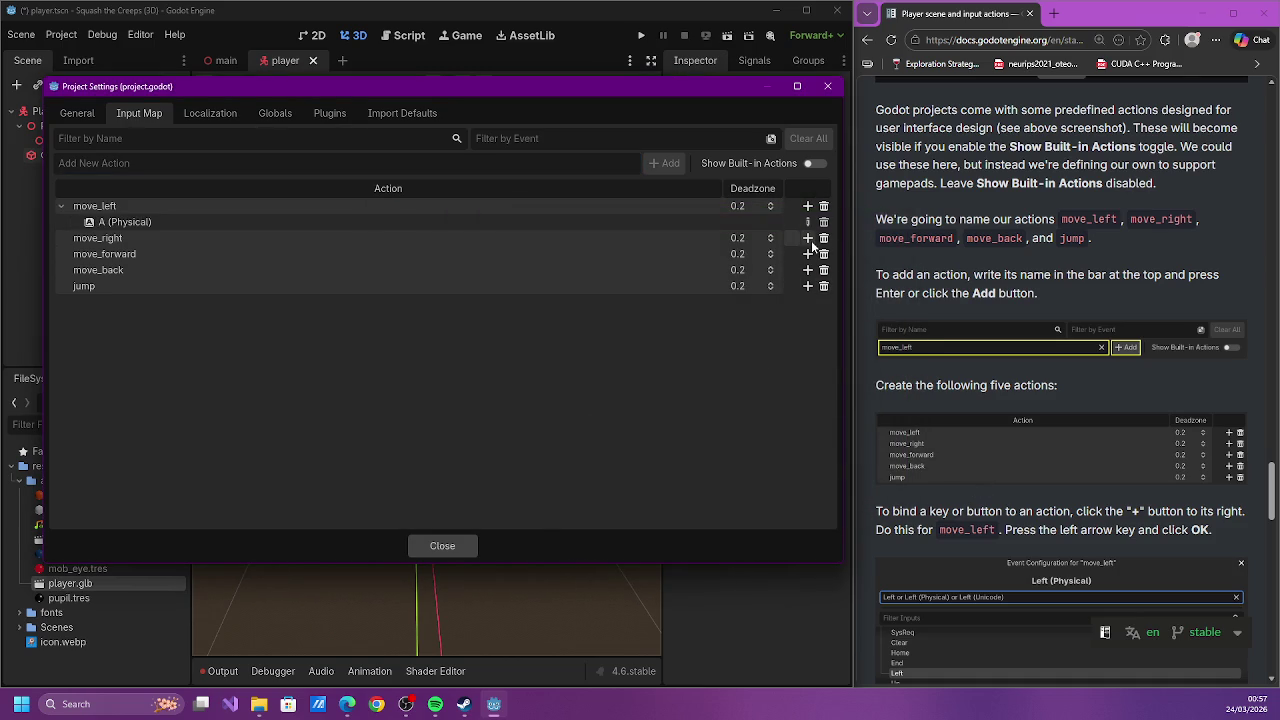
pyautogui.scroll(-4, 991, 341)
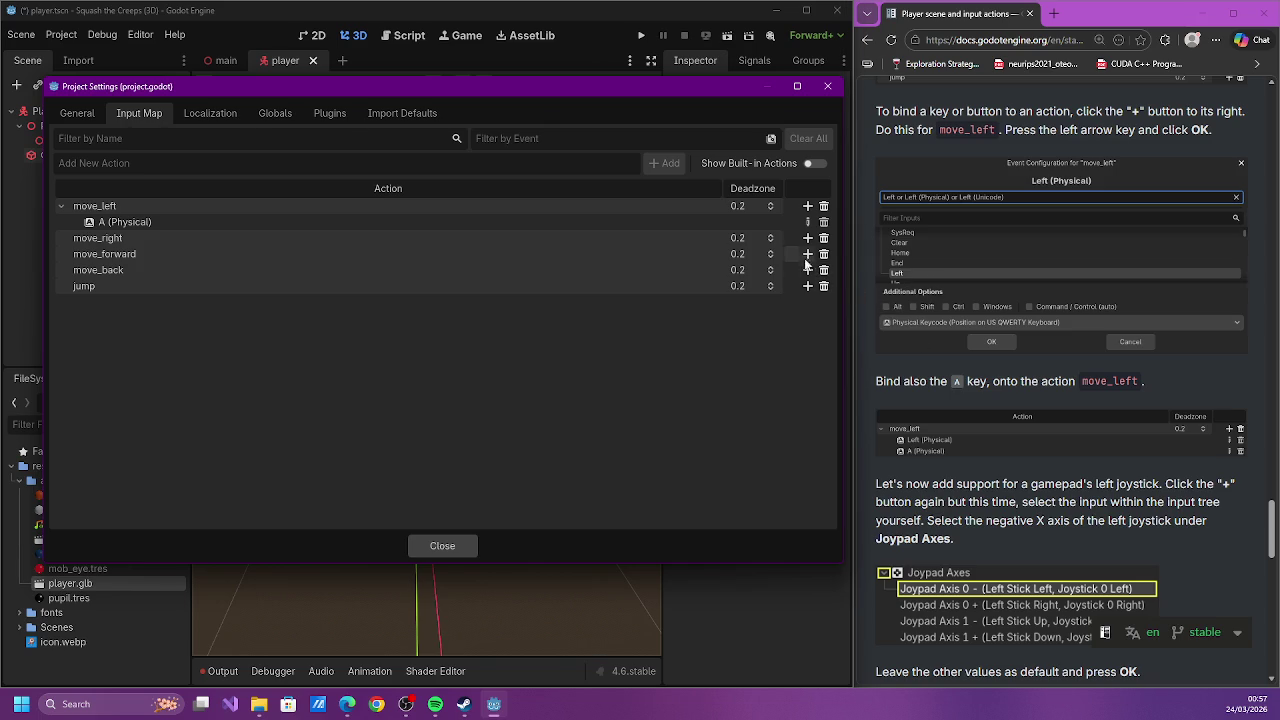
# Add Joypad Axis 0 − (Left Stick Left) as move_left's second binding
pyautogui.click(806, 205)
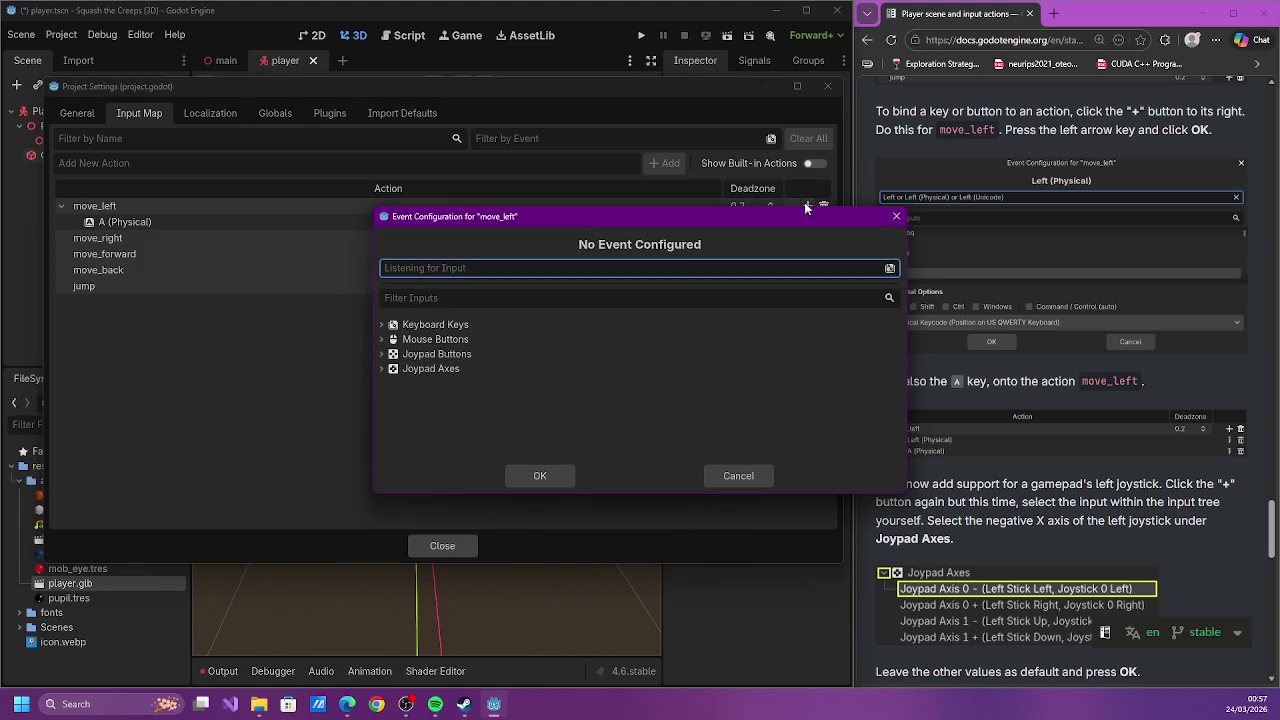
pyautogui.click(730, 296)
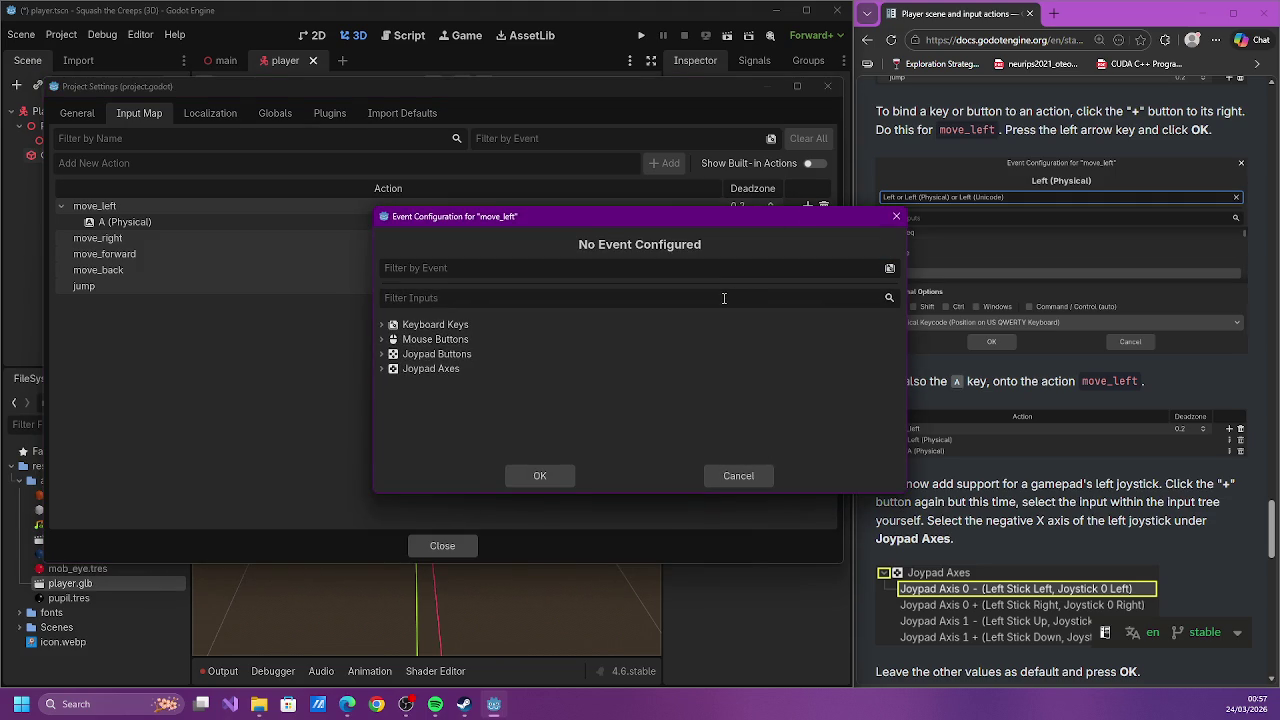
pyautogui.click(383, 369)
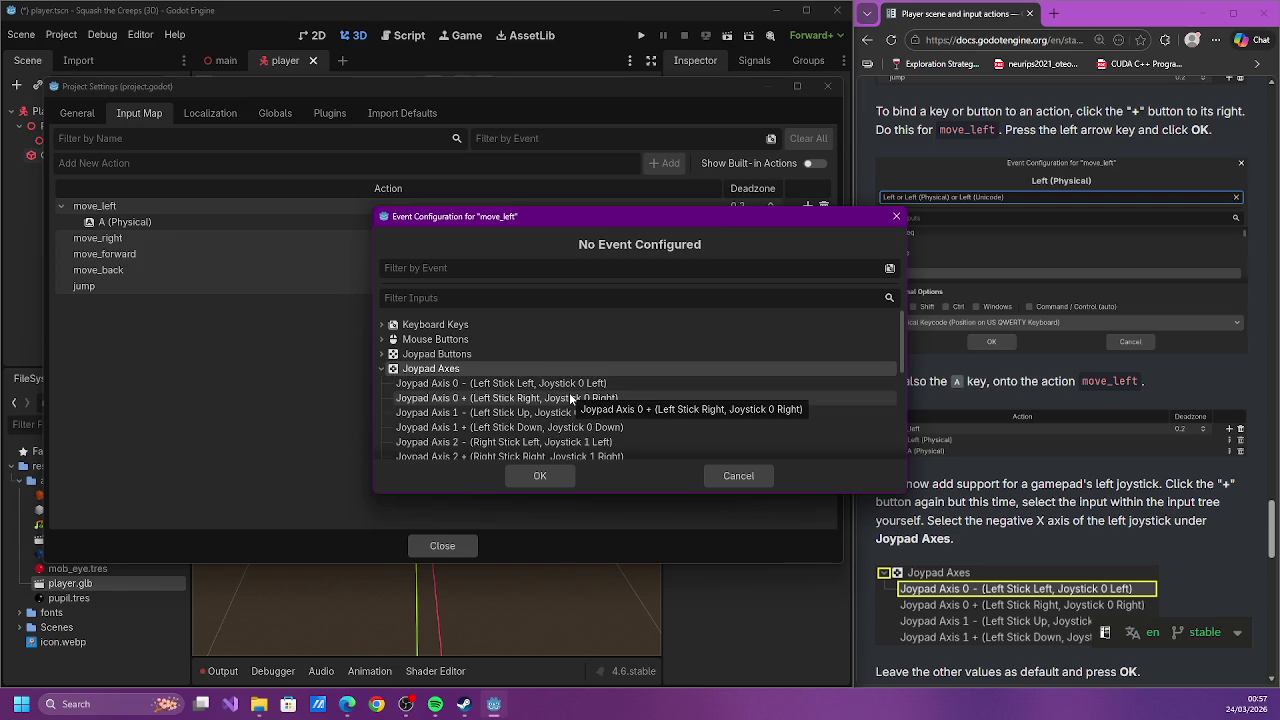
pyautogui.click(659, 383)
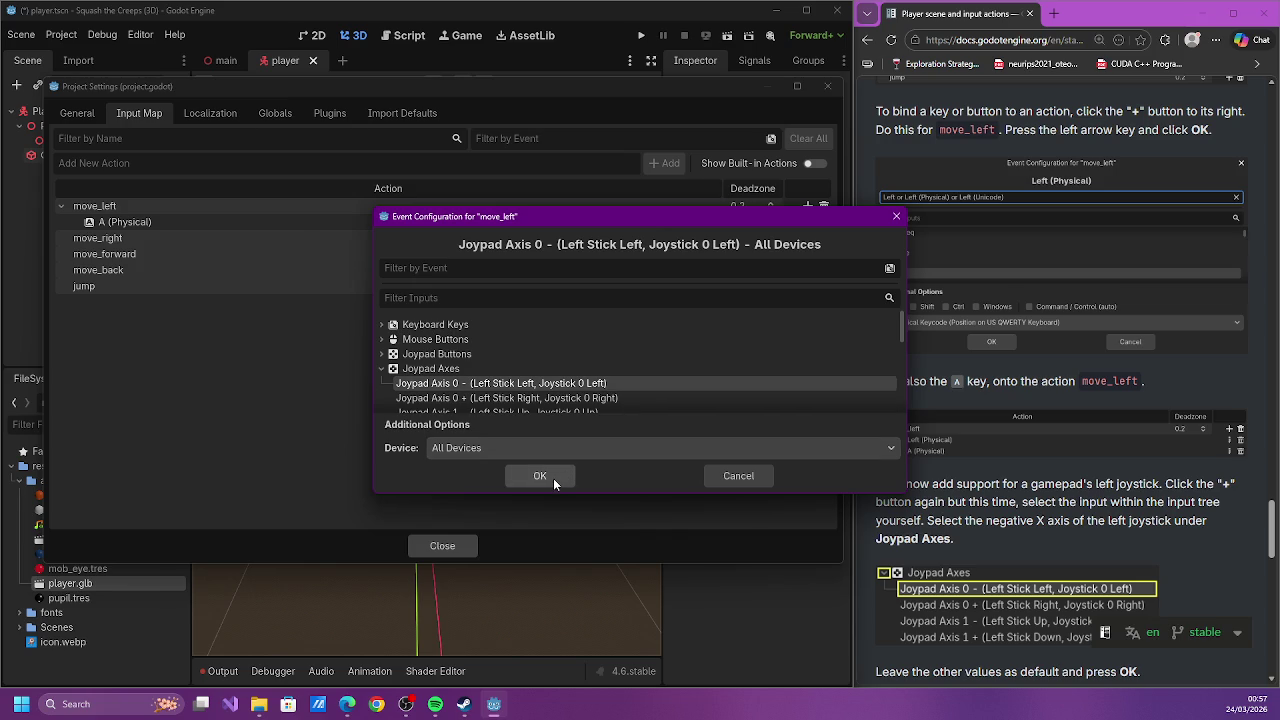
pyautogui.click(553, 477)
pyautogui.scroll(-4, 1032, 400)
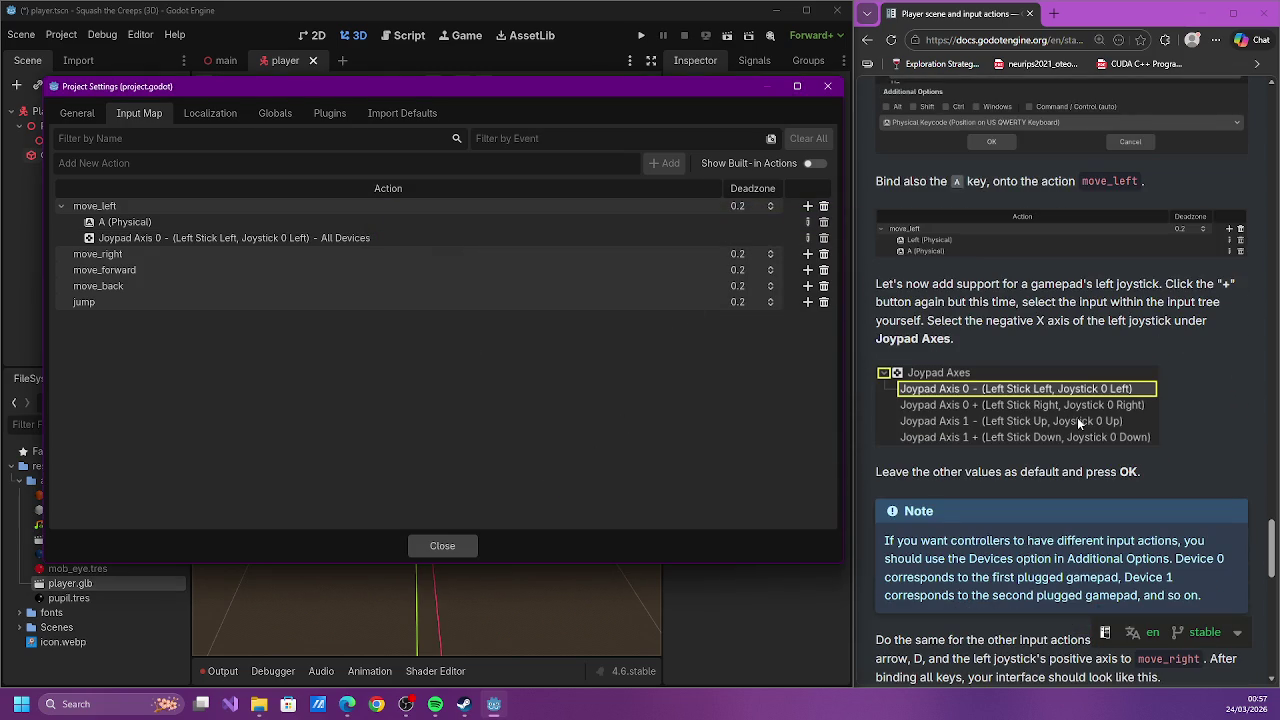
pyautogui.scroll(-4, 1077, 417)
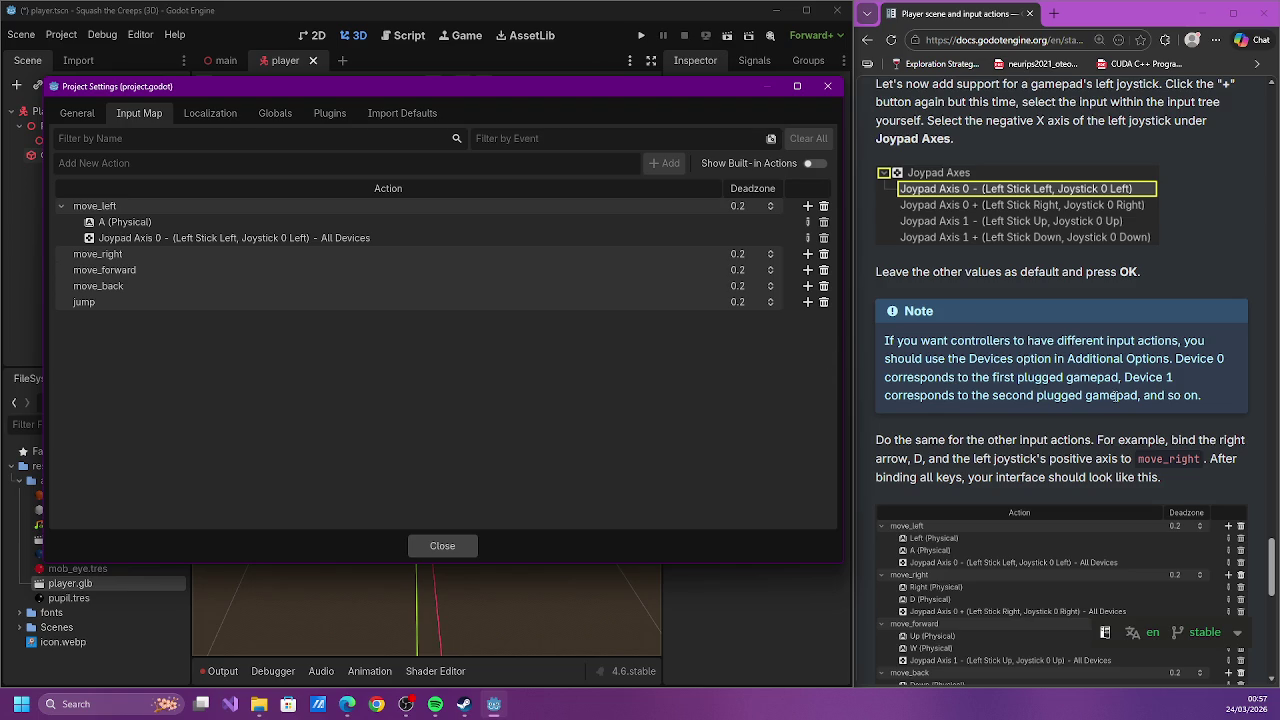
pyautogui.scroll(-4, 935, 362)
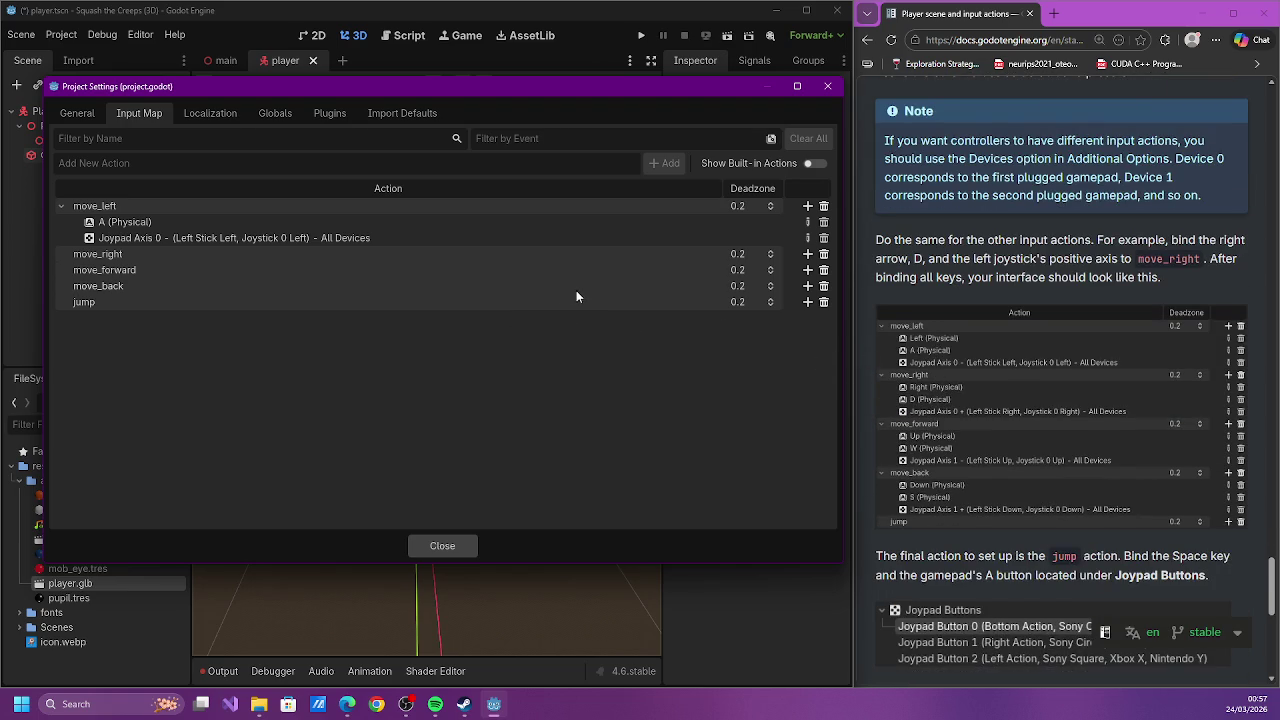
pyautogui.click(808, 254)
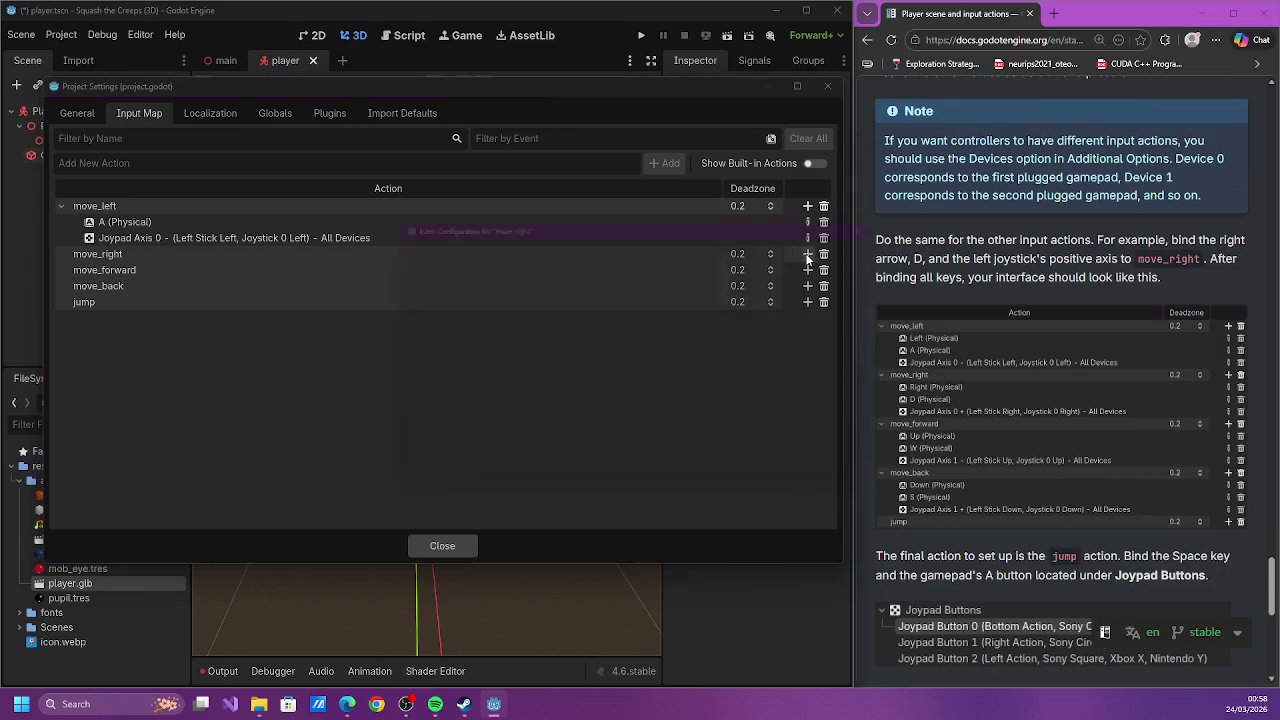
# Bind the D key and left-stick right (Joypad Axis 0 +) to move_right
pyautogui.press('d')
pyautogui.click(535, 475)
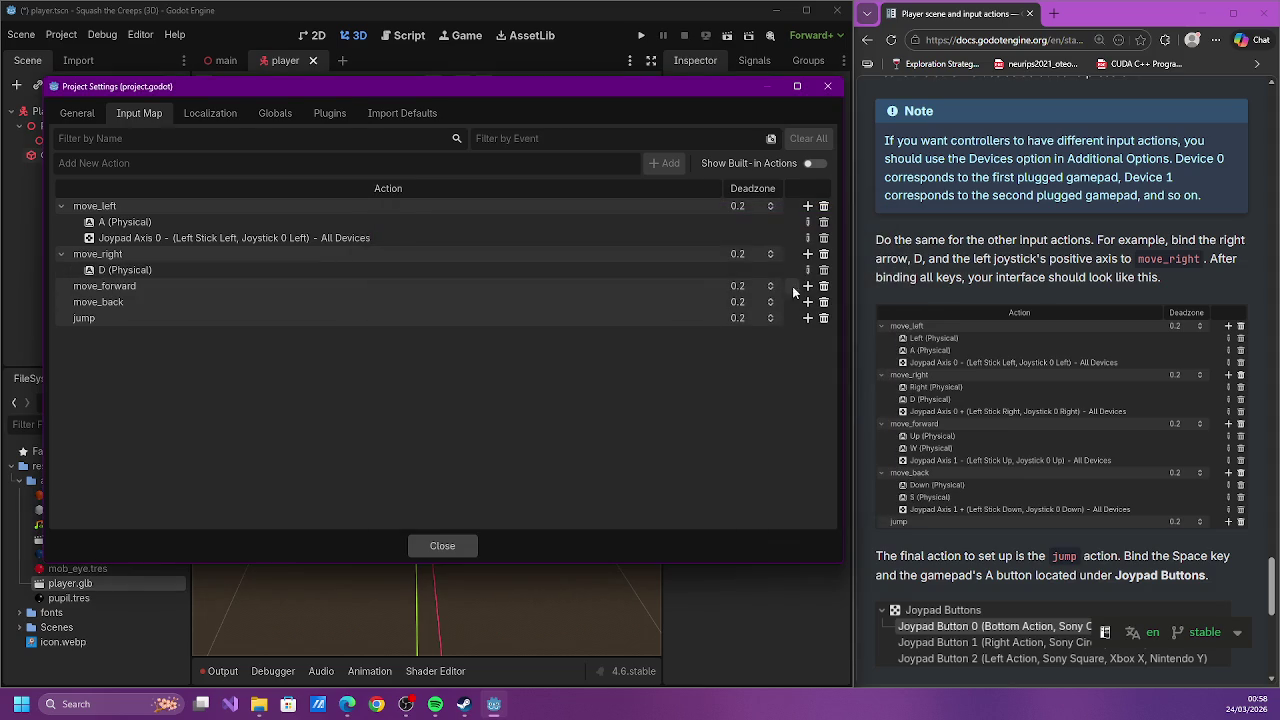
pyautogui.click(808, 254)
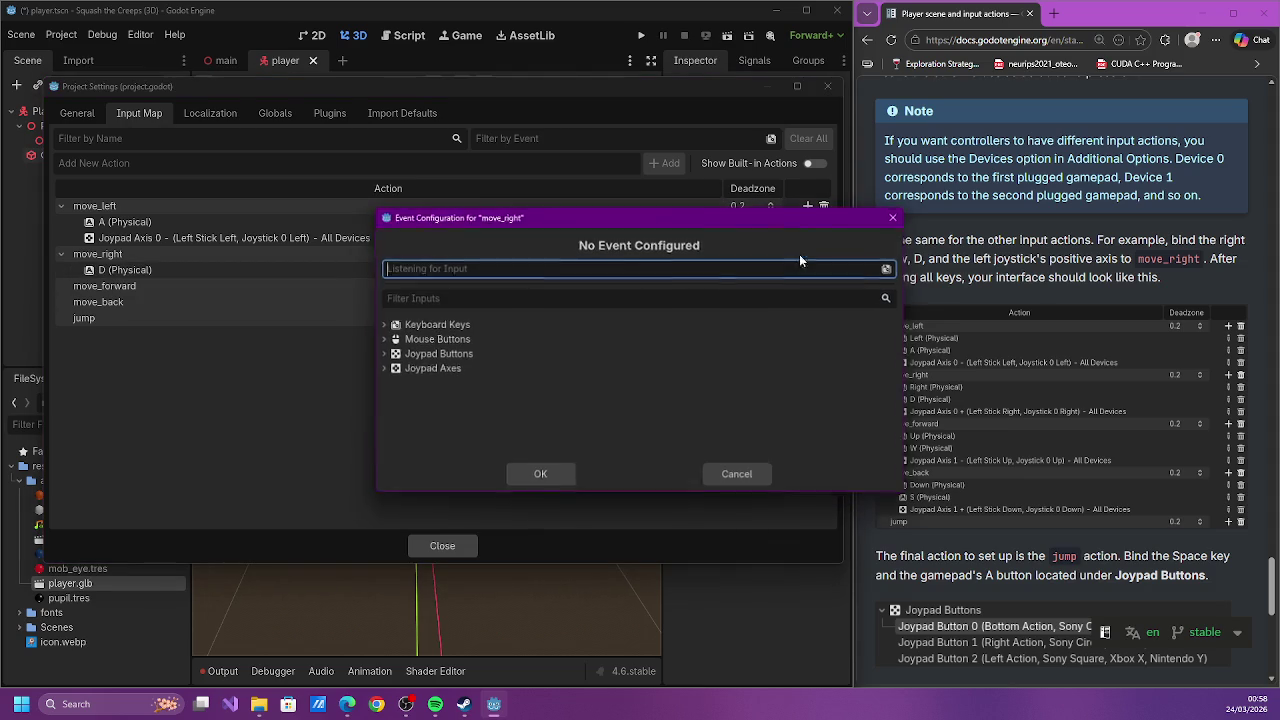
pyautogui.click(384, 368)
pyautogui.click(506, 398)
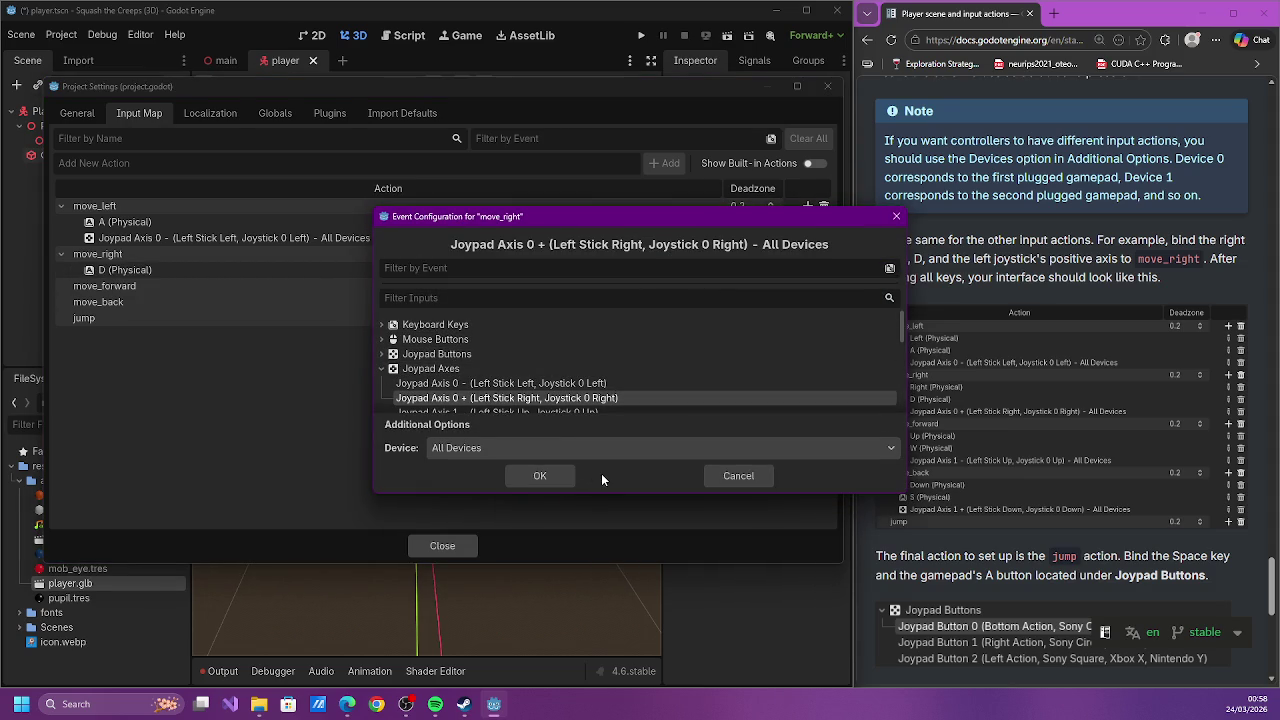
pyautogui.click(540, 475)
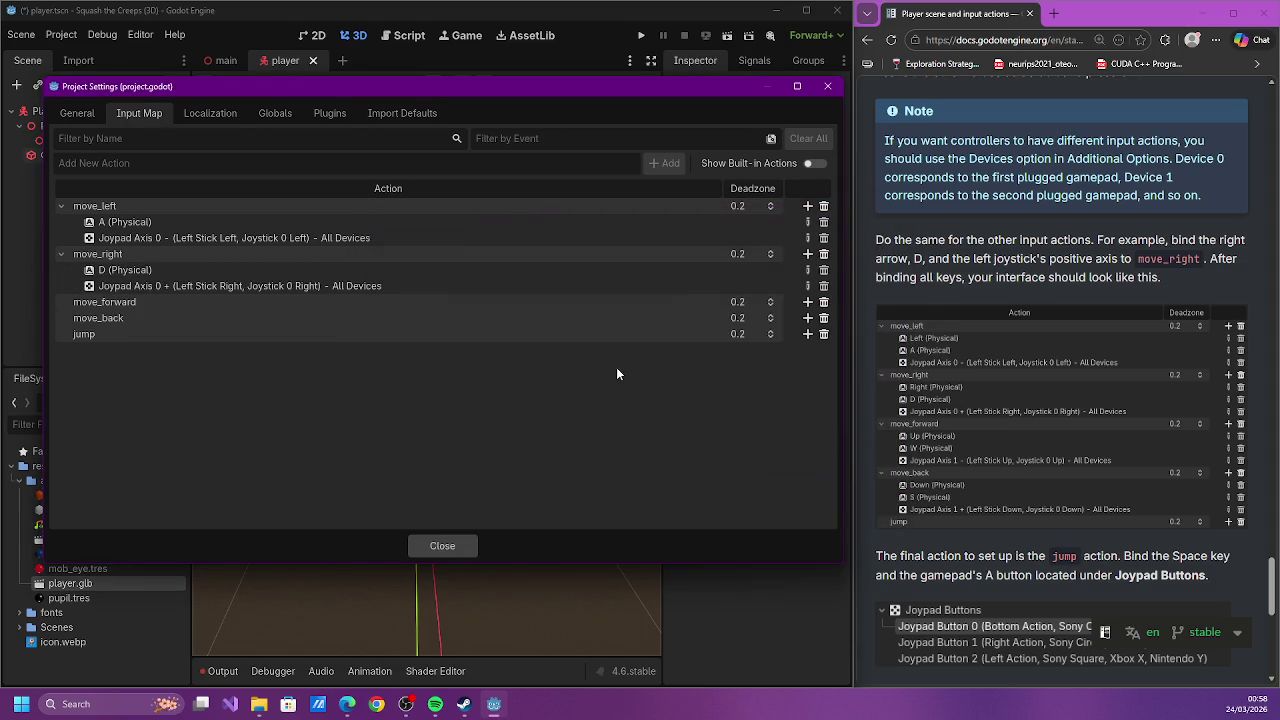
# Bind the W key to move_forward and the S key to move_back
pyautogui.click(807, 302)
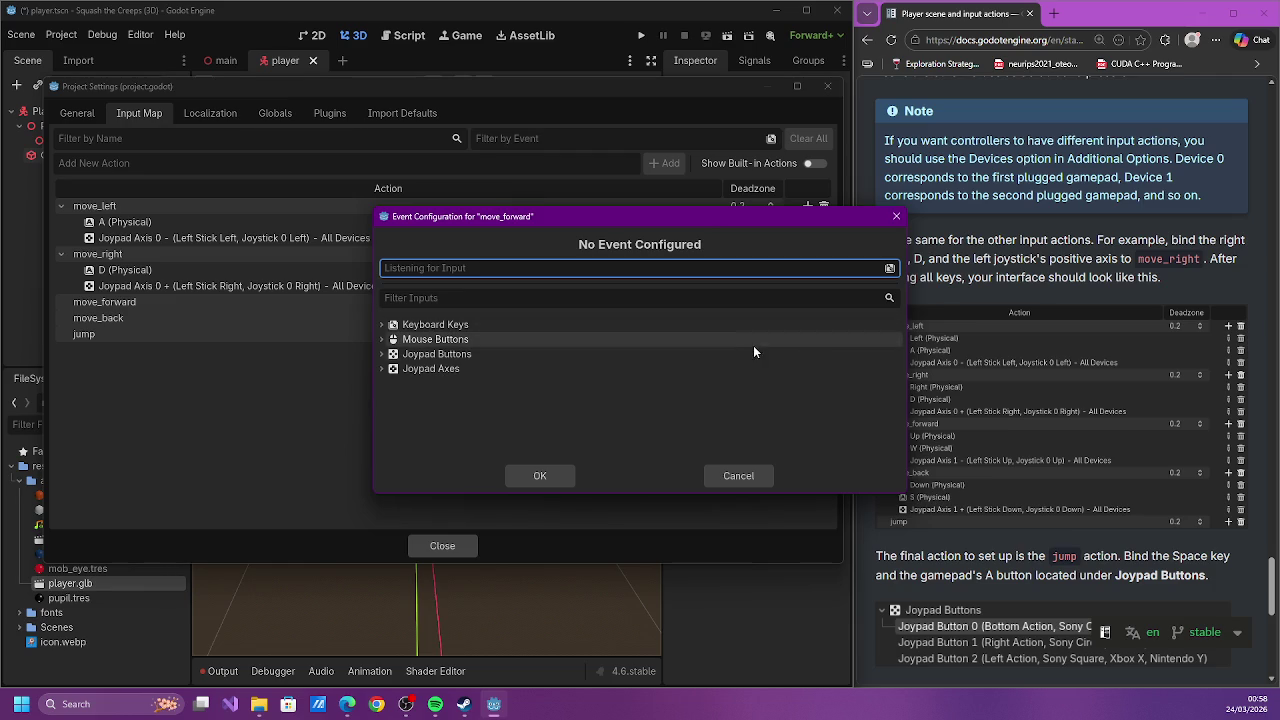
pyautogui.press('w')
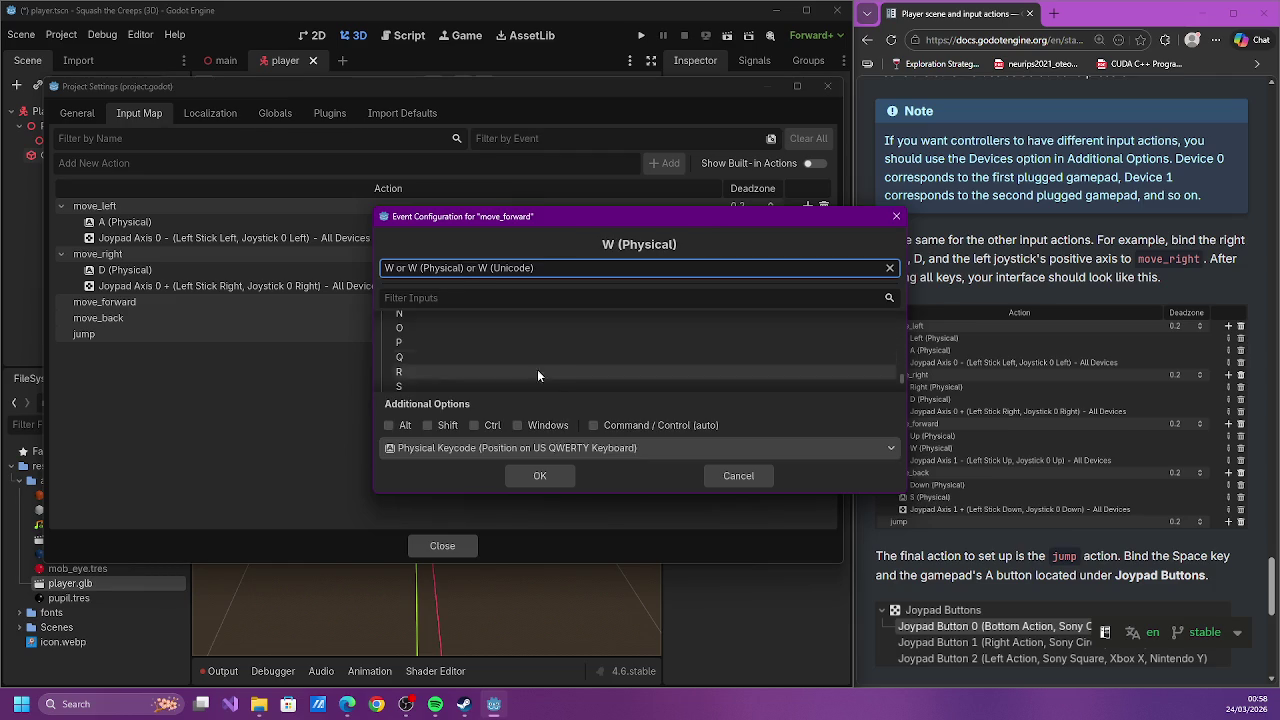
pyautogui.click(540, 476)
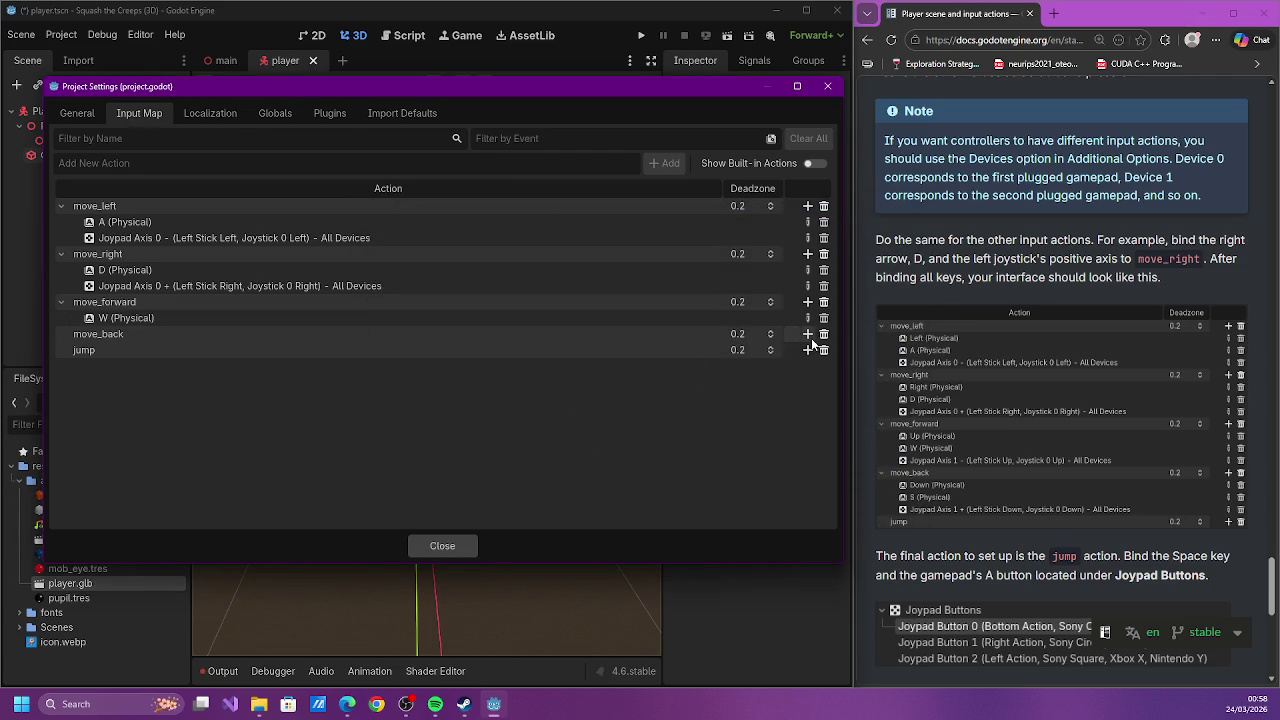
pyautogui.click(810, 338)
pyautogui.press('s')
pyautogui.click(539, 477)
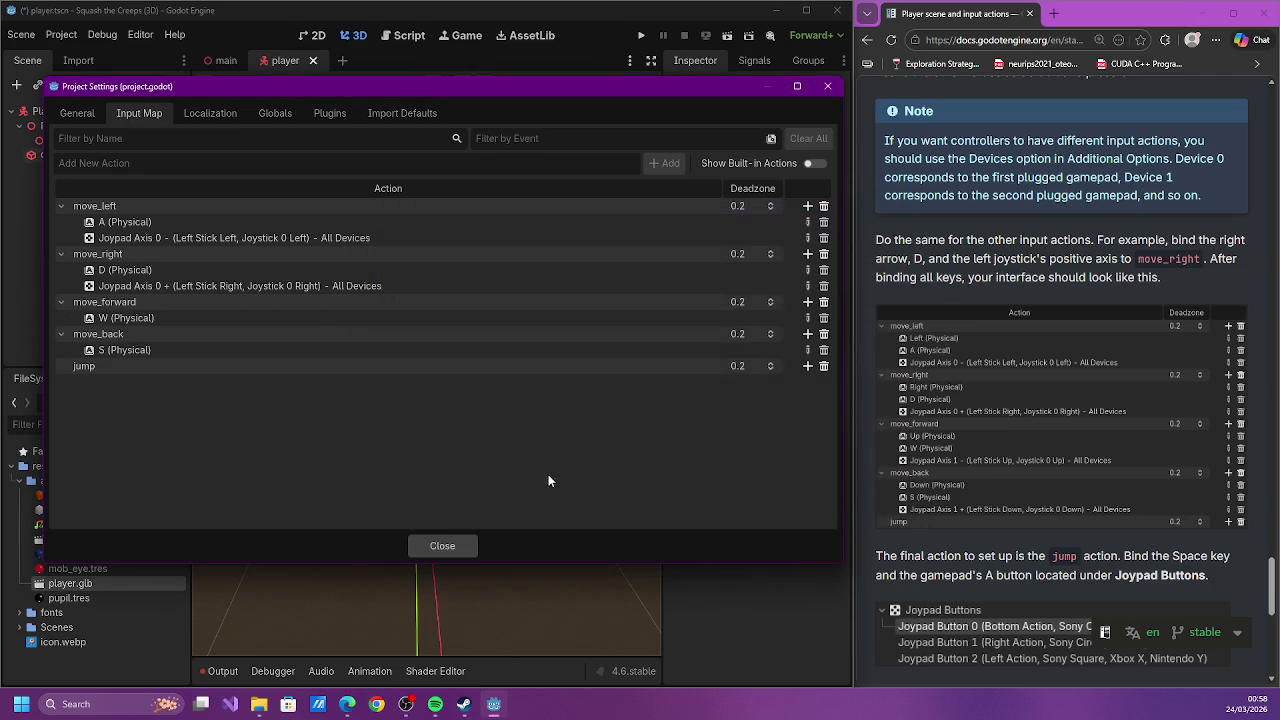
# Change move_forward's W binding to left-stick up (Joypad Axis 1 −)
pyautogui.click(806, 316)
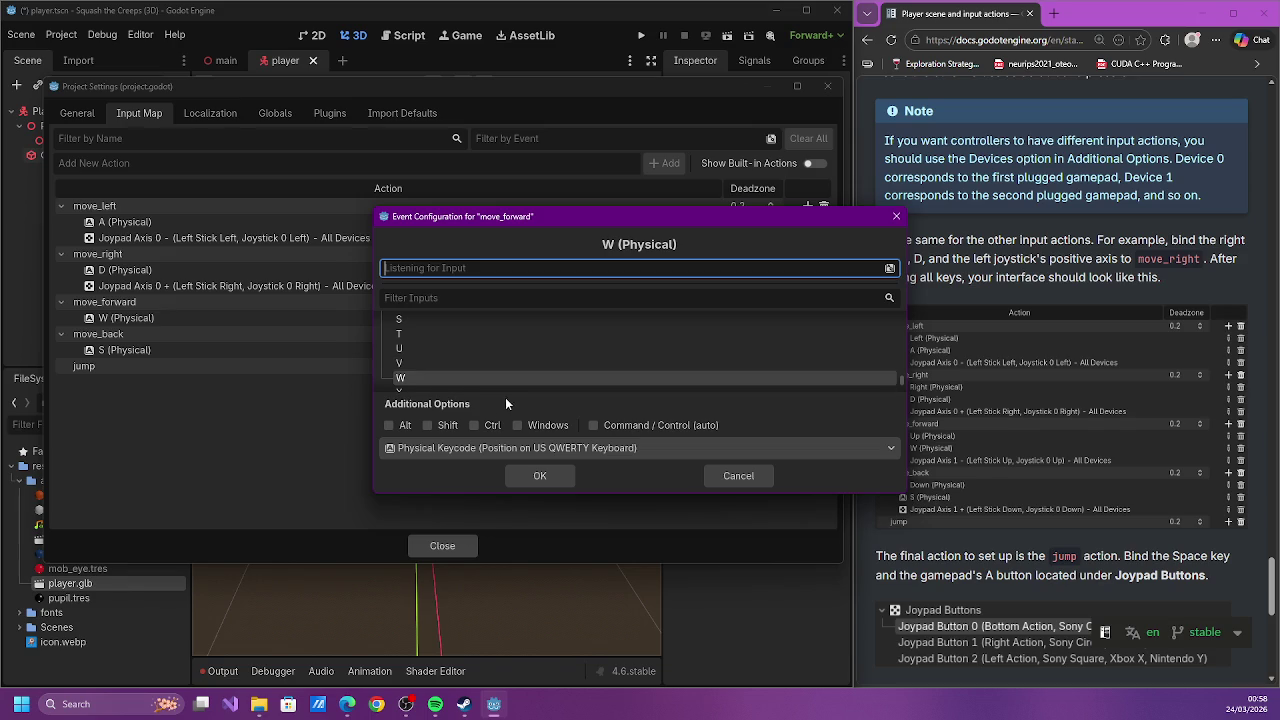
pyautogui.scroll(2, 600, 355)
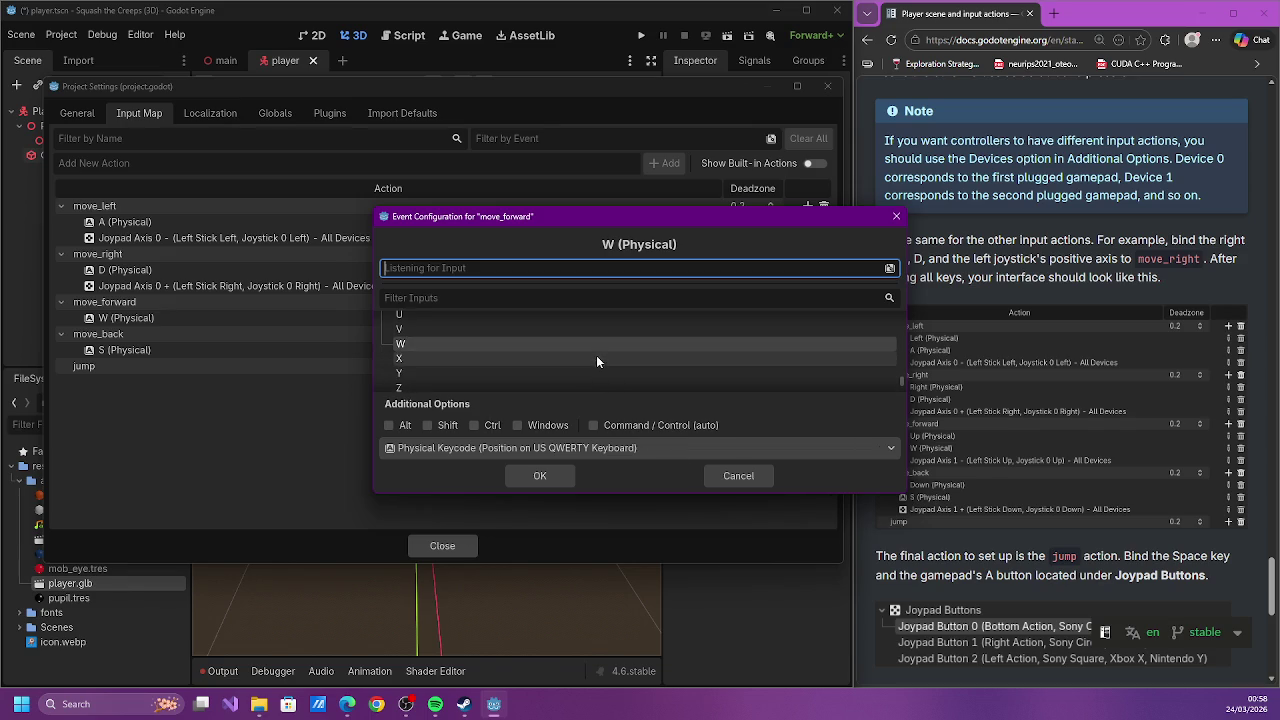
pyautogui.scroll(9, 560, 360)
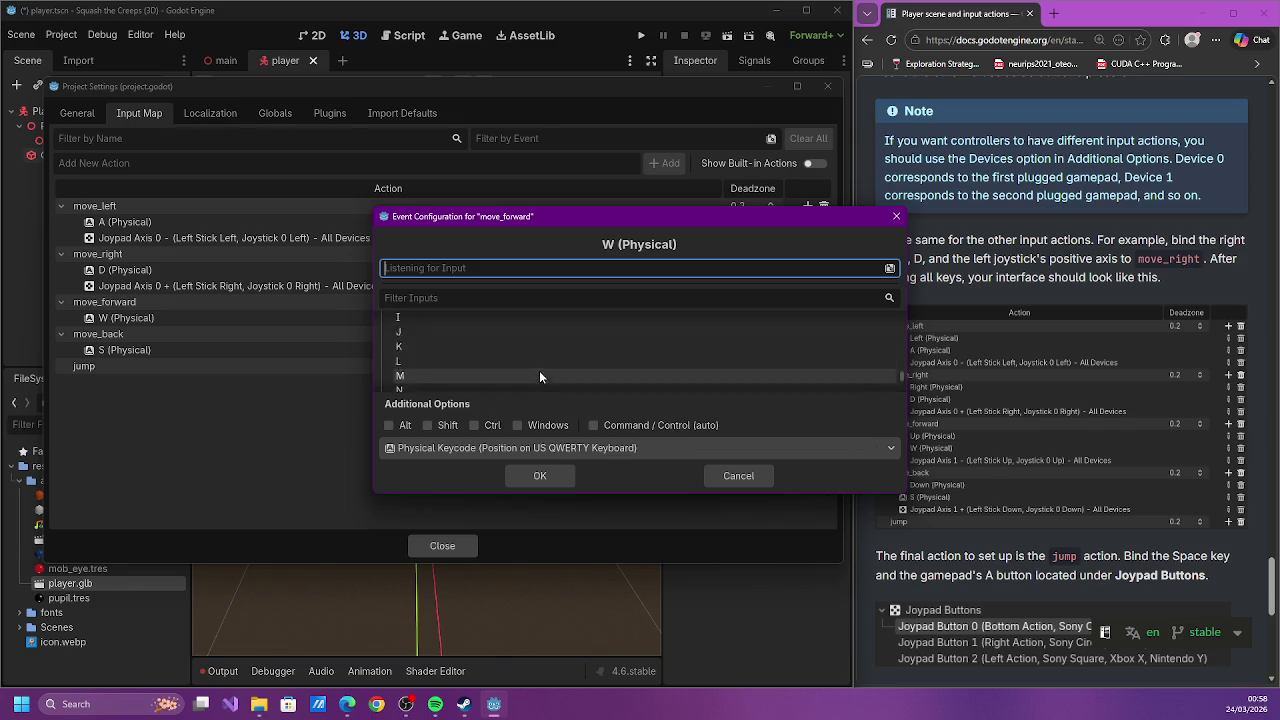
pyautogui.scroll(-15, 545, 370)
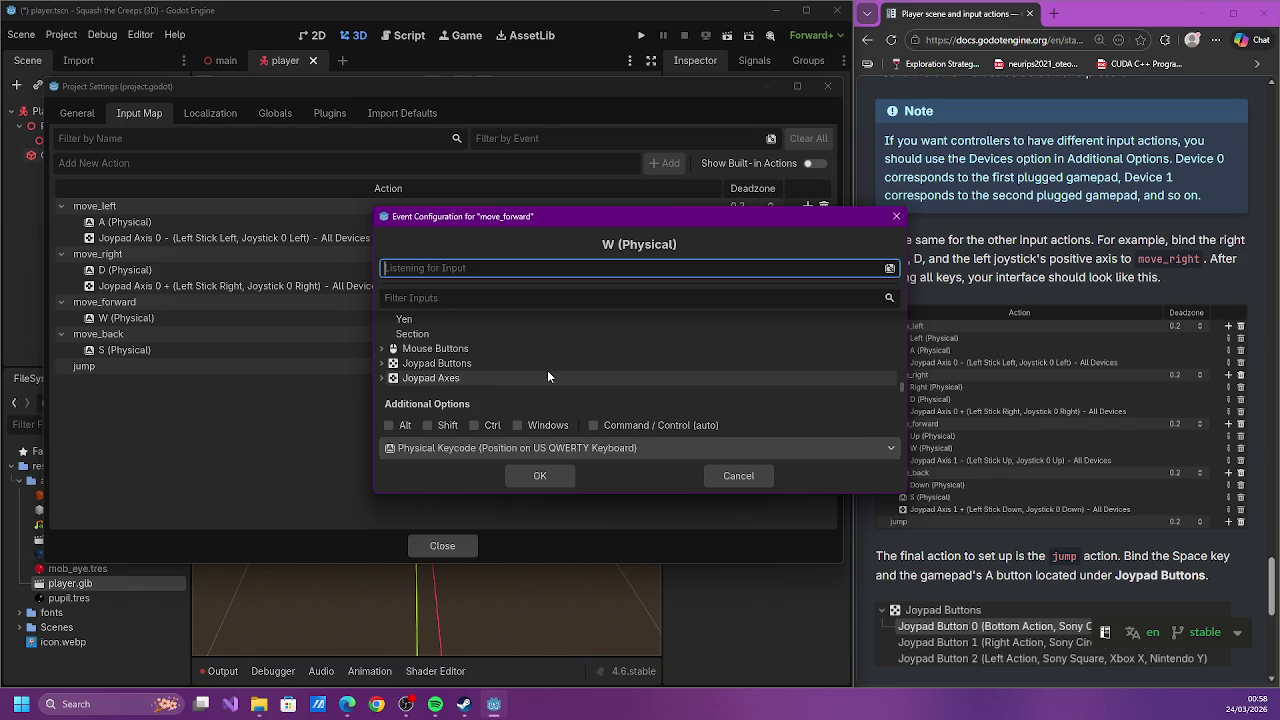
pyautogui.click(436, 380)
pyautogui.doubleClick(421, 380)
pyautogui.scroll(-2, 419, 384)
pyautogui.click(450, 388)
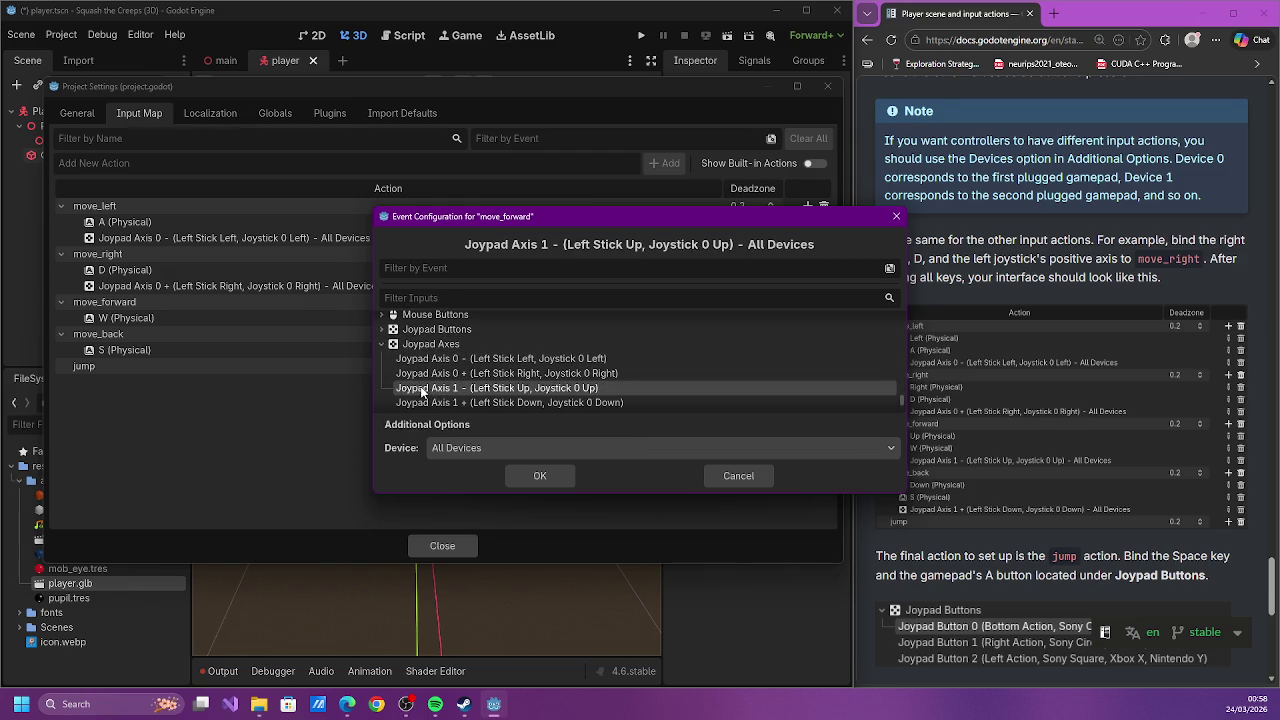
pyautogui.click(539, 476)
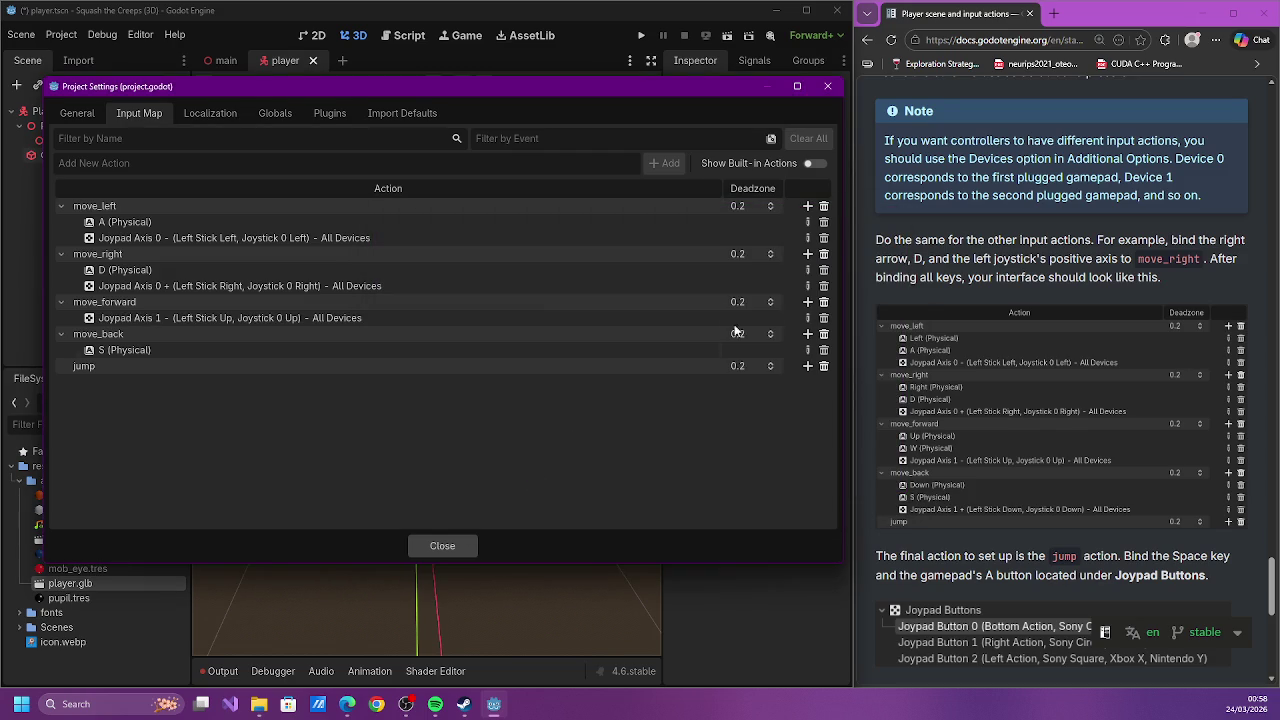
# Re-add W to move_forward and bind left-stick down (Joypad Axis 1 +) to move_back
pyautogui.click(807, 302)
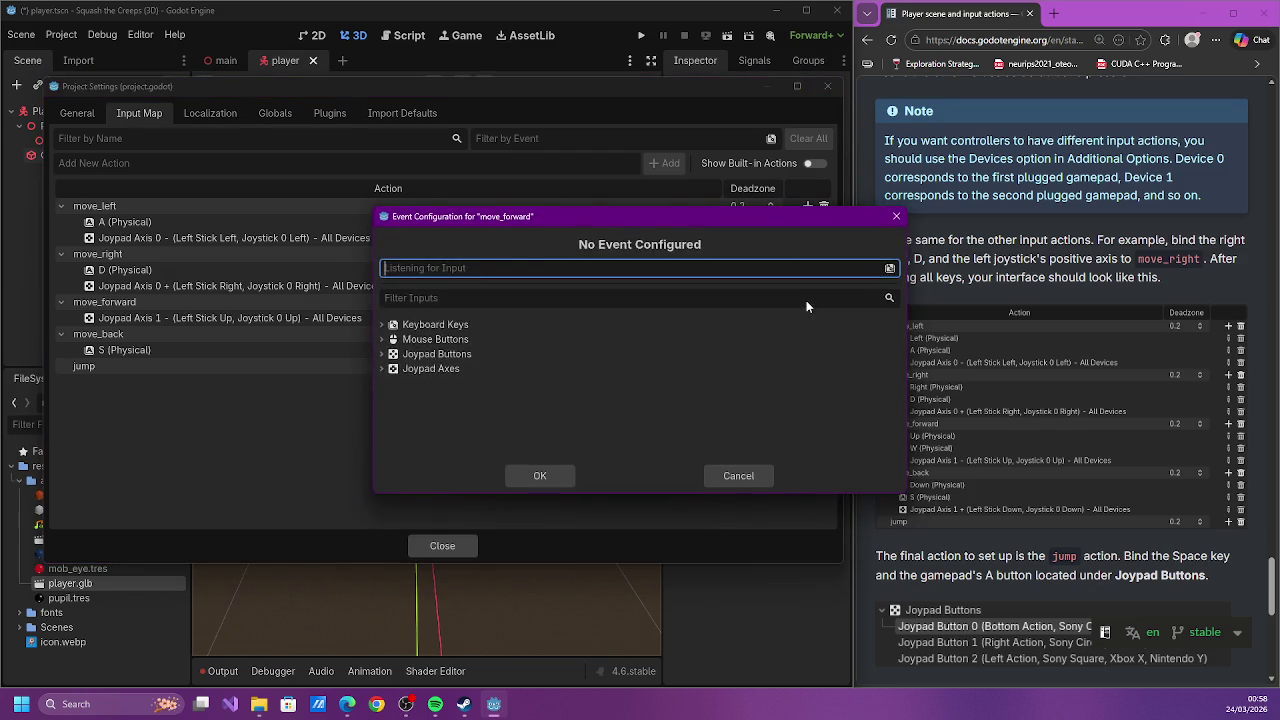
pyautogui.press('w')
pyautogui.click(546, 473)
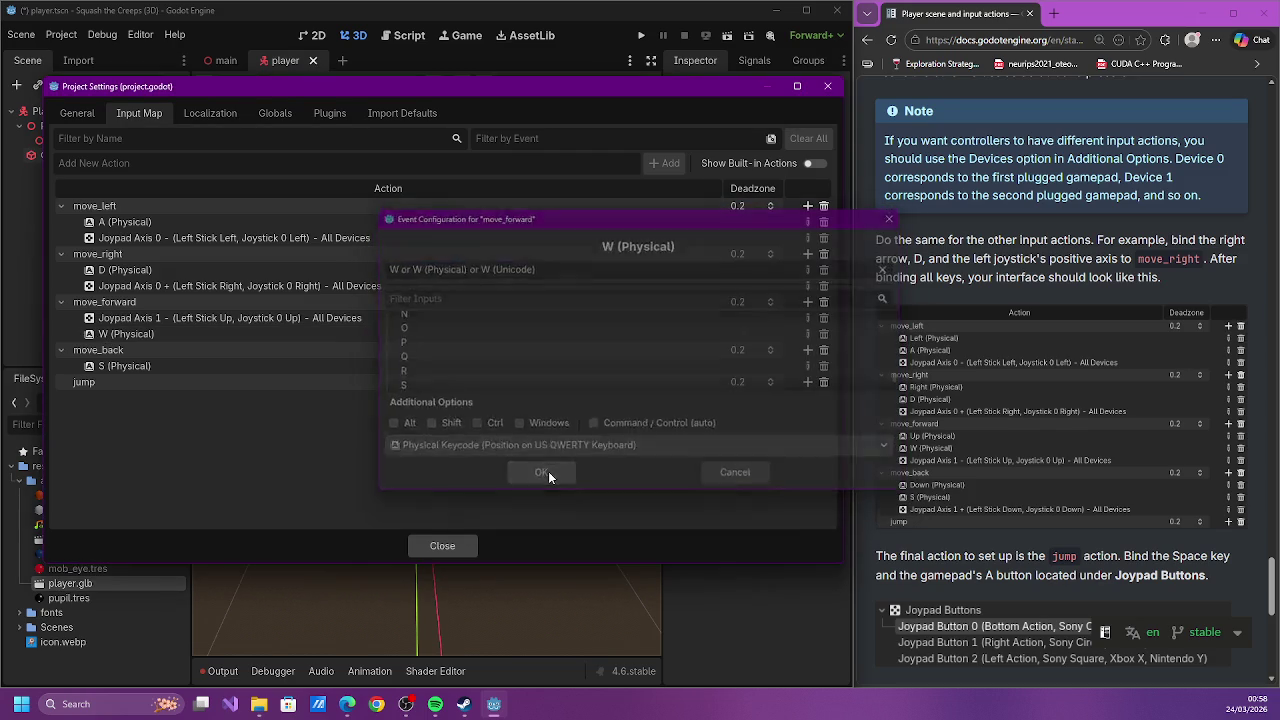
pyautogui.click(807, 350)
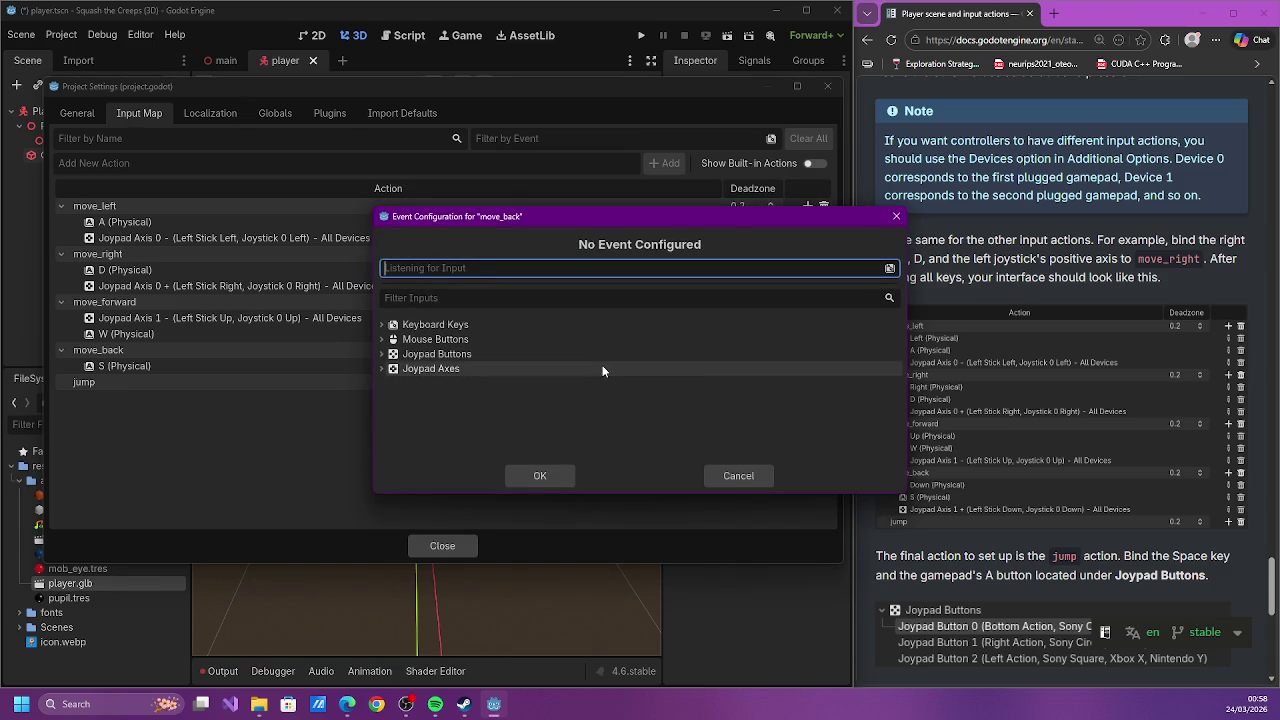
pyautogui.doubleClick(512, 369)
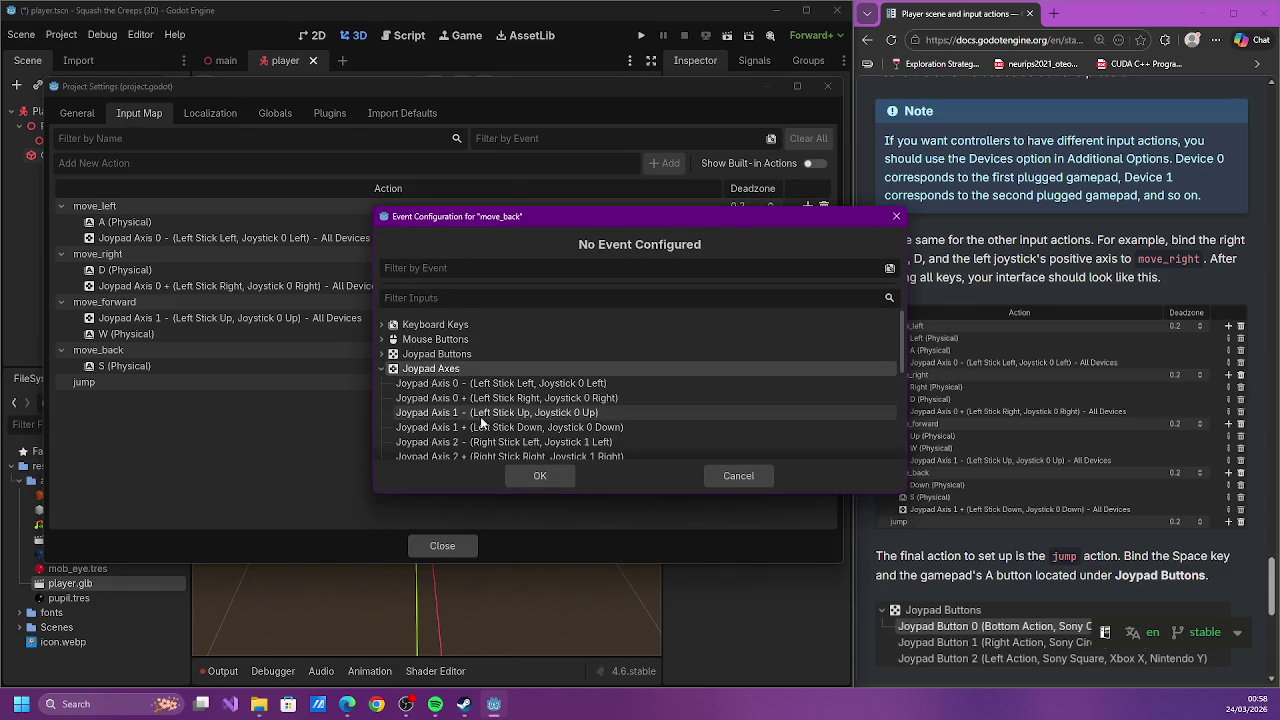
pyautogui.click(481, 428)
pyautogui.click(548, 476)
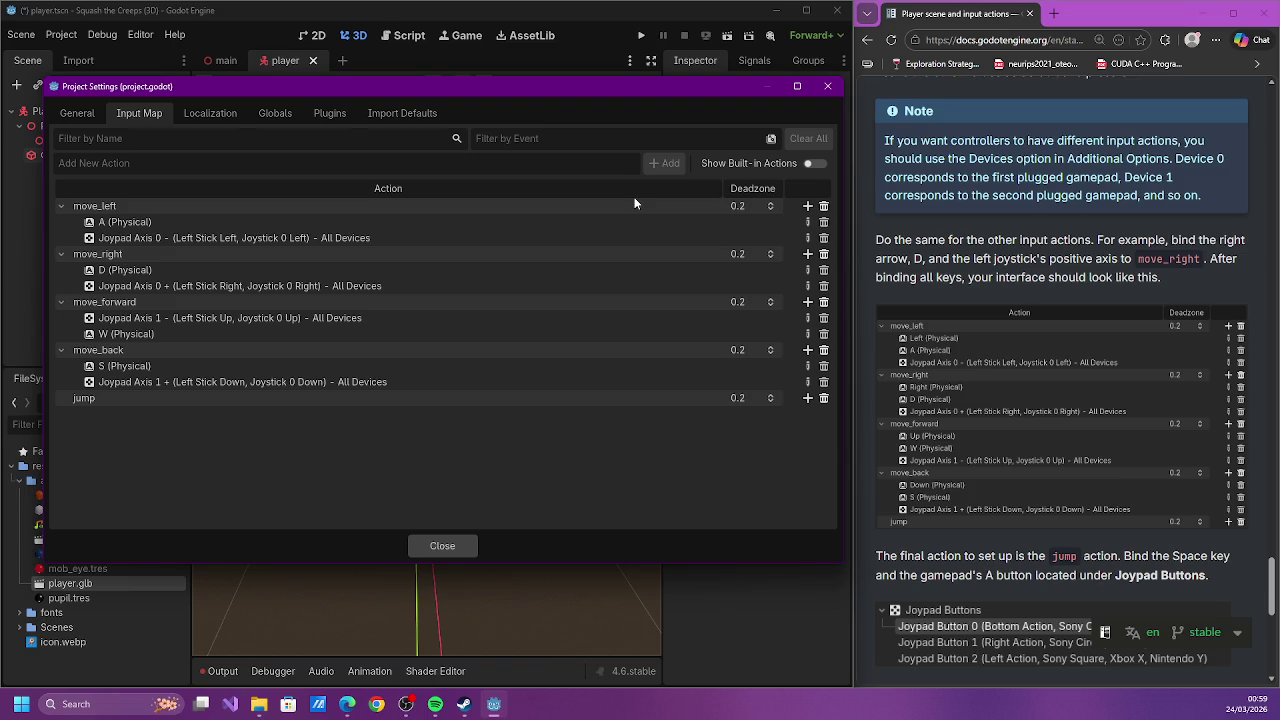
# Bind the Space key to the jump action
pyautogui.click(810, 396)
pyautogui.press('space')
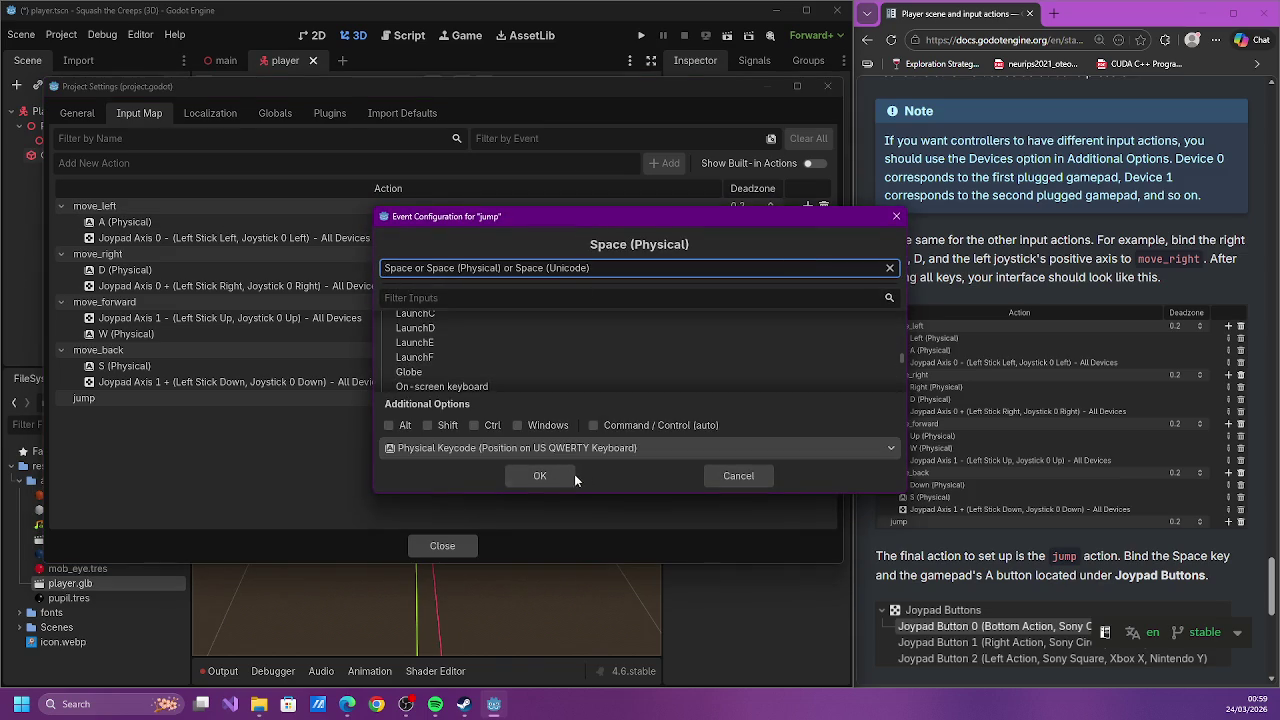
pyautogui.click(540, 476)
pyautogui.click(805, 401)
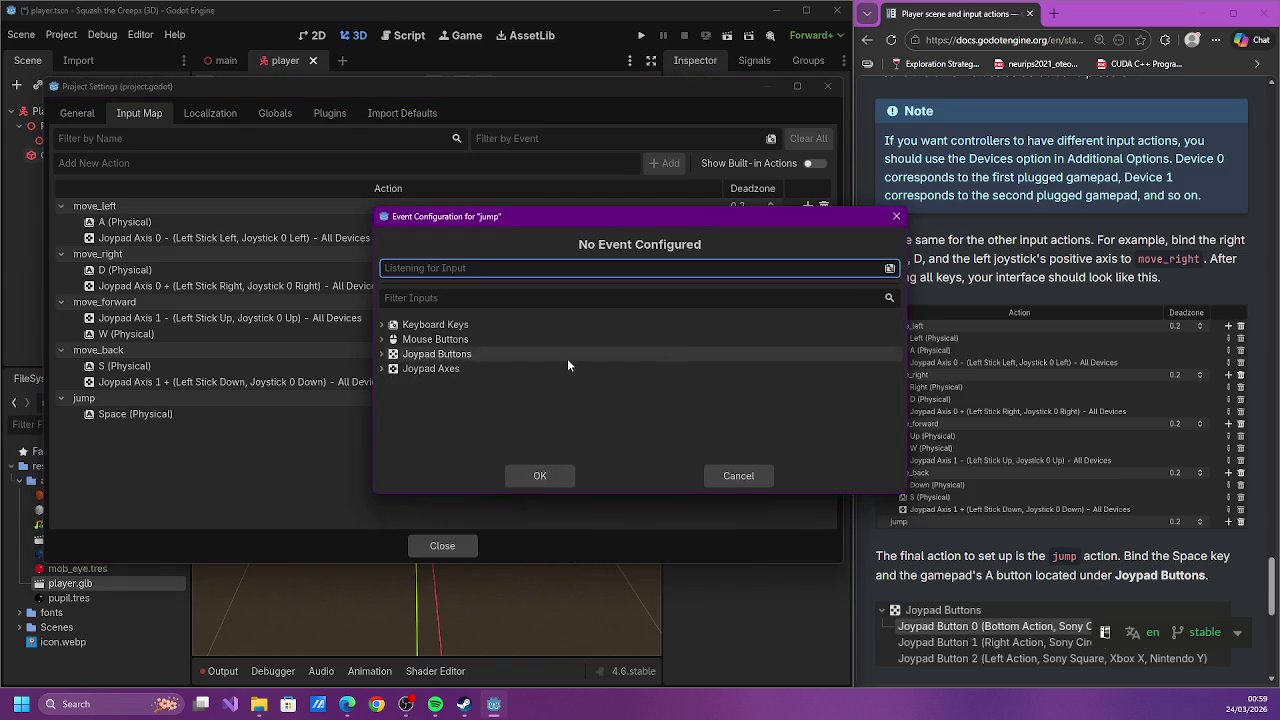
pyautogui.click(381, 354)
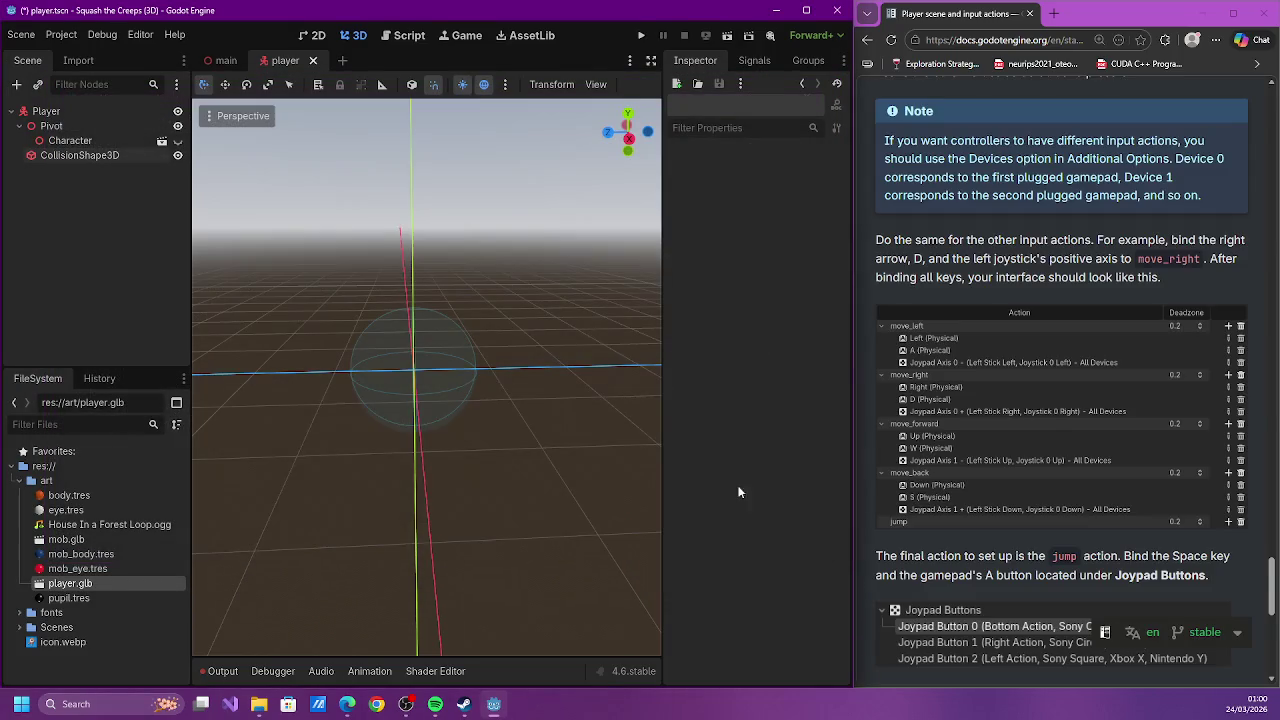
pyautogui.scroll(-5, 898, 467)
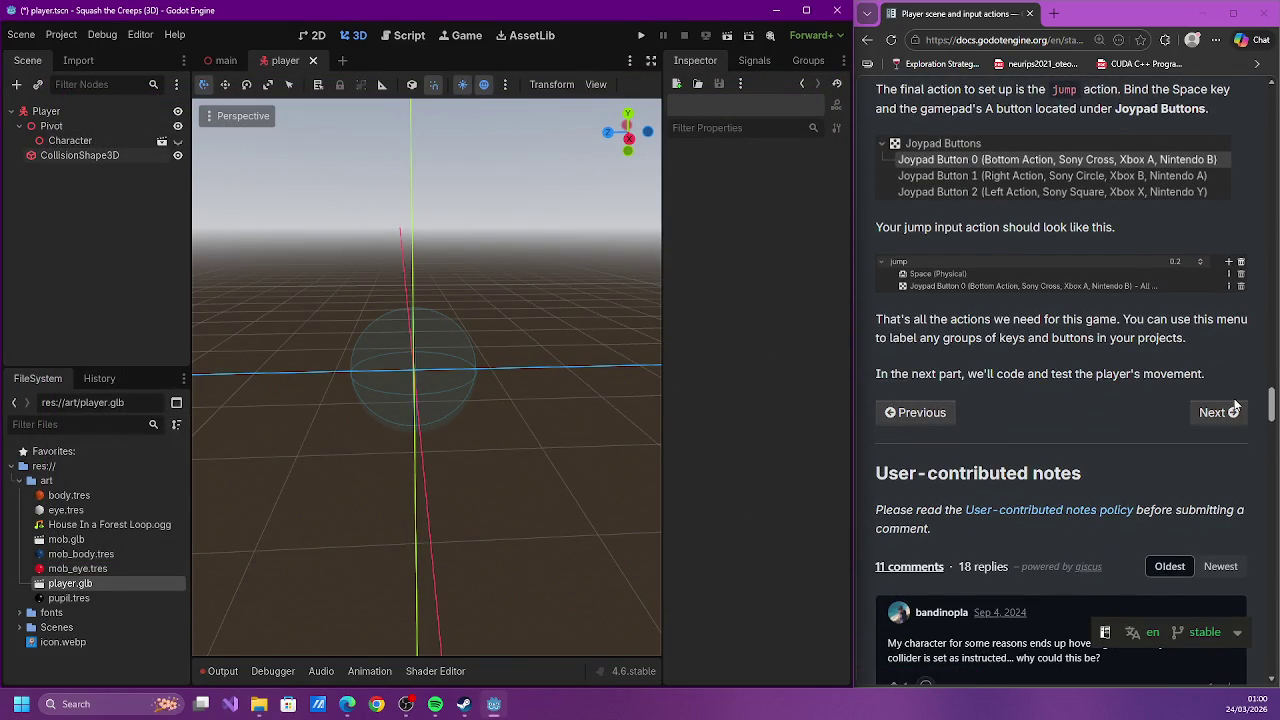
pyautogui.scroll(-1, 1225, 410)
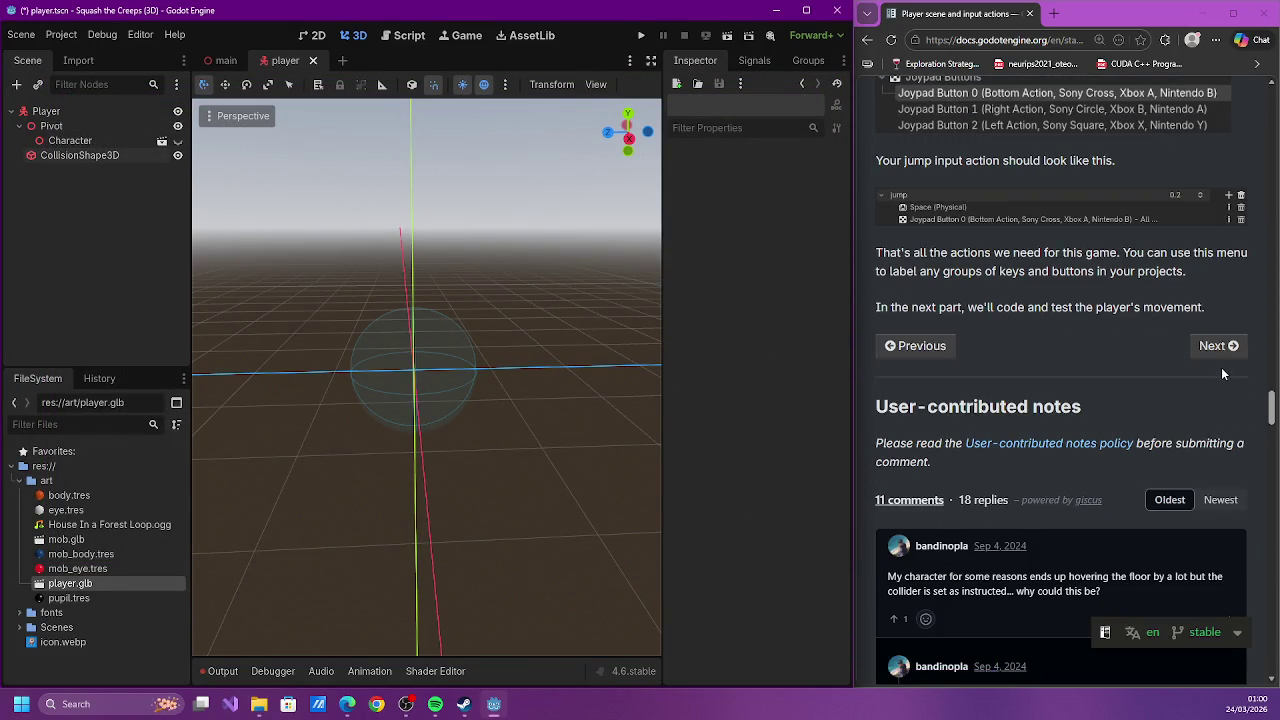
pyautogui.scroll(-1, 1221, 360)
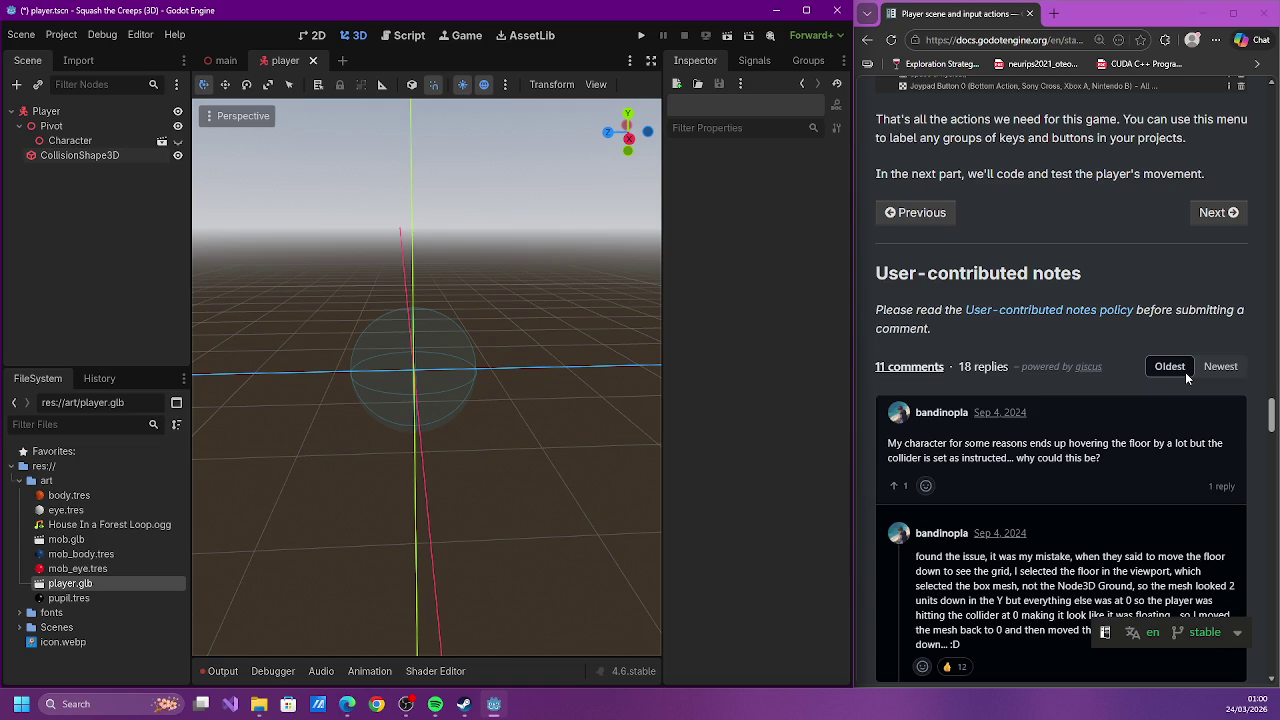
pyautogui.scroll(-4, 1185, 372)
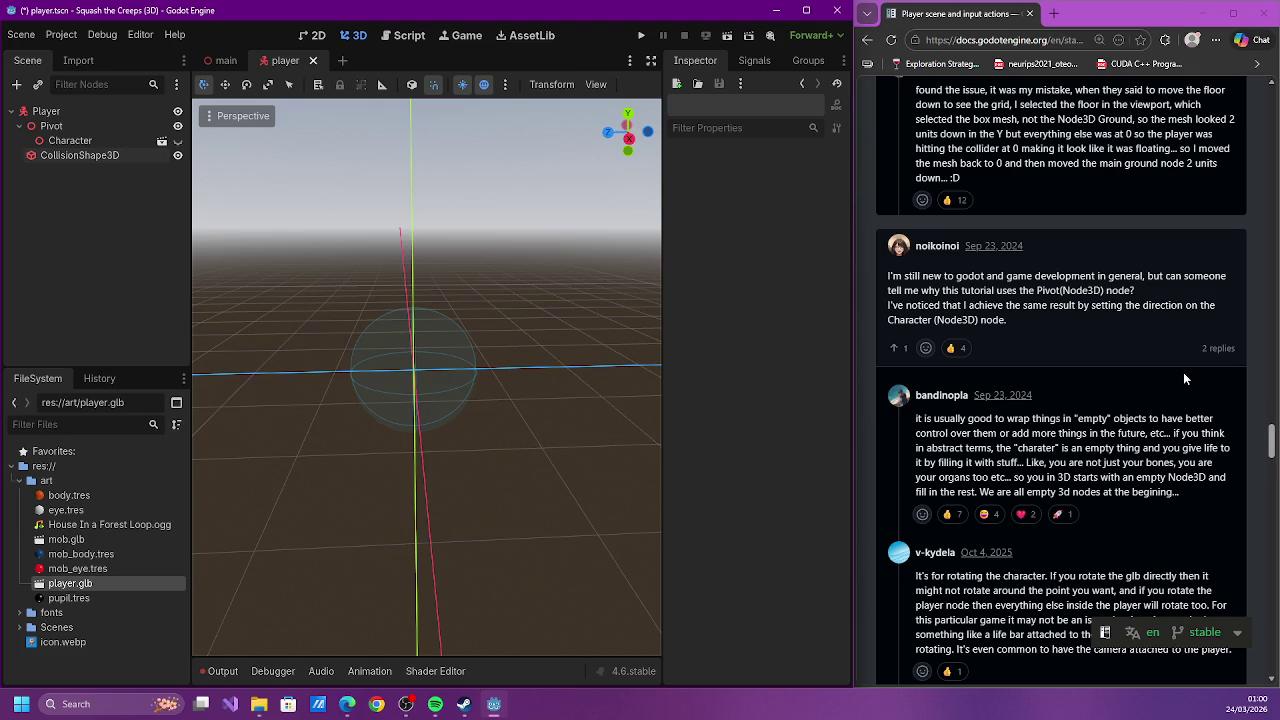
pyautogui.scroll(-2, 1183, 372)
pyautogui.scroll(-1, 1183, 372)
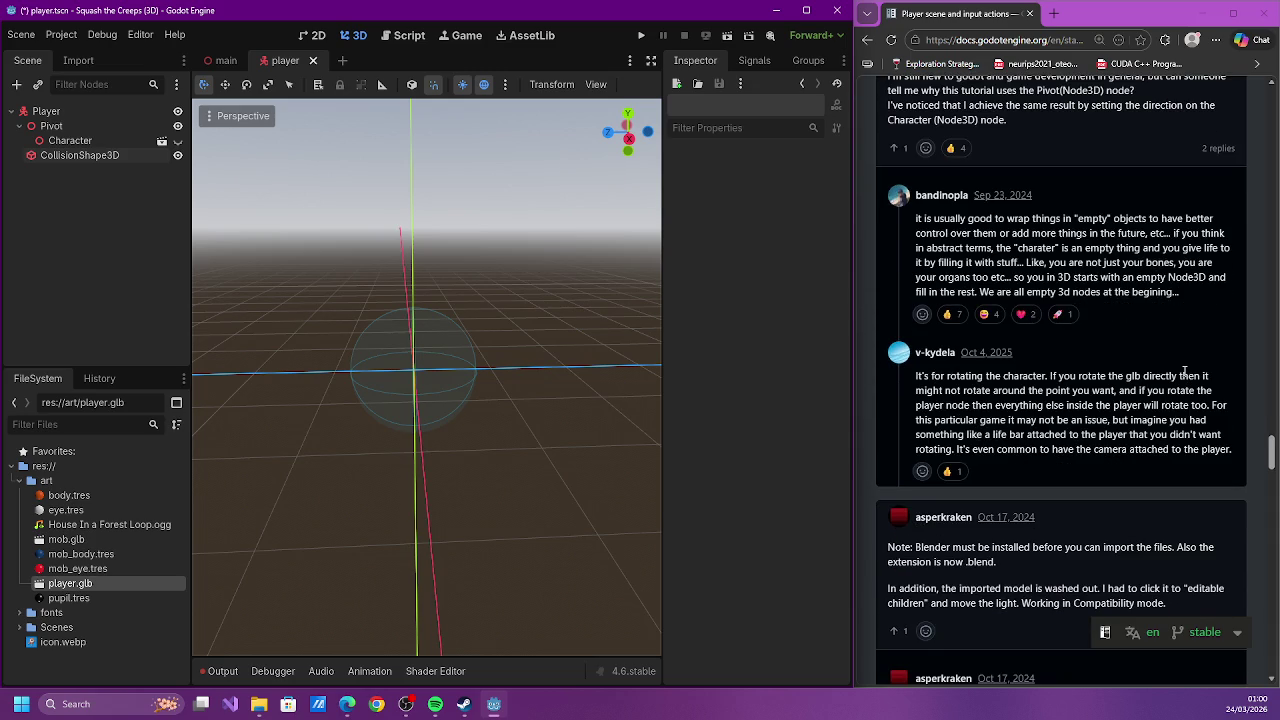
pyautogui.scroll(-1, 1184, 372)
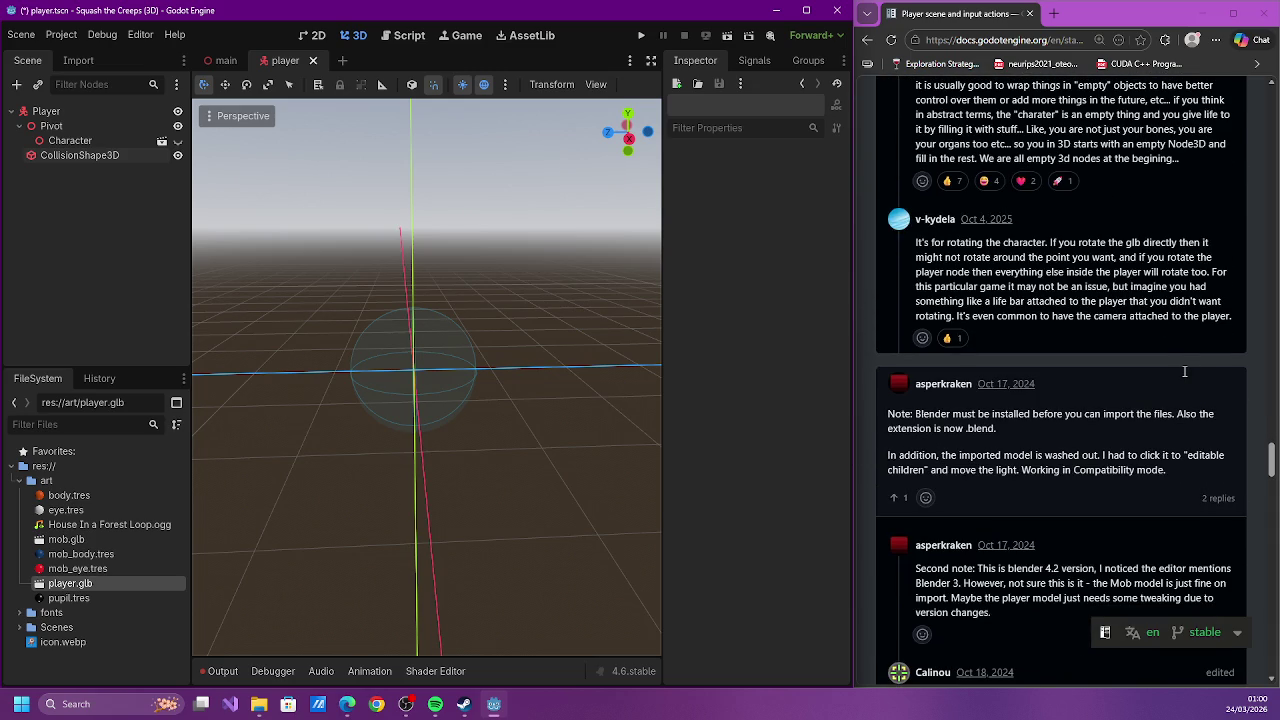
pyautogui.scroll(-1, 1184, 372)
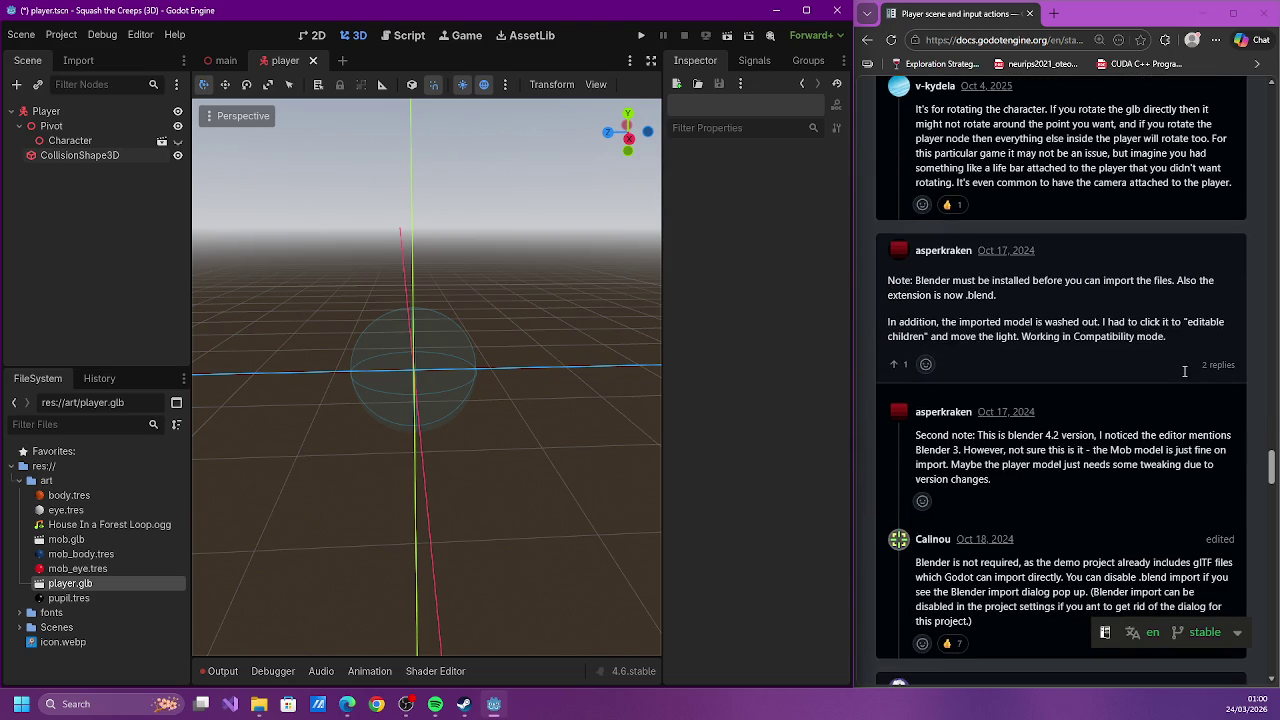
pyautogui.scroll(10, 1183, 368)
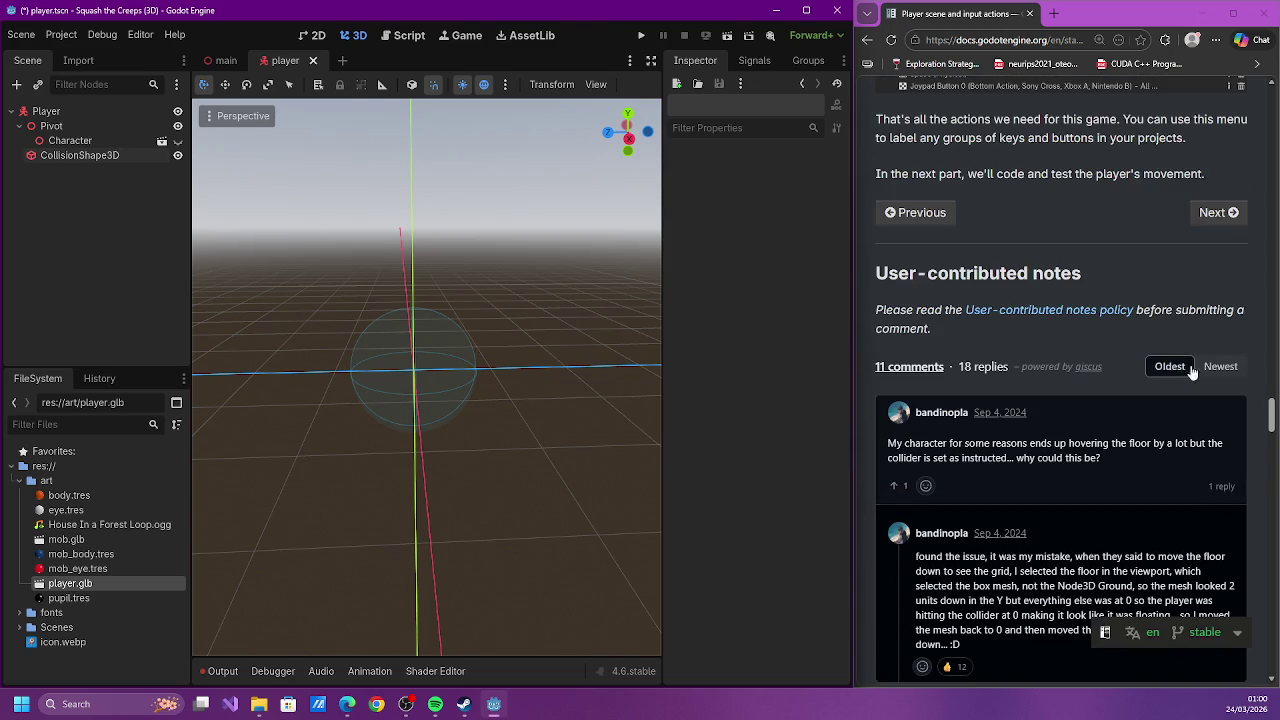
pyautogui.click(1220, 213)
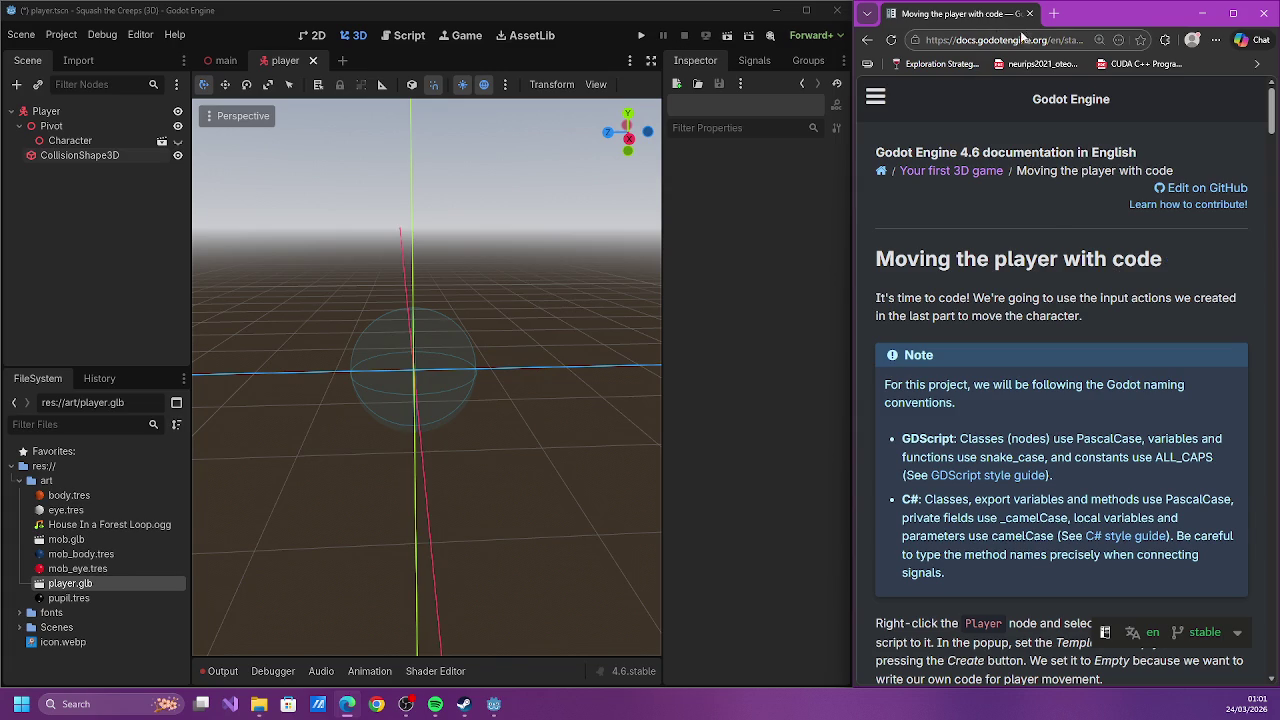
# Drag and minimize the docs window to uncover the editor, then bring it back
pyautogui.moveTo(1093, 20)
pyautogui.mouseDown()
pyautogui.moveTo(640, 2)
pyautogui.moveTo(706, 60)
pyautogui.moveTo(690, 64)
pyautogui.mouseUp()
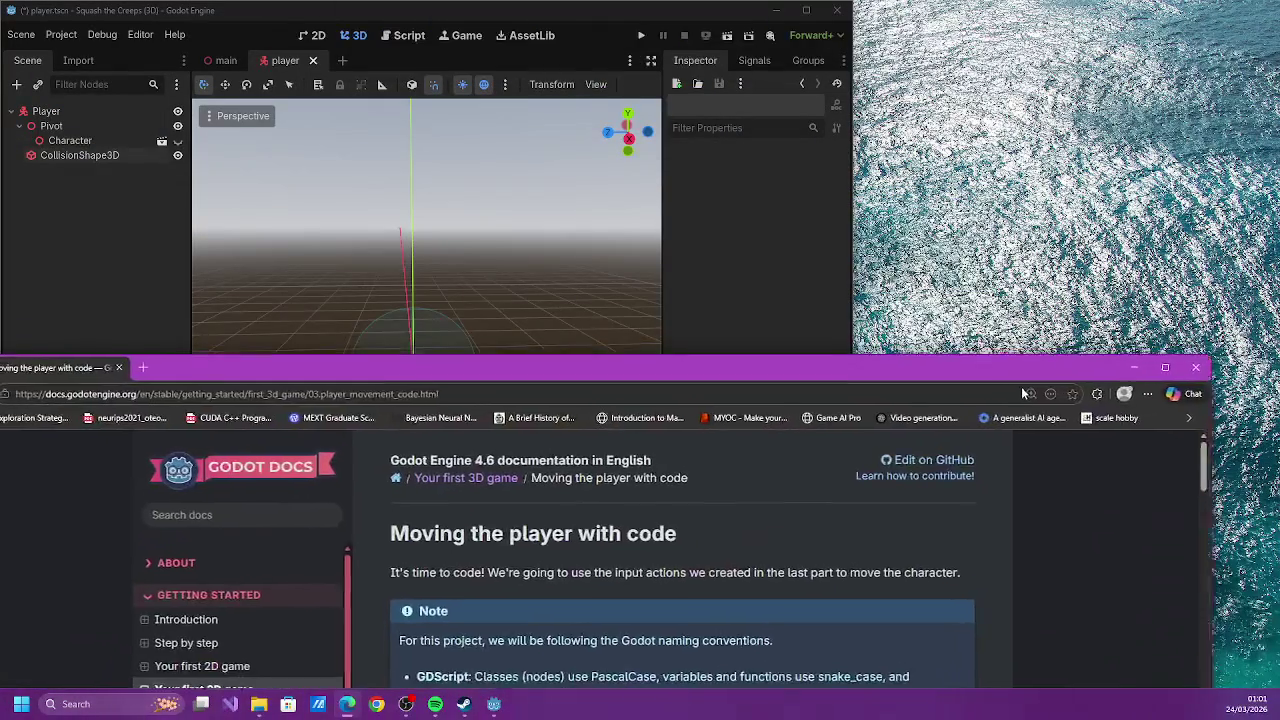
pyautogui.moveTo(1024, 393)
pyautogui.mouseDown()
pyautogui.moveTo(1018, 2)
pyautogui.moveTo(716, 6)
pyautogui.moveTo(1077, 250)
pyautogui.moveTo(1090, 226)
pyautogui.moveTo(1066, 202)
pyautogui.mouseUp()
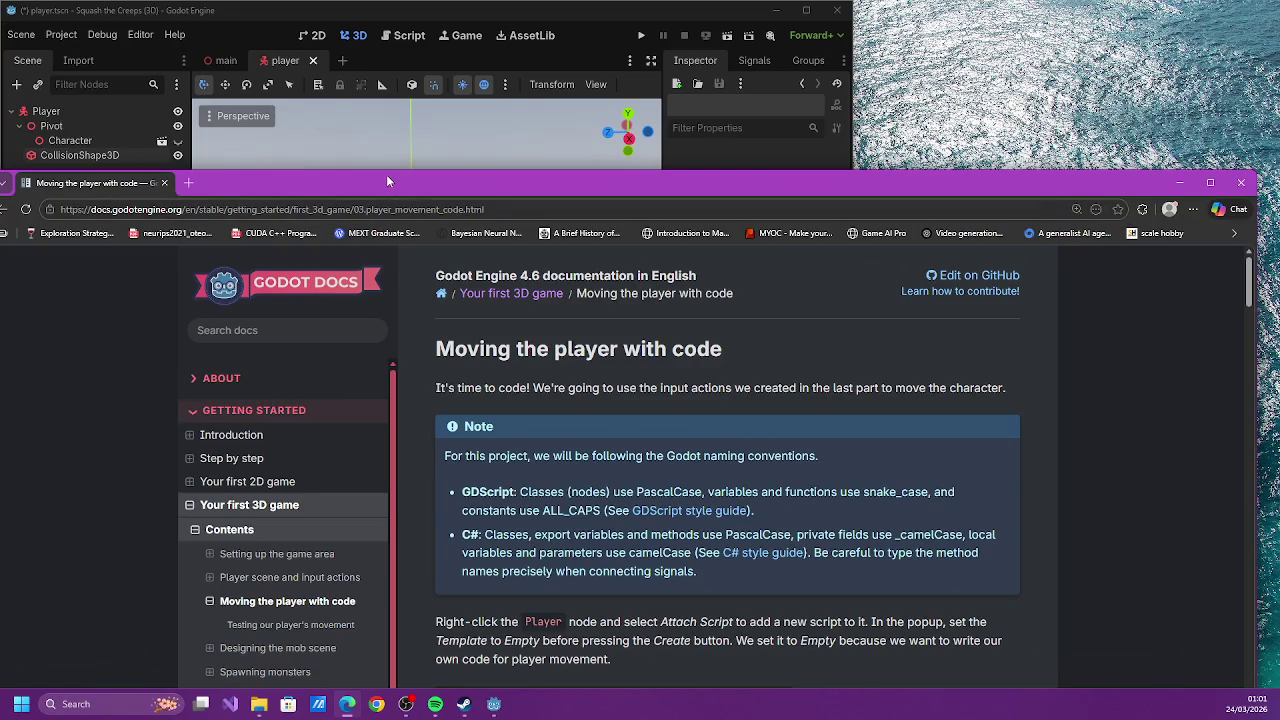
pyautogui.moveTo(388, 181); pyautogui.dragTo(433, 188)
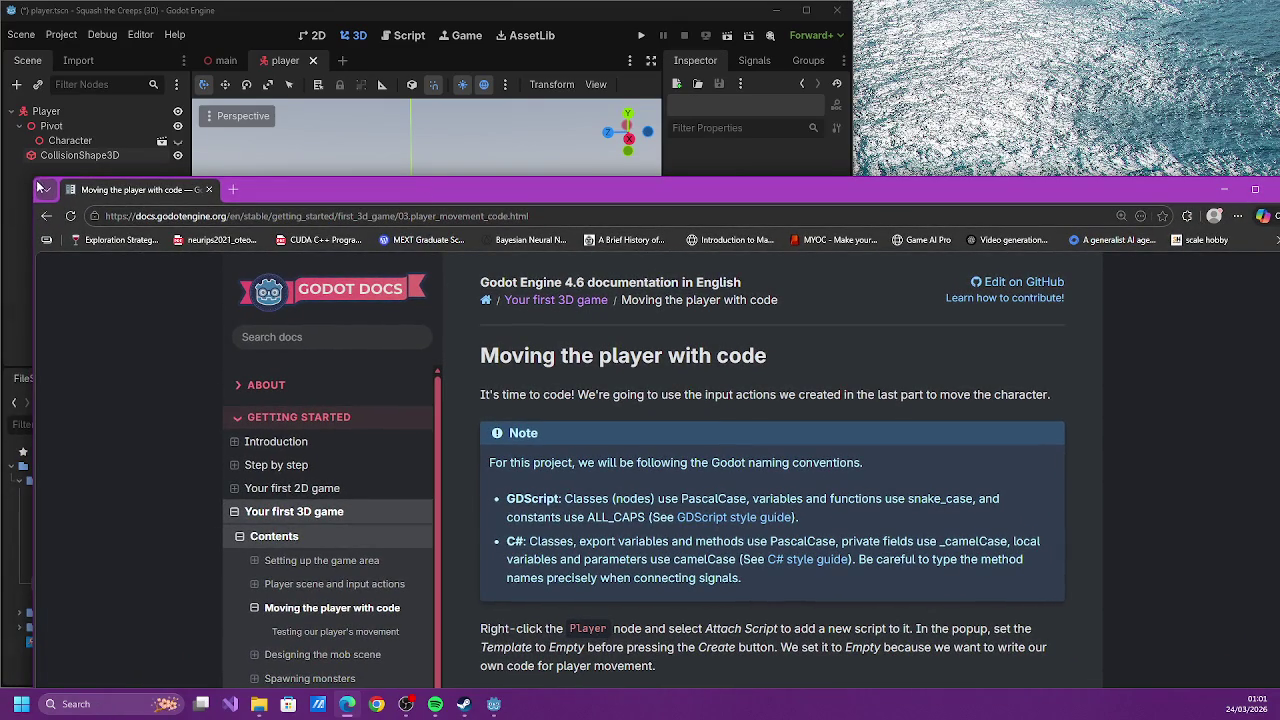
pyautogui.press('super+Down')
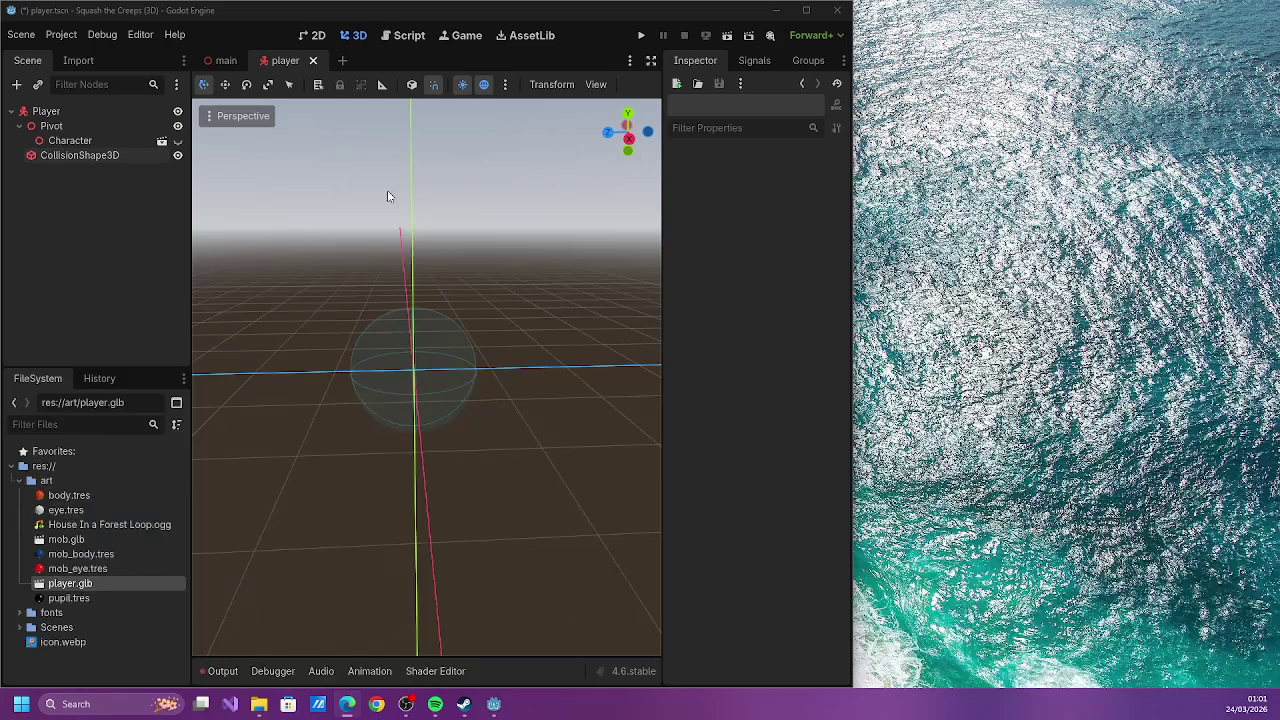
pyautogui.press('super+Up')
pyautogui.press('super+Left')
pyautogui.press('super+Down')
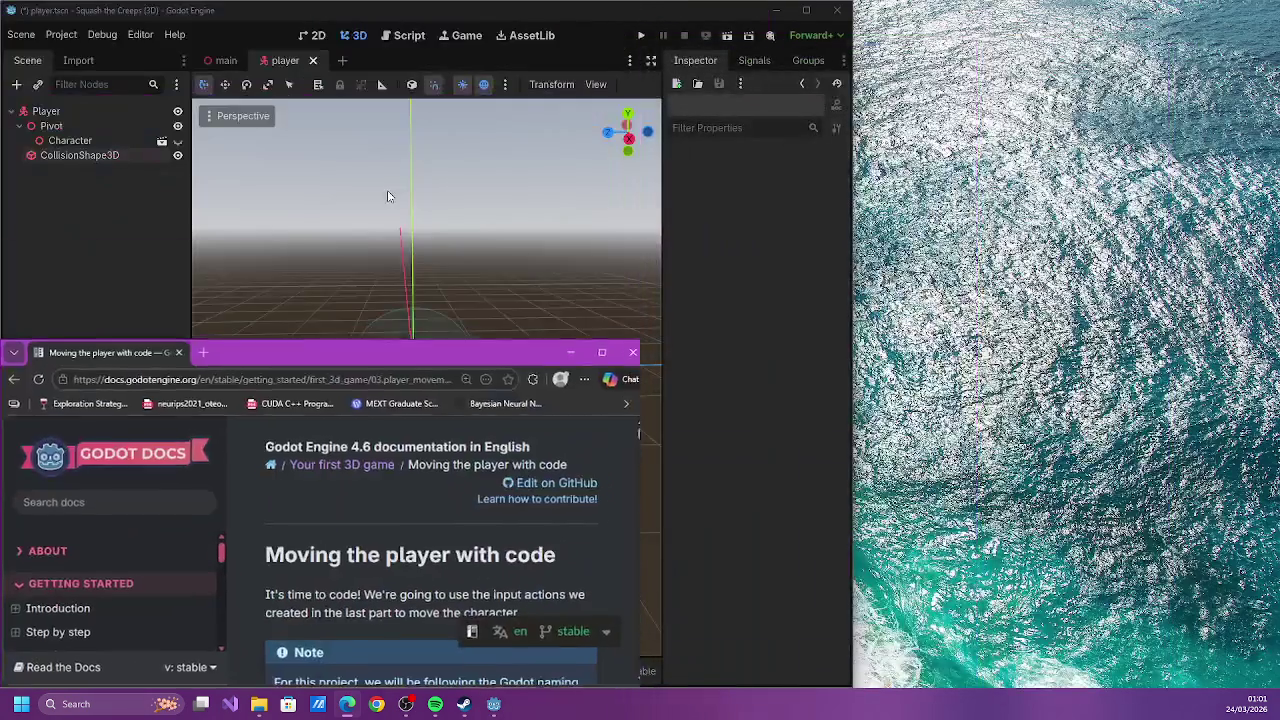
# Snap the docs window to the right half of the screen beside the editor
pyautogui.press('super+Right')
pyautogui.press('super+Left')
pyautogui.press('super+Up')
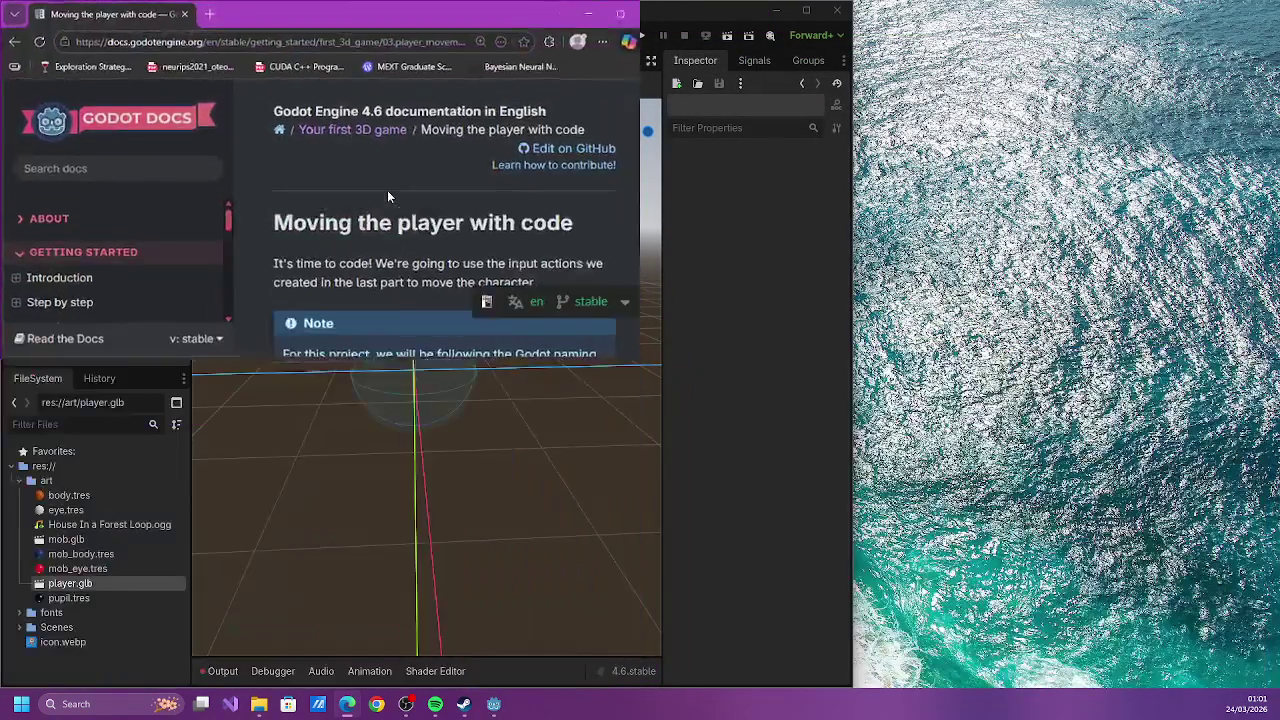
pyautogui.press('super+Up')
pyautogui.press('super+Down')
pyautogui.press('super+Up')
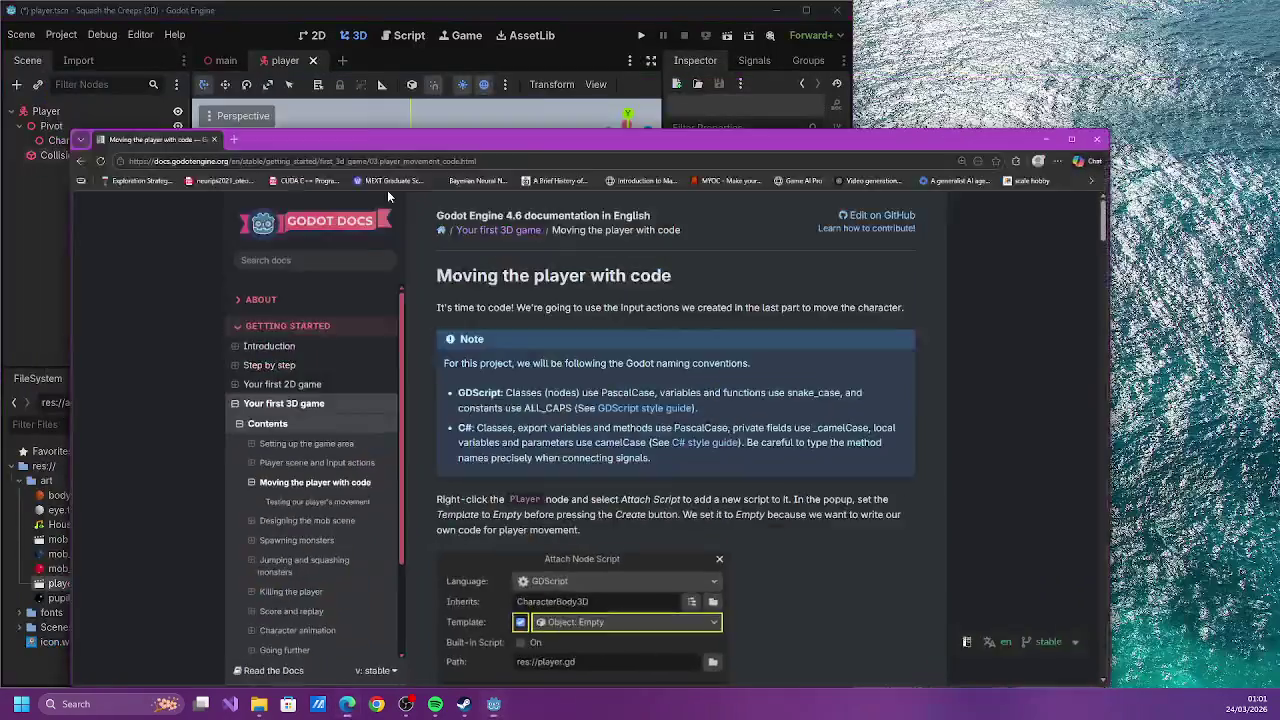
pyautogui.press('super+Down')
pyautogui.press('super+Up')
pyautogui.press('super+Left')
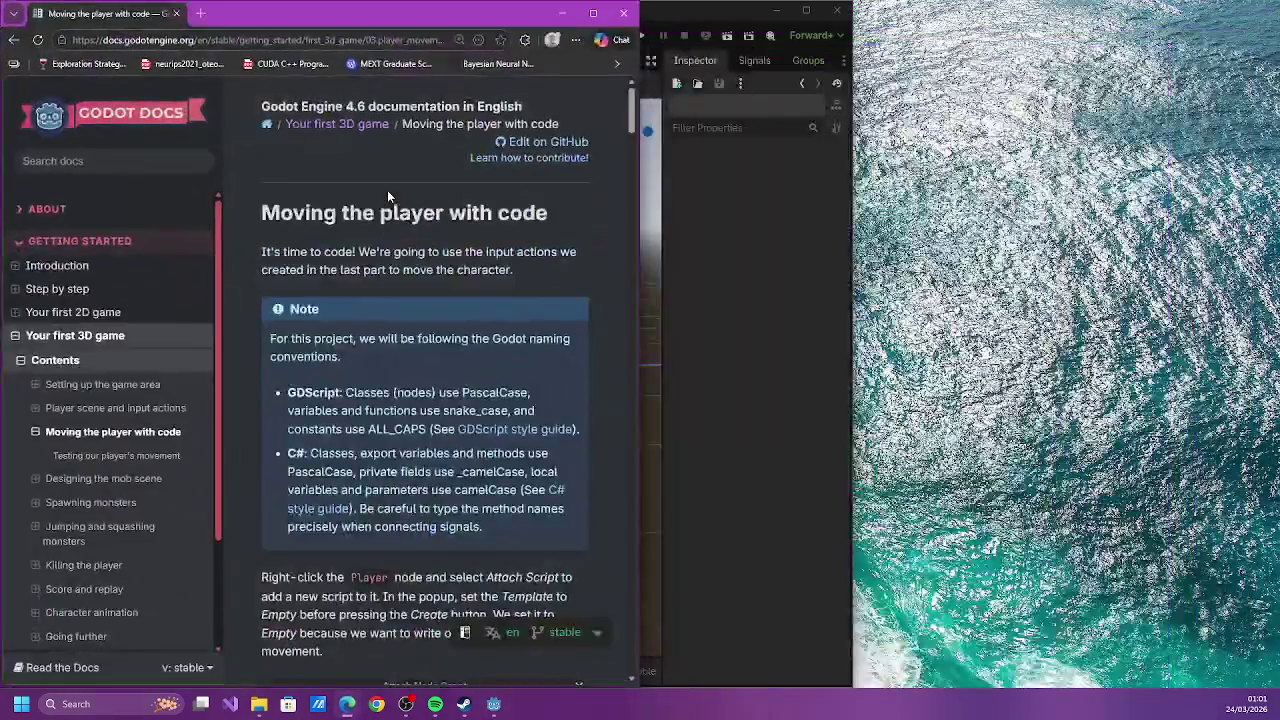
pyautogui.press('super+Down')
pyautogui.press('super+Down')
pyautogui.press('super+Up')
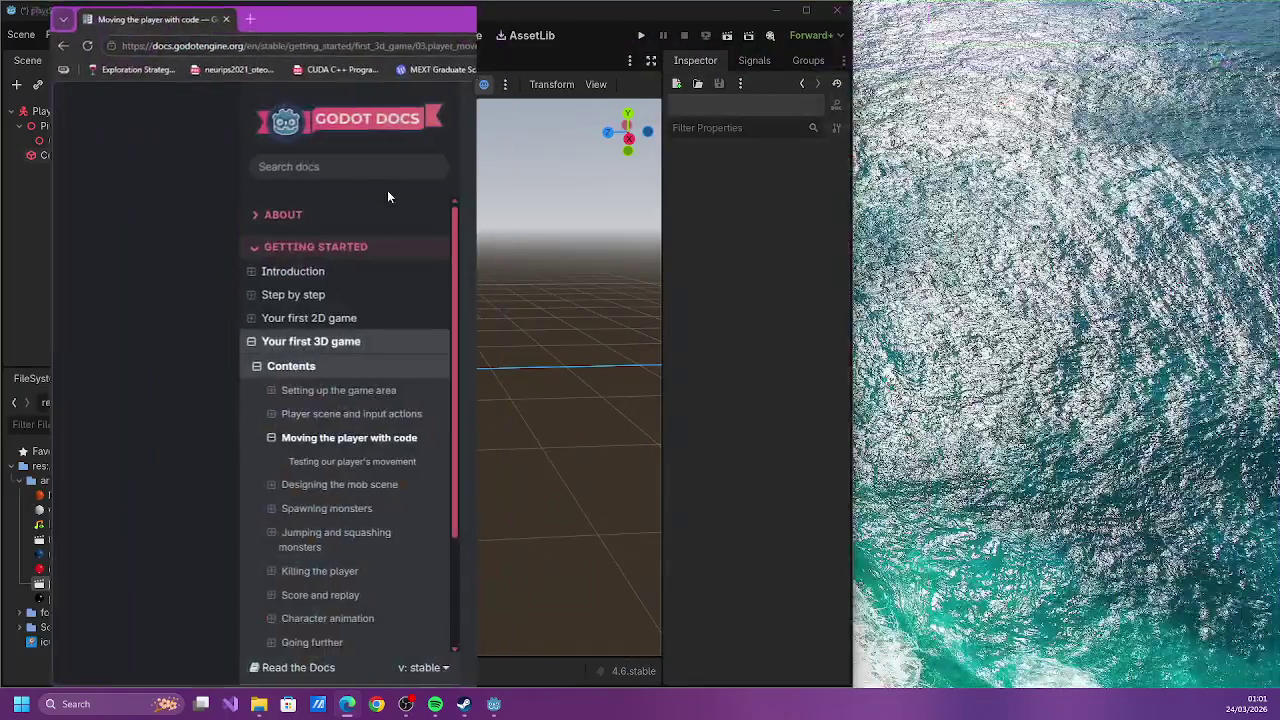
pyautogui.press('super+Up')
pyautogui.press('super+Right')
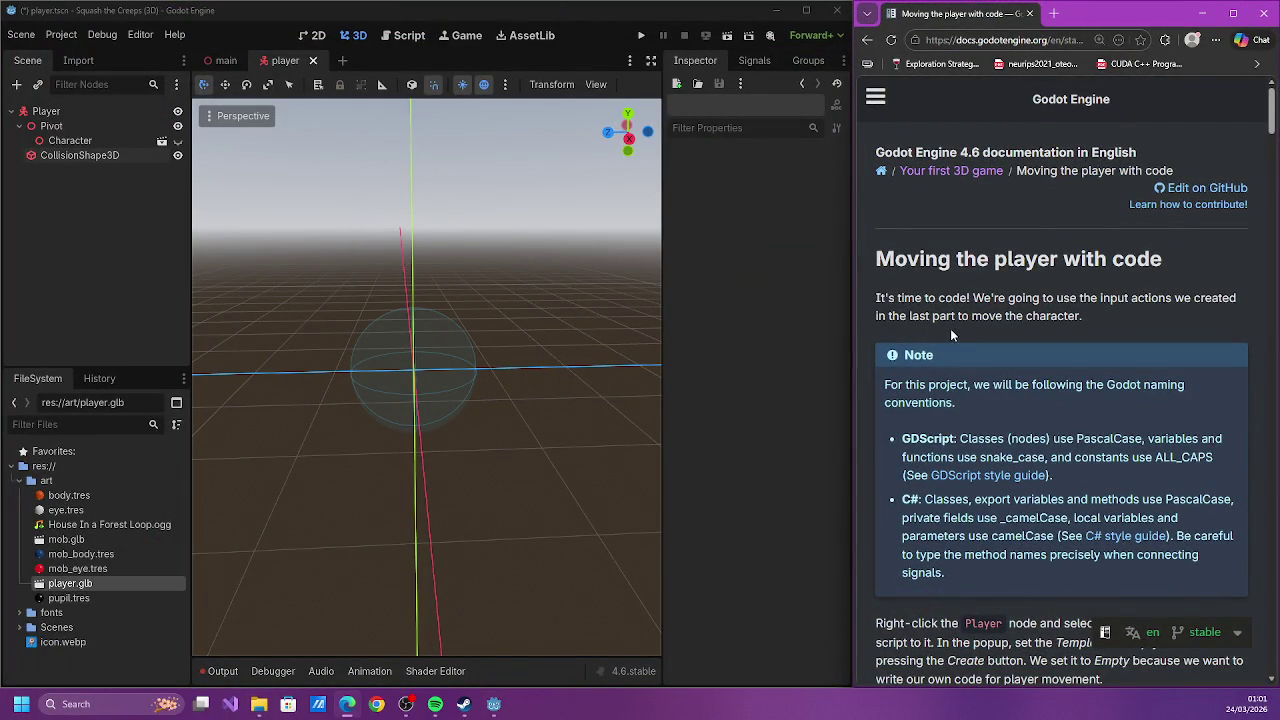
pyautogui.scroll(-3, 900, 340)
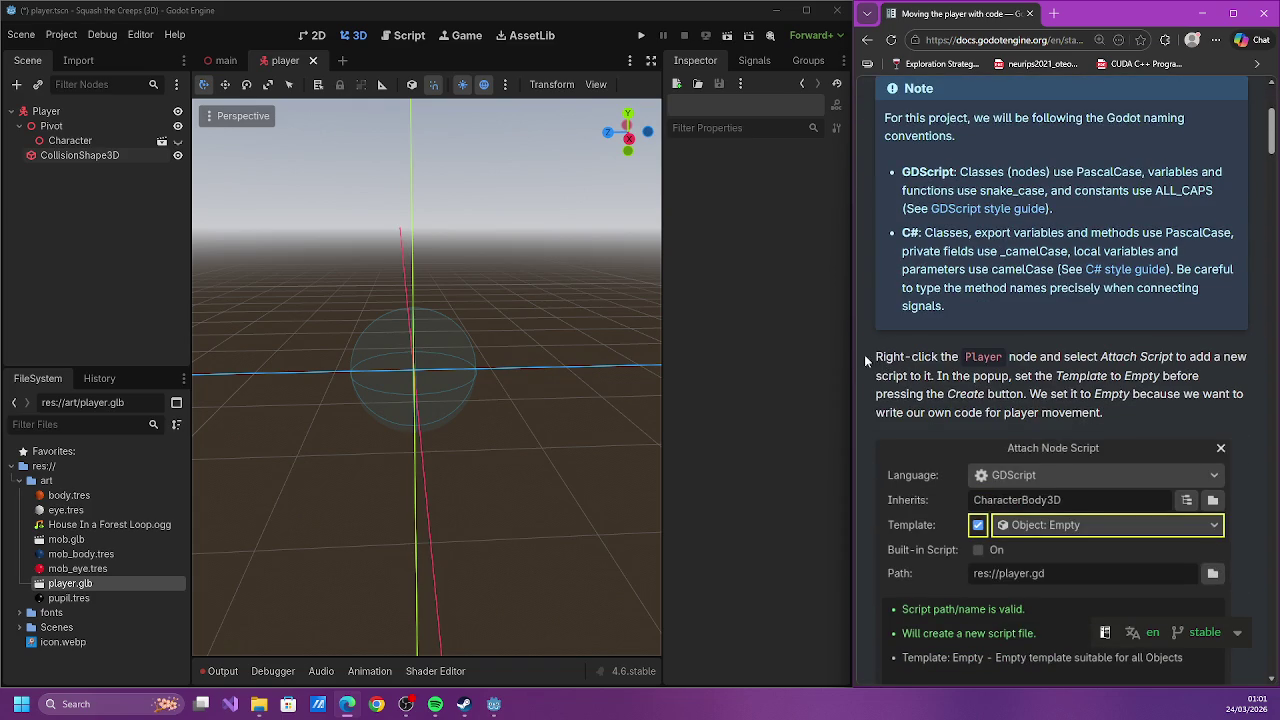
# Attach a new player.gd script to the Player node using the Object: Empty template
pyautogui.rightClick(63, 112)
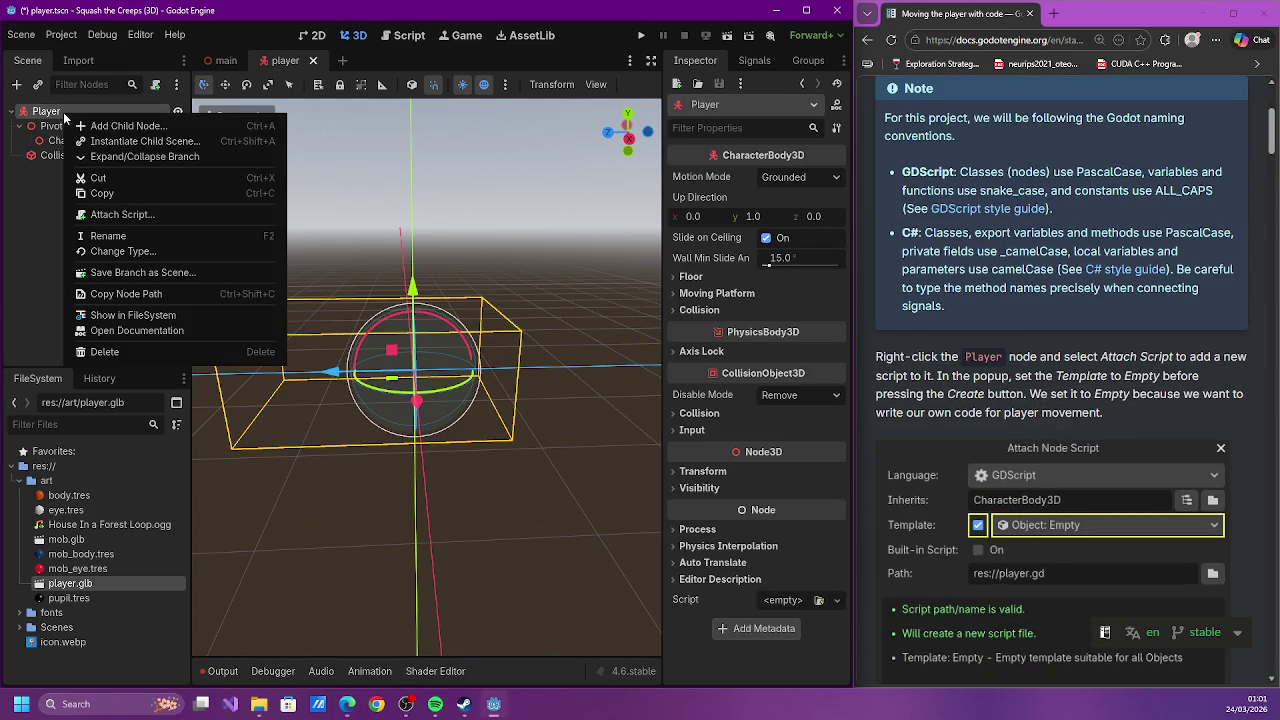
pyautogui.click(212, 214)
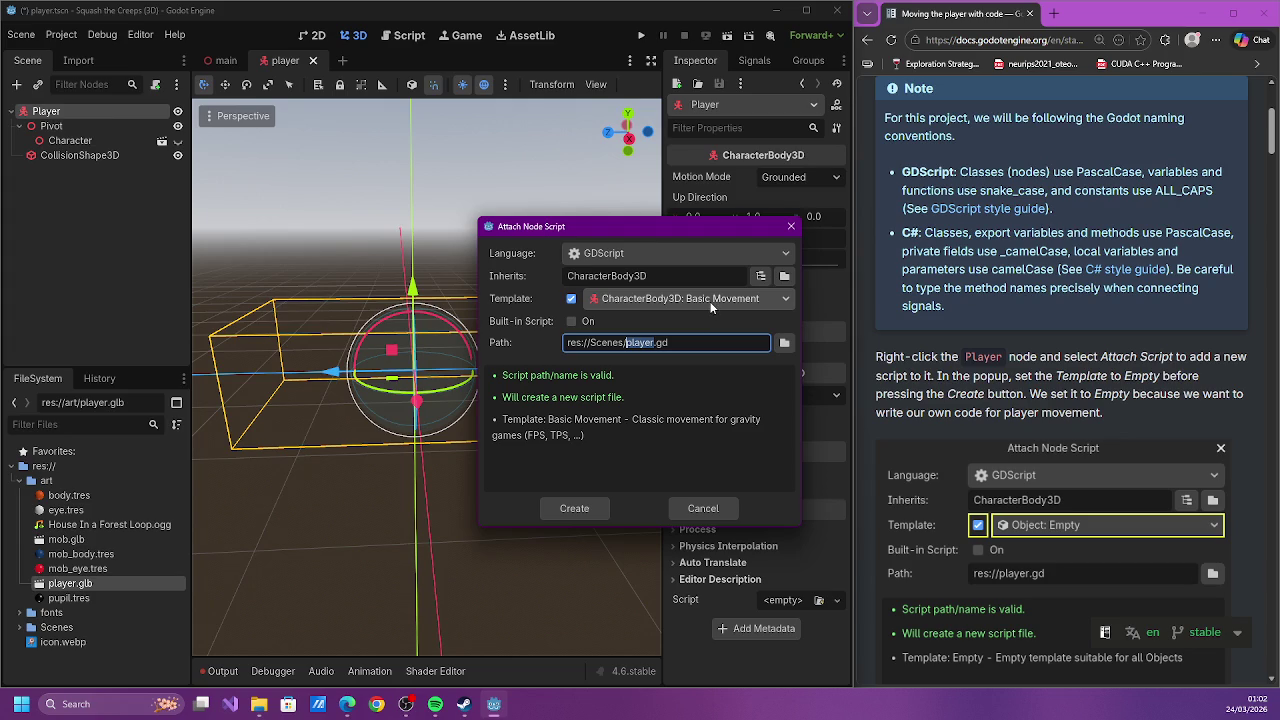
pyautogui.click(707, 300)
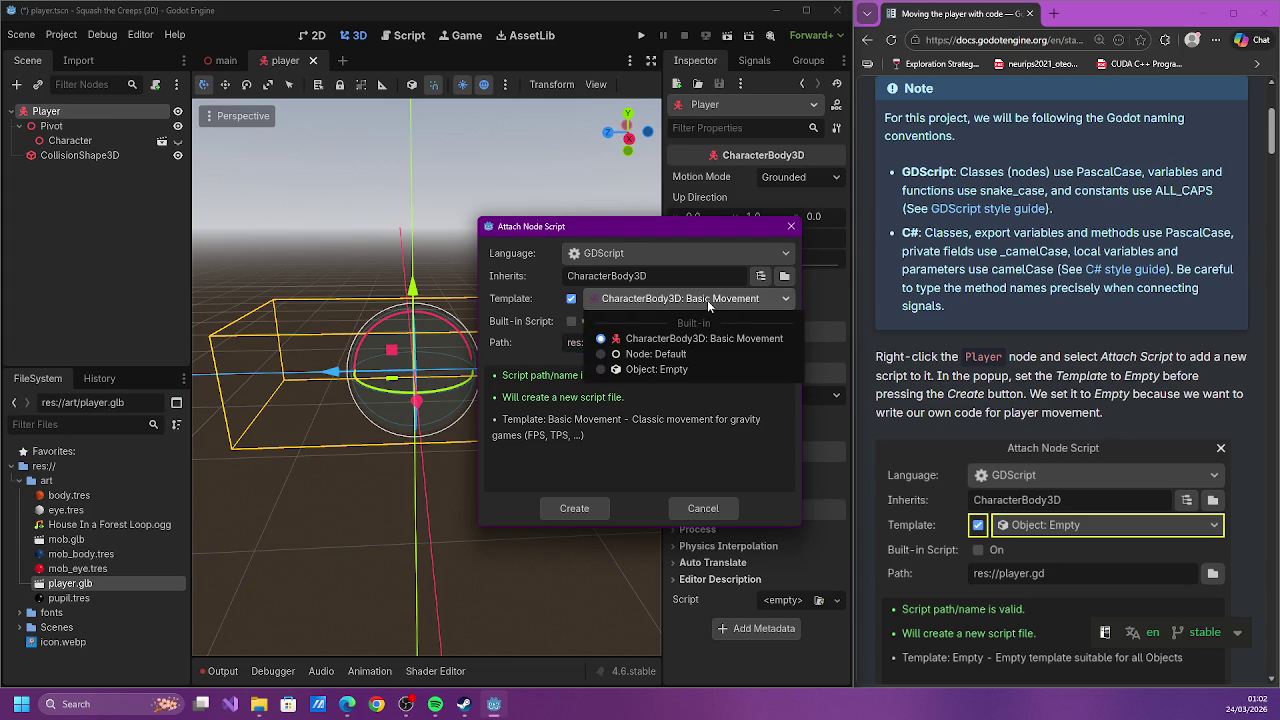
pyautogui.click(672, 370)
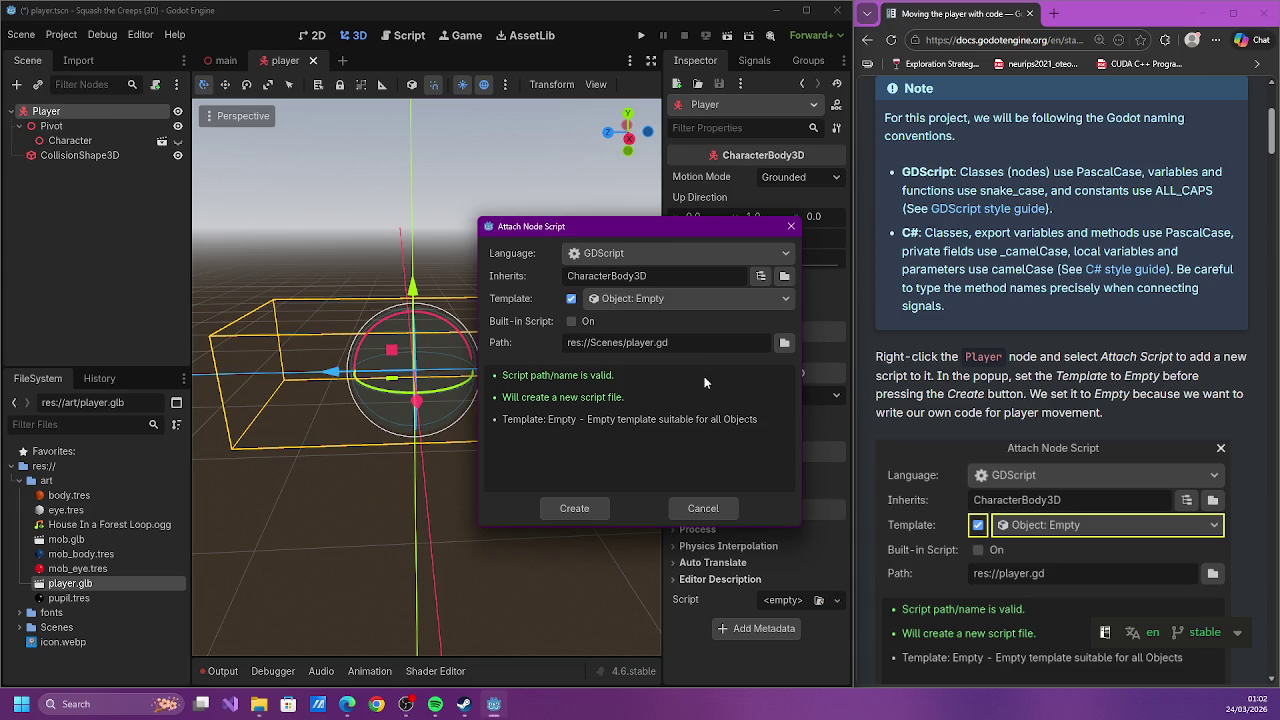
pyautogui.scroll(-3, 920, 375)
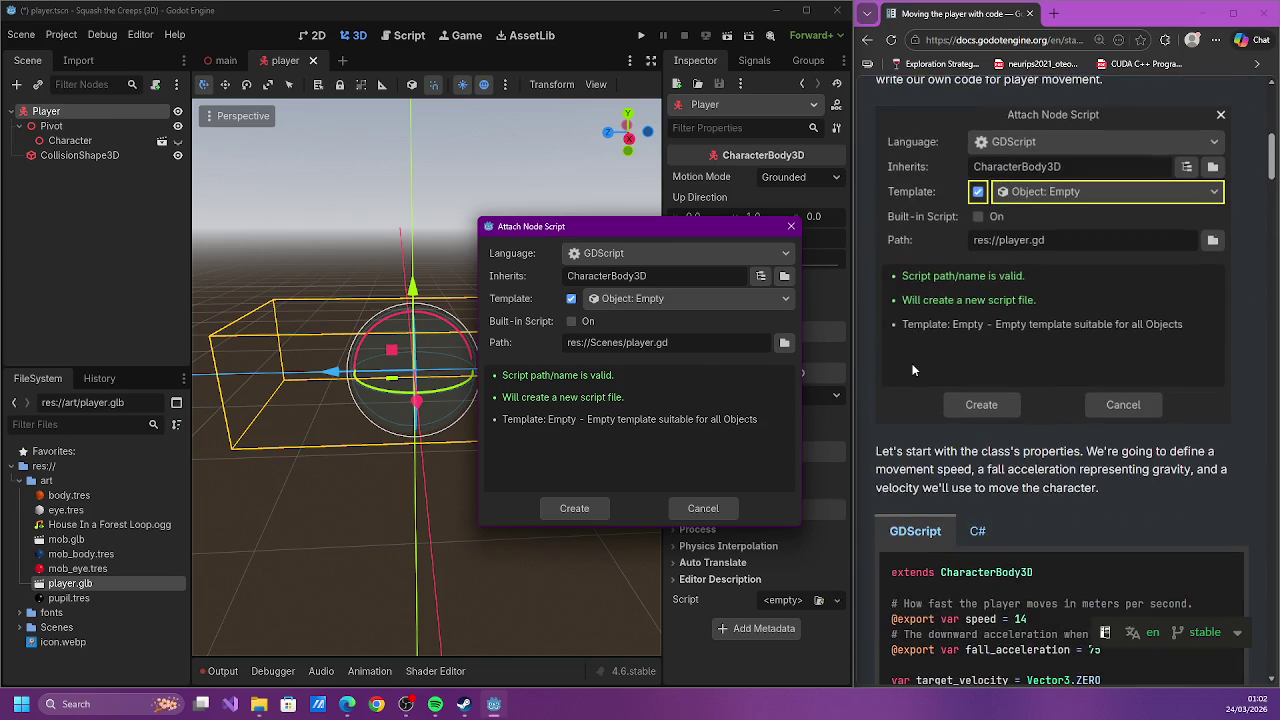
pyautogui.scroll(-2, 912, 370)
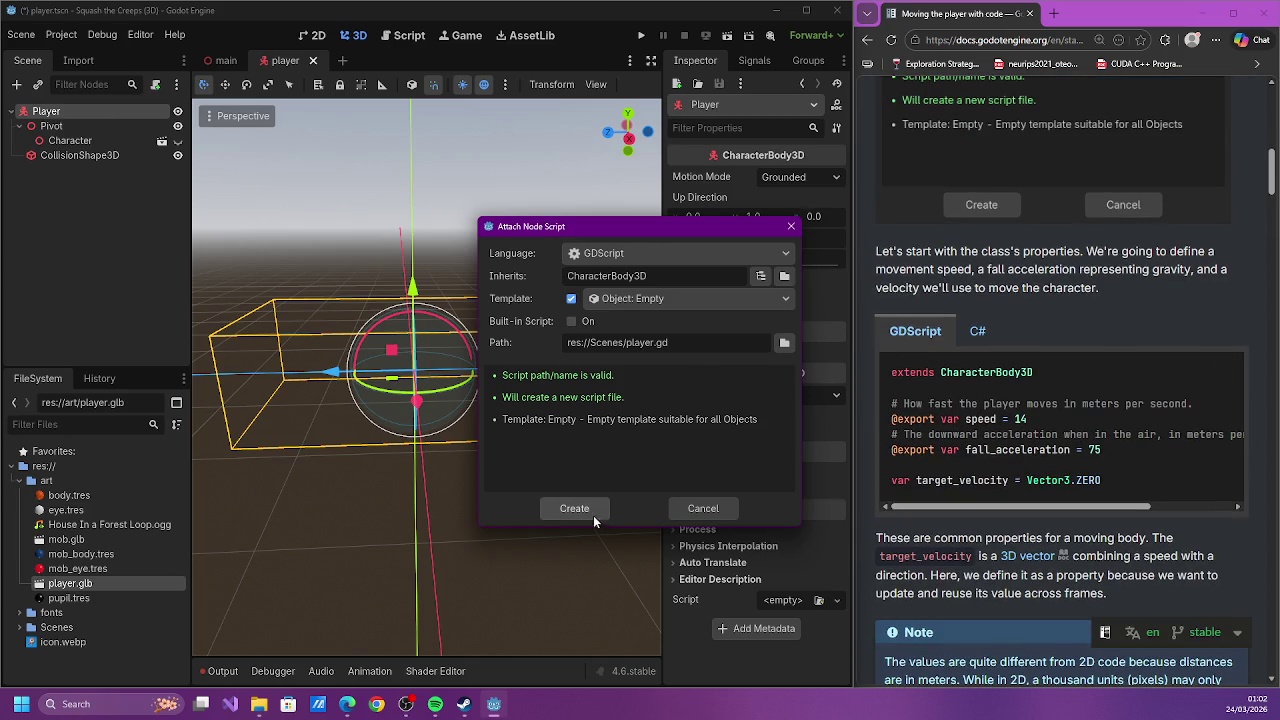
pyautogui.click(586, 512)
# Show the docs' GDScript sample and add a new line below extends CharacterBody3D
pyautogui.click(973, 334)
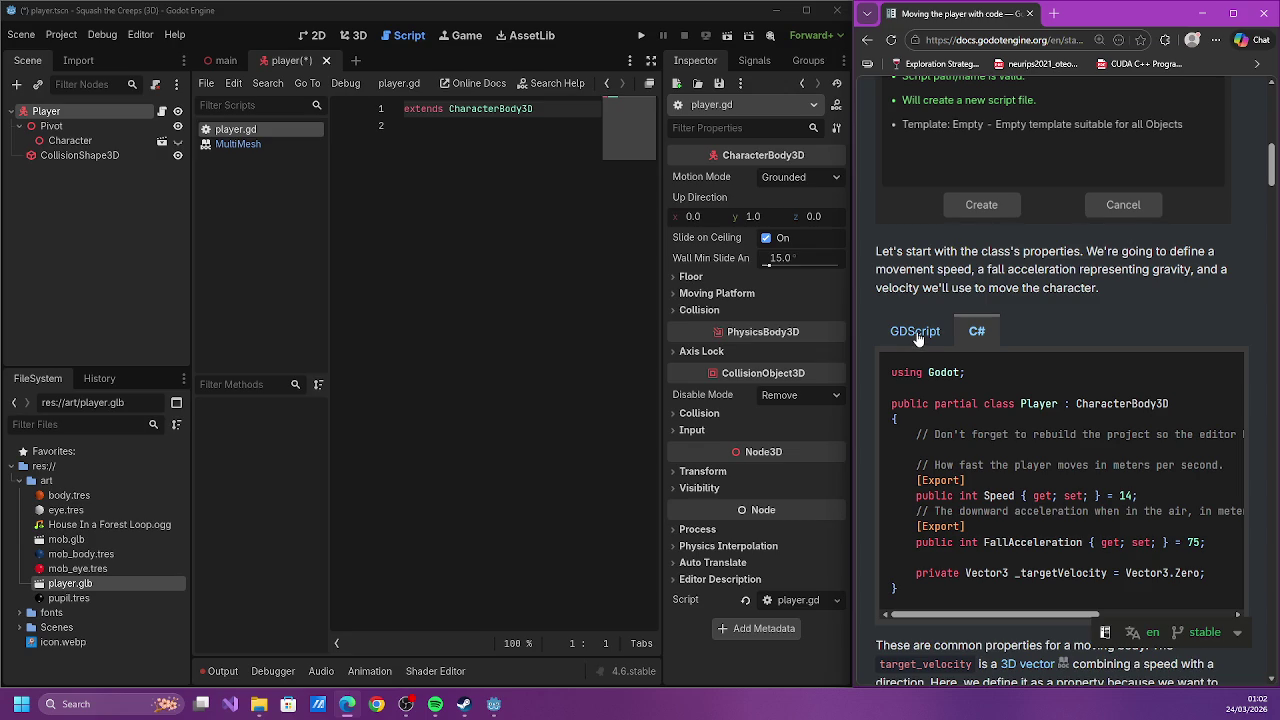
pyautogui.click(924, 338)
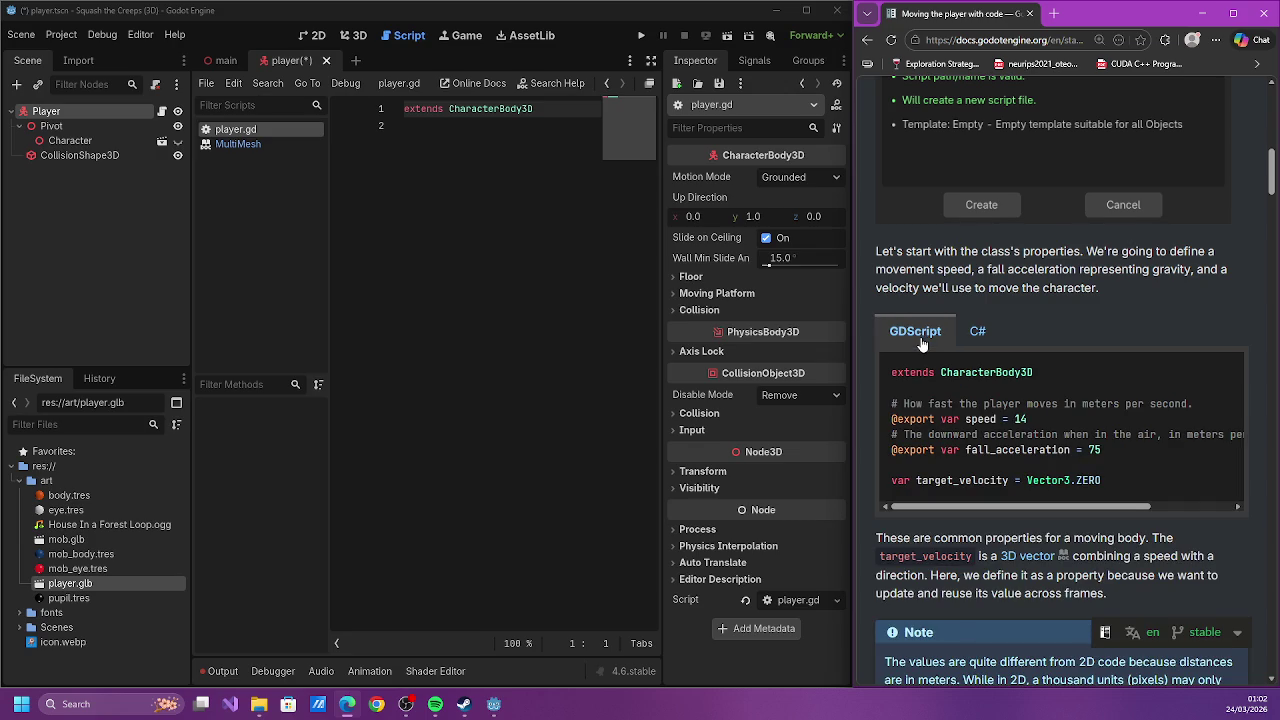
pyautogui.click(518, 313)
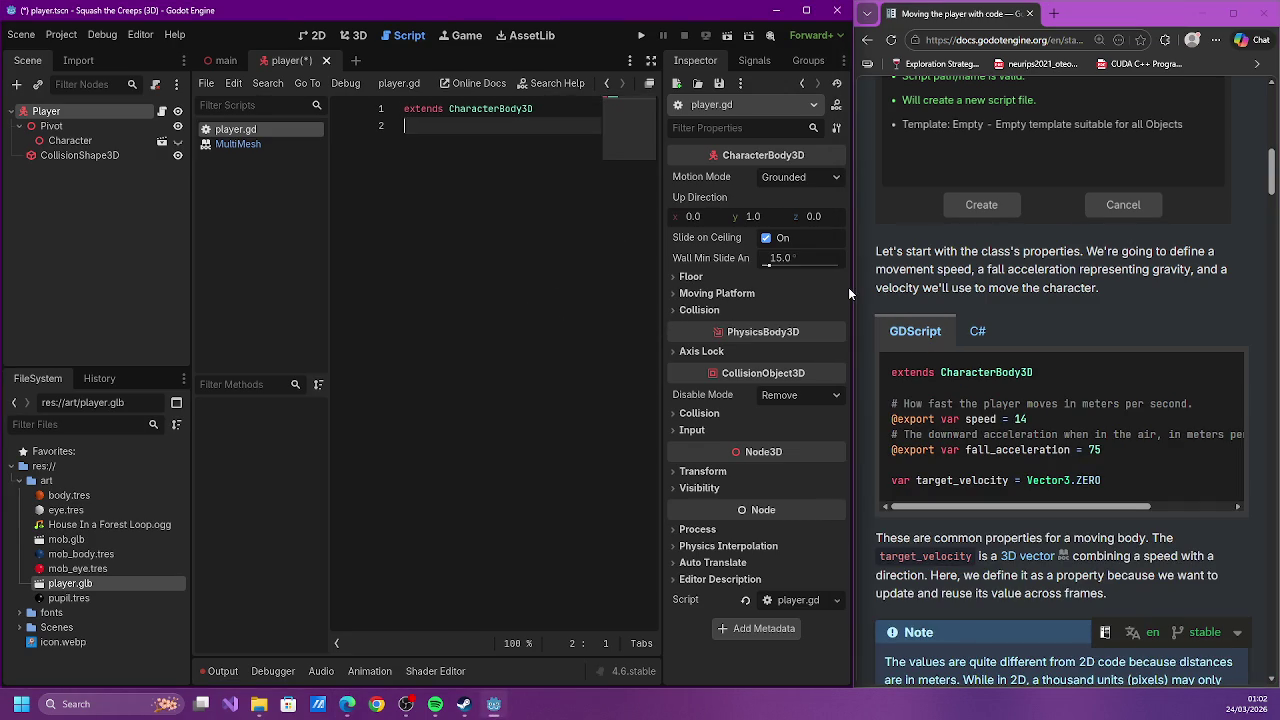
pyautogui.press('Return')
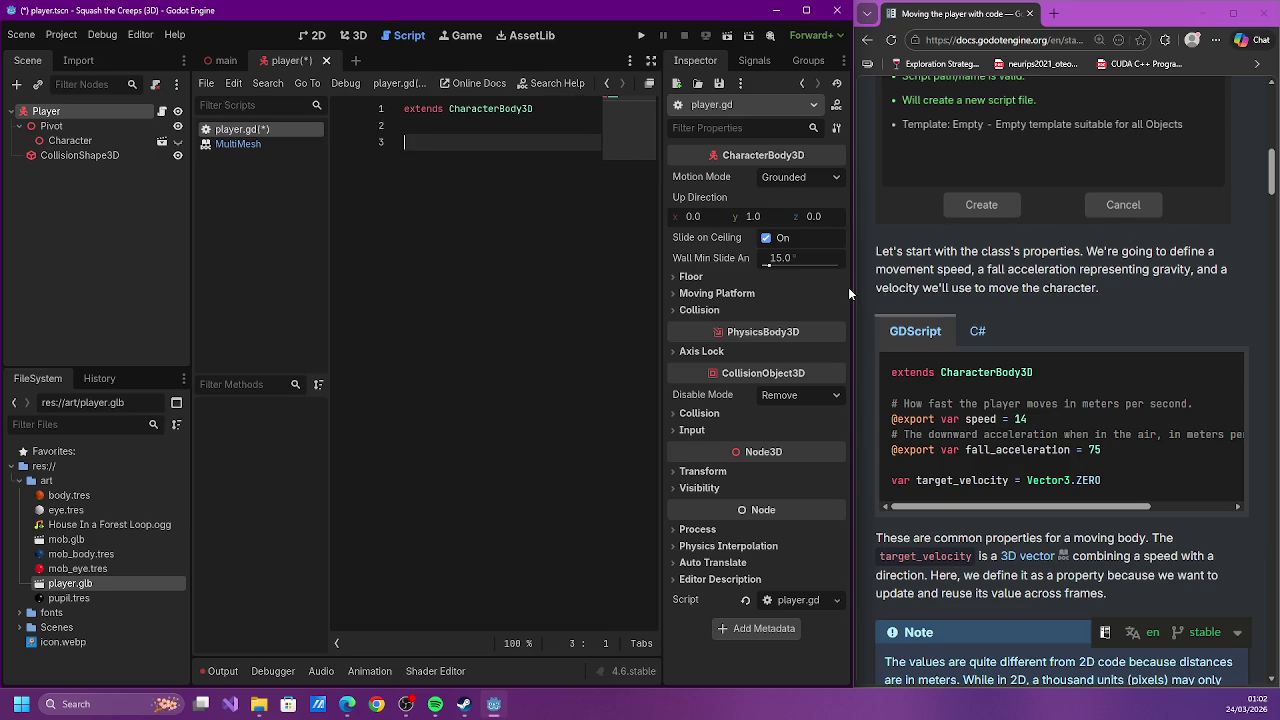
pyautogui.write('@export ')
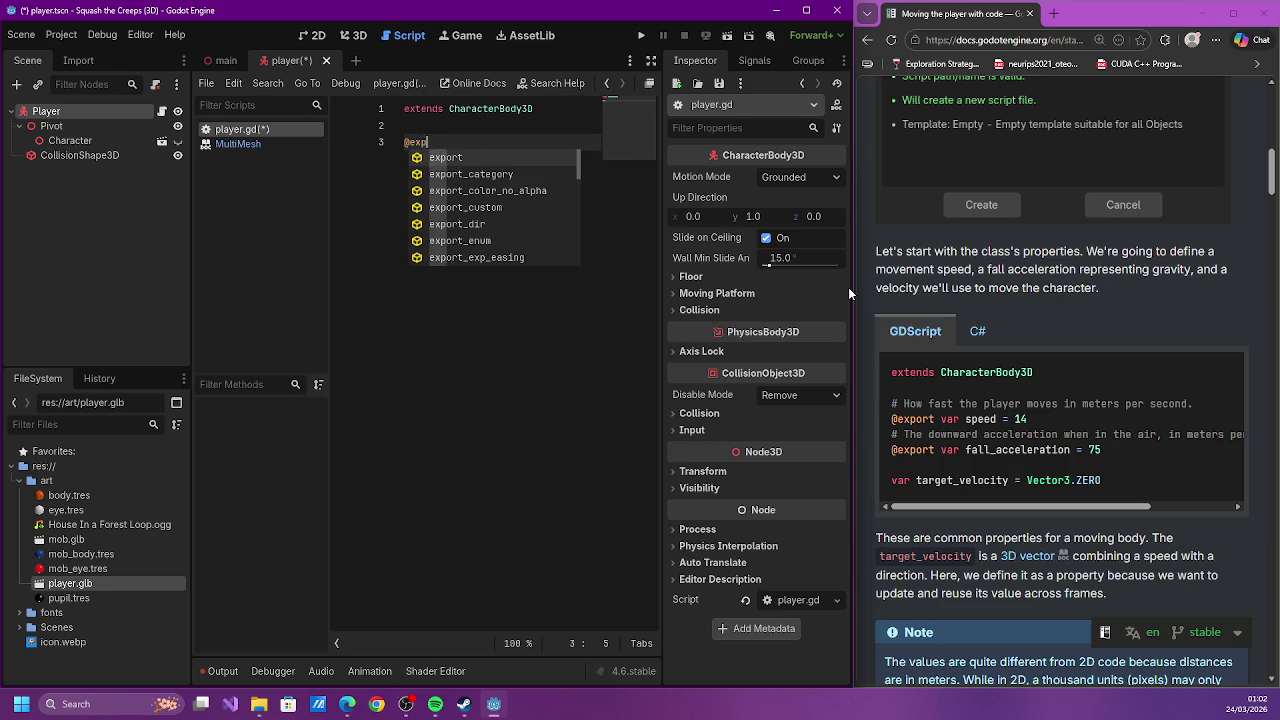
pyautogui.write('var speed =')
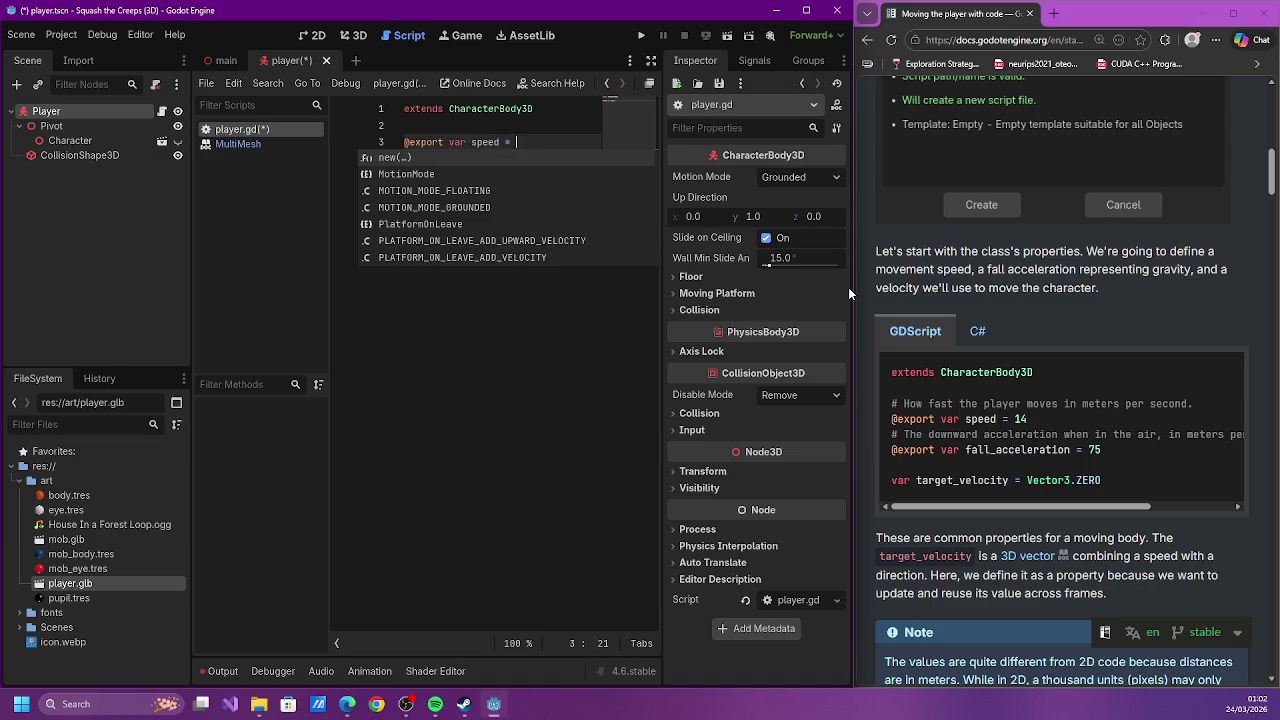
pyautogui.write(' 14')
pyautogui.press('Return')
pyautogui.press('BackSpace')
pyautogui.press('Return')
pyautogui.write('@export ')
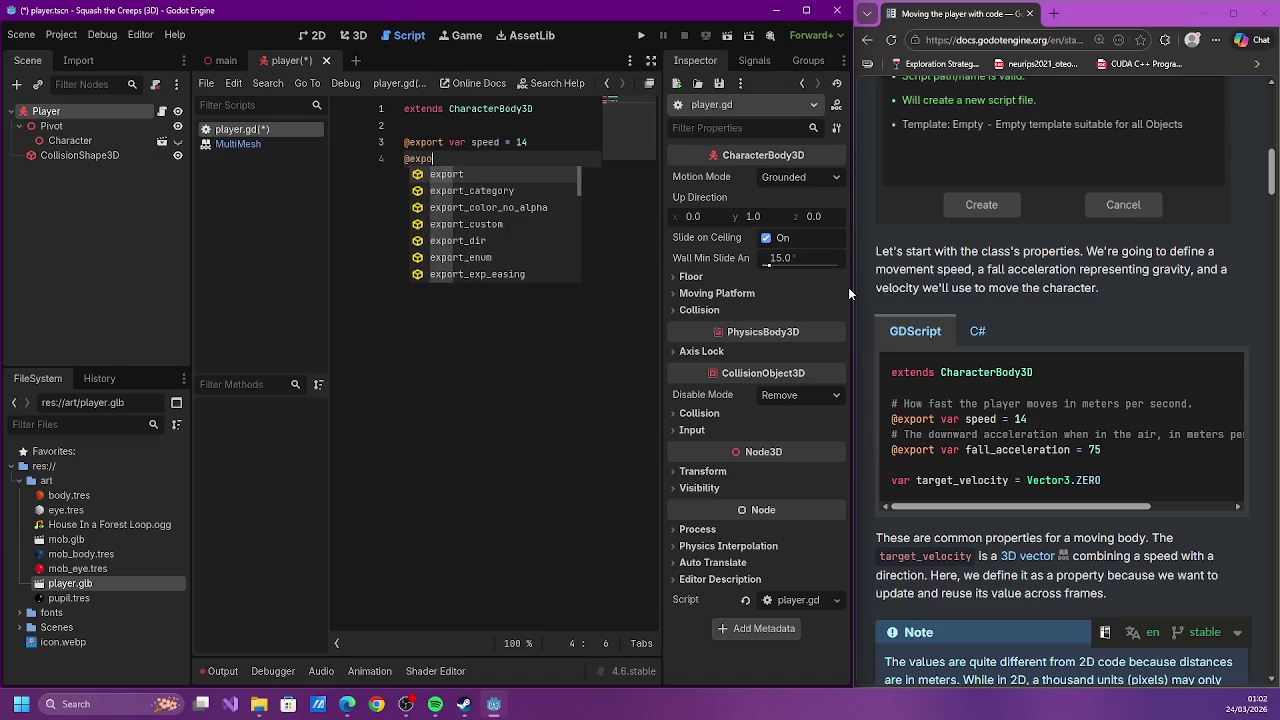
pyautogui.write('var fall_acc')
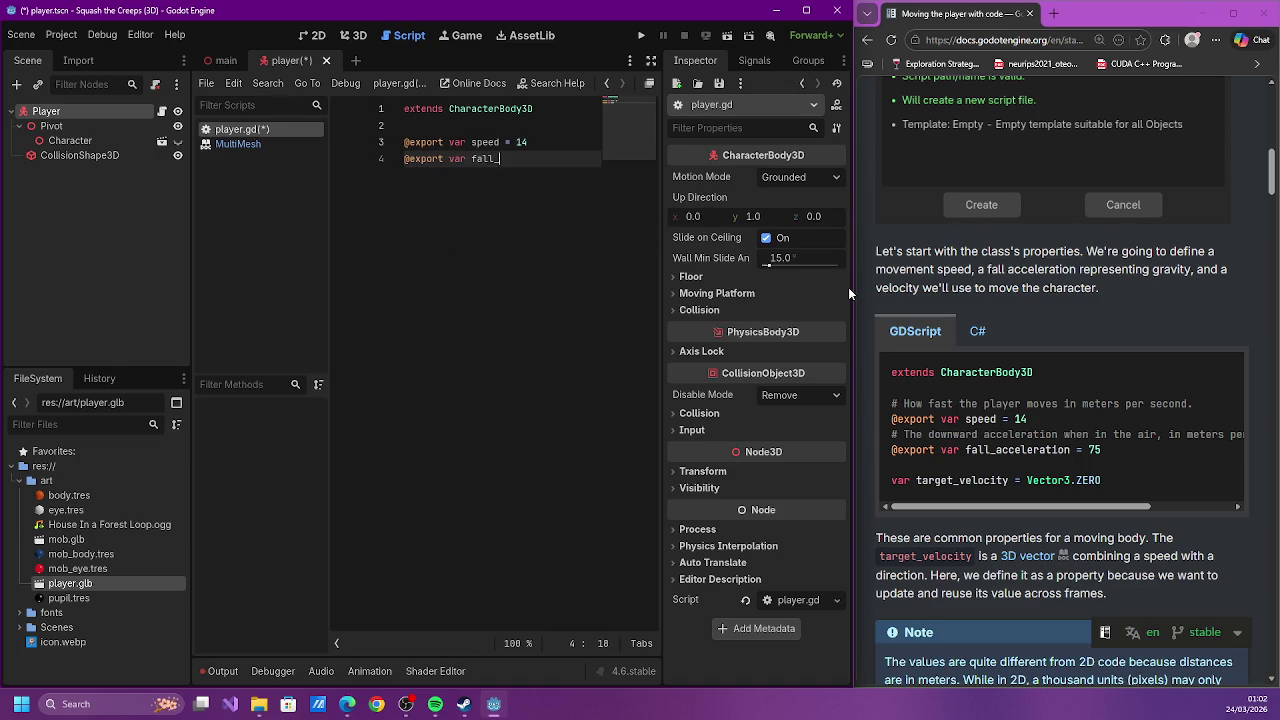
pyautogui.write('eleration =')
pyautogui.write(' 75')
pyautogui.press('Return')
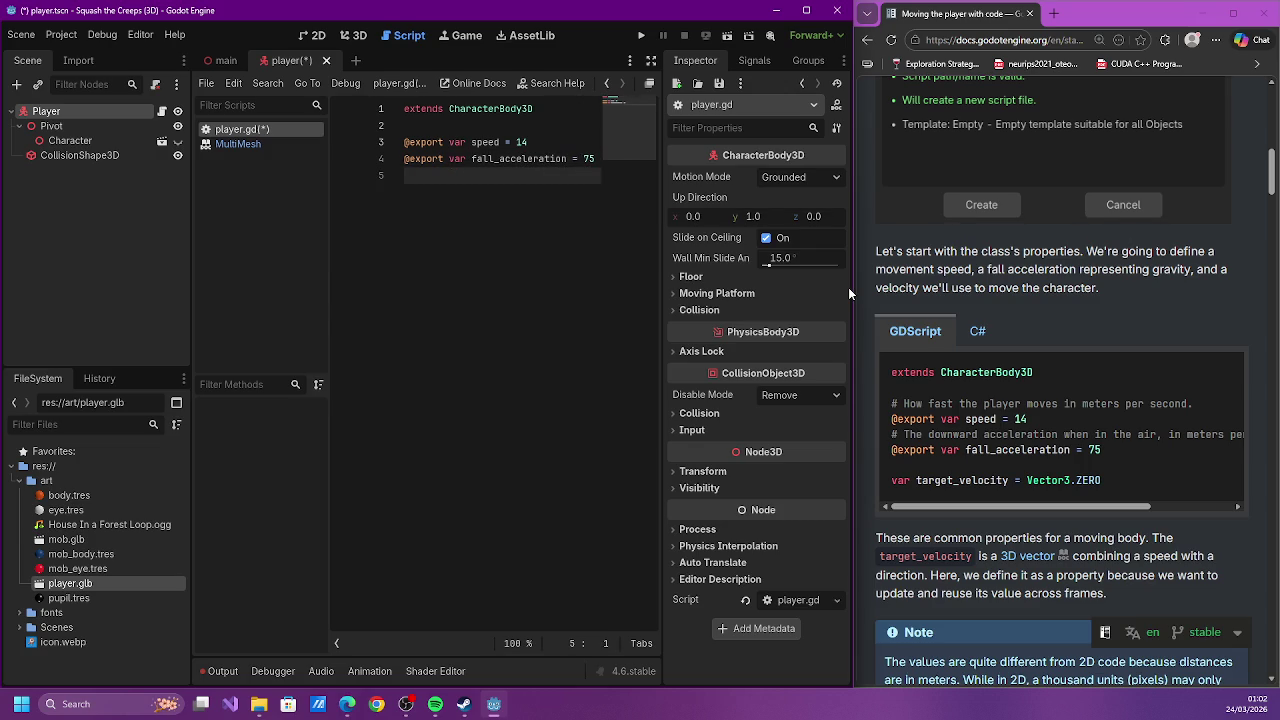
pyautogui.press('Return')
pyautogui.write('var target_v')
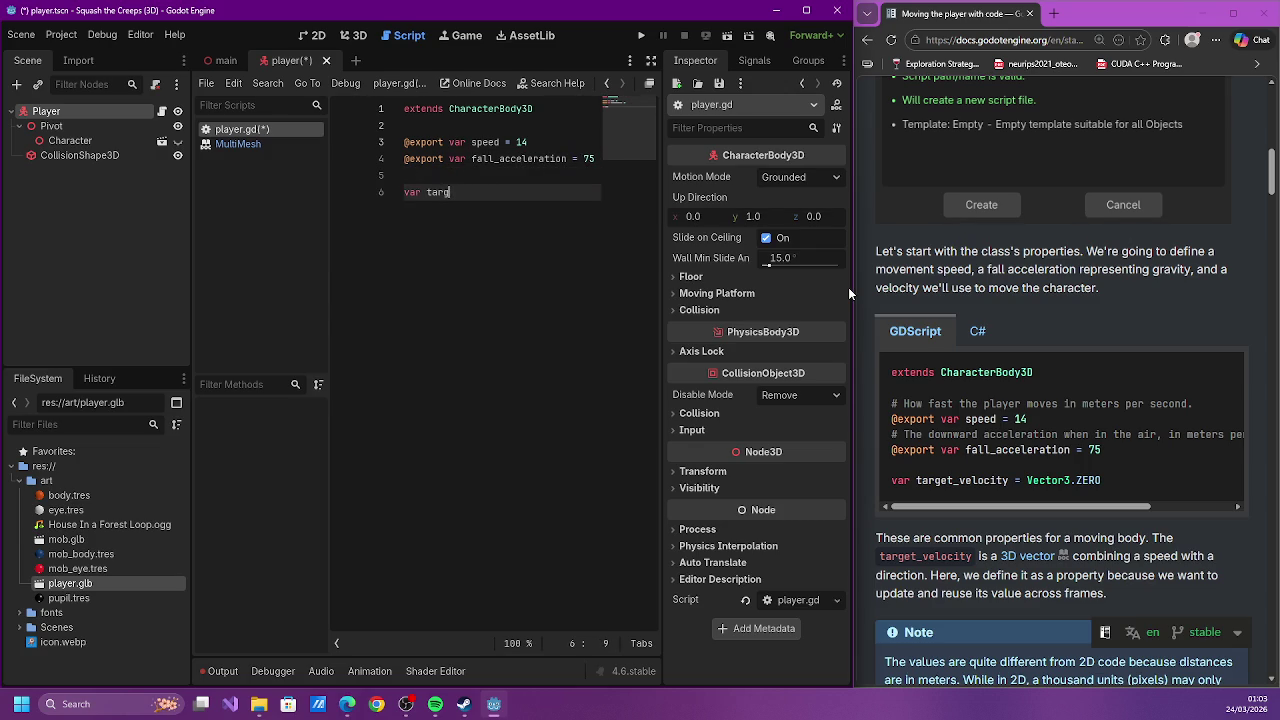
pyautogui.write('elocity = v')
pyautogui.write('e')
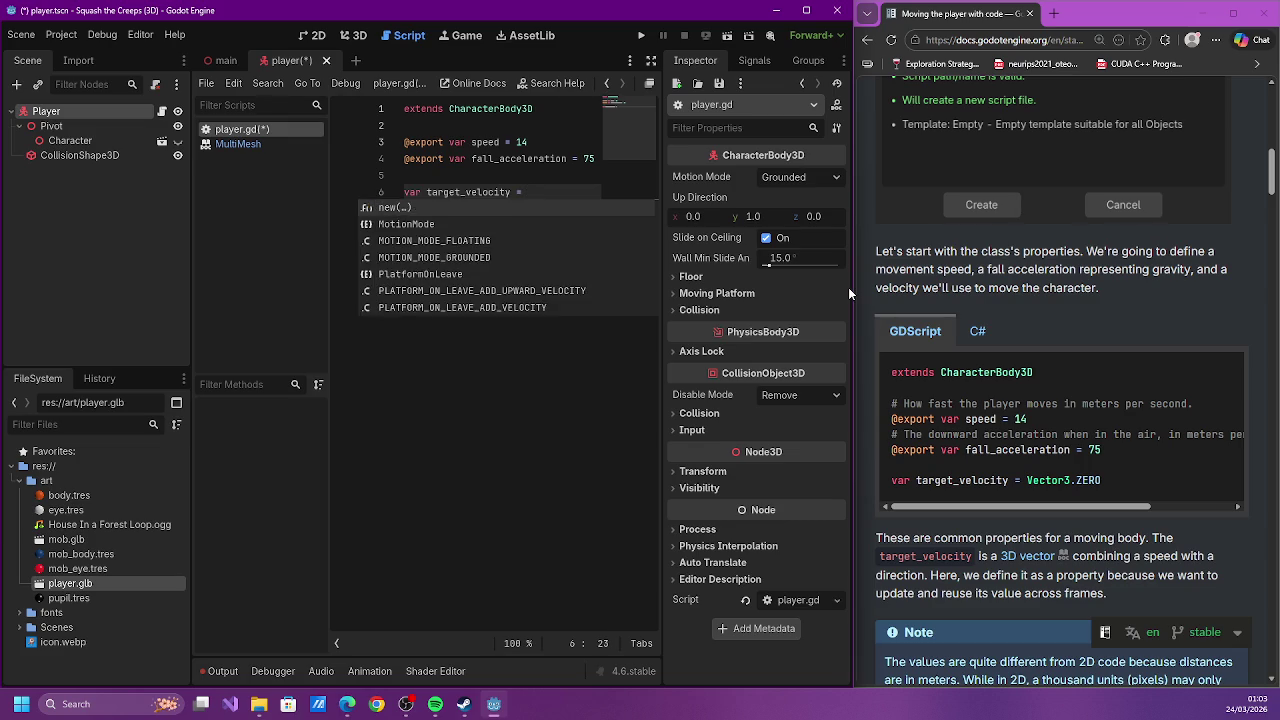
pyautogui.write('ctor3.Z')
pyautogui.press('Return')
pyautogui.press('Return')
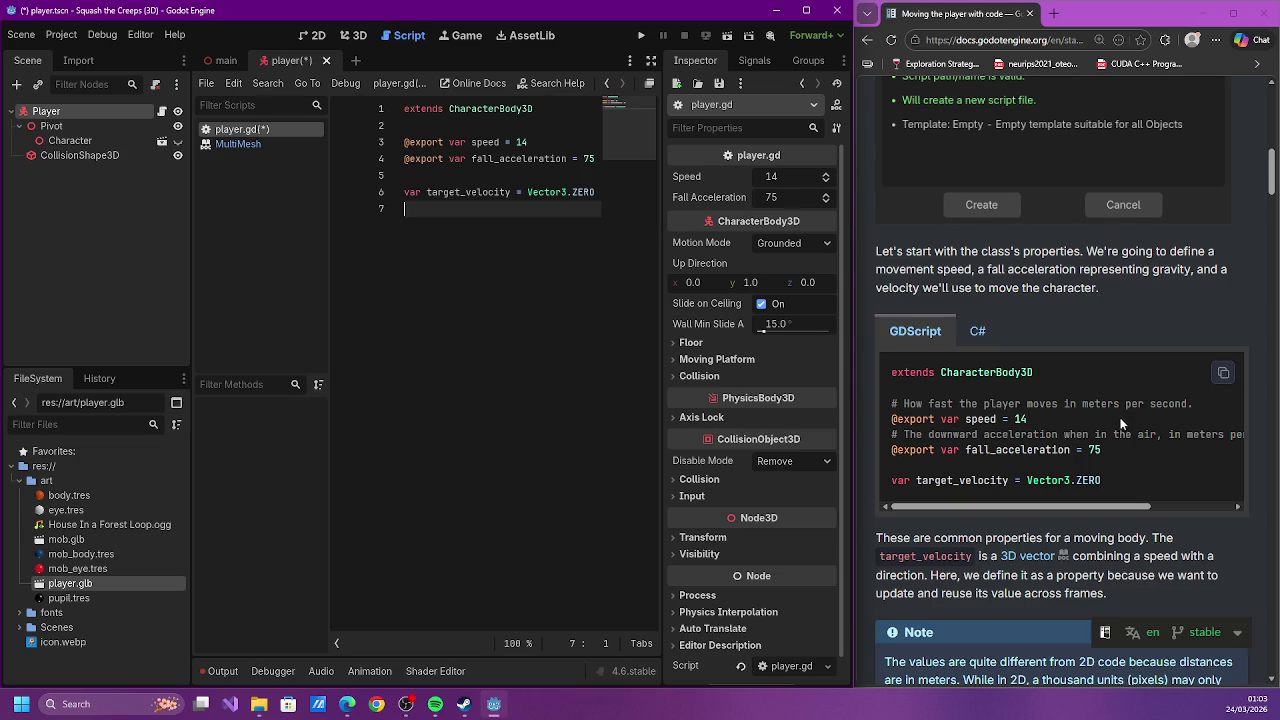
pyautogui.scroll(-2, 1120, 420)
pyautogui.scroll(-2, 1119, 419)
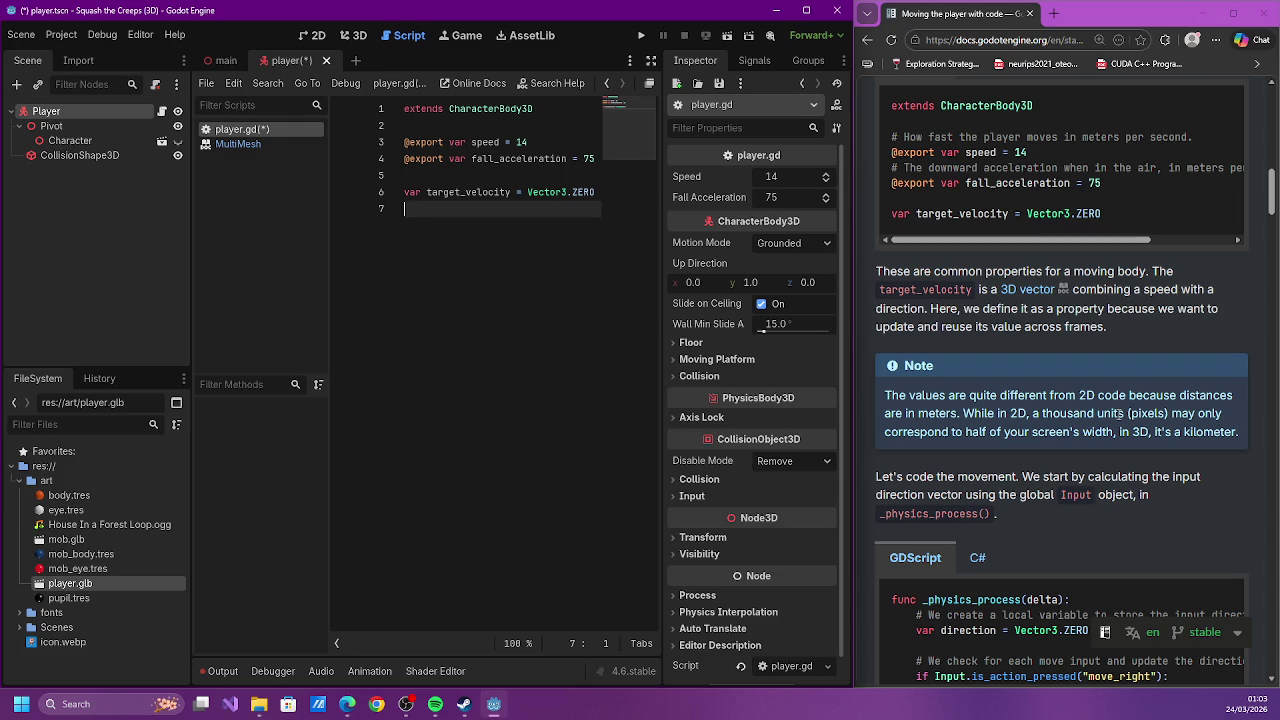
# Add func _physics_process(delta) with a '# Get inputs' comment and direction = Vector3.ZERO
pyautogui.scroll(-2, 1115, 413)
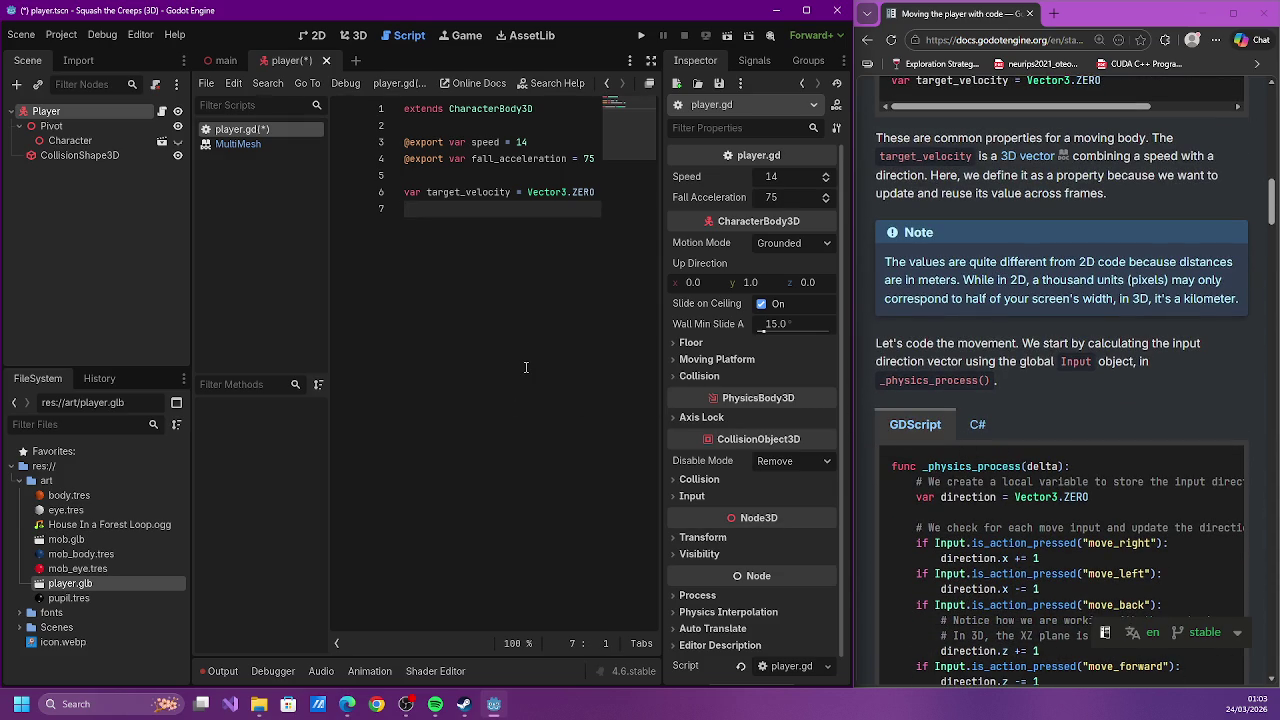
pyautogui.press('Return')
pyautogui.press('Return')
pyautogui.write('# Get input from')
pyautogui.press('BackSpace')
pyautogui.press('BackSpace')
pyautogui.press('BackSpace')
pyautogui.write('f')
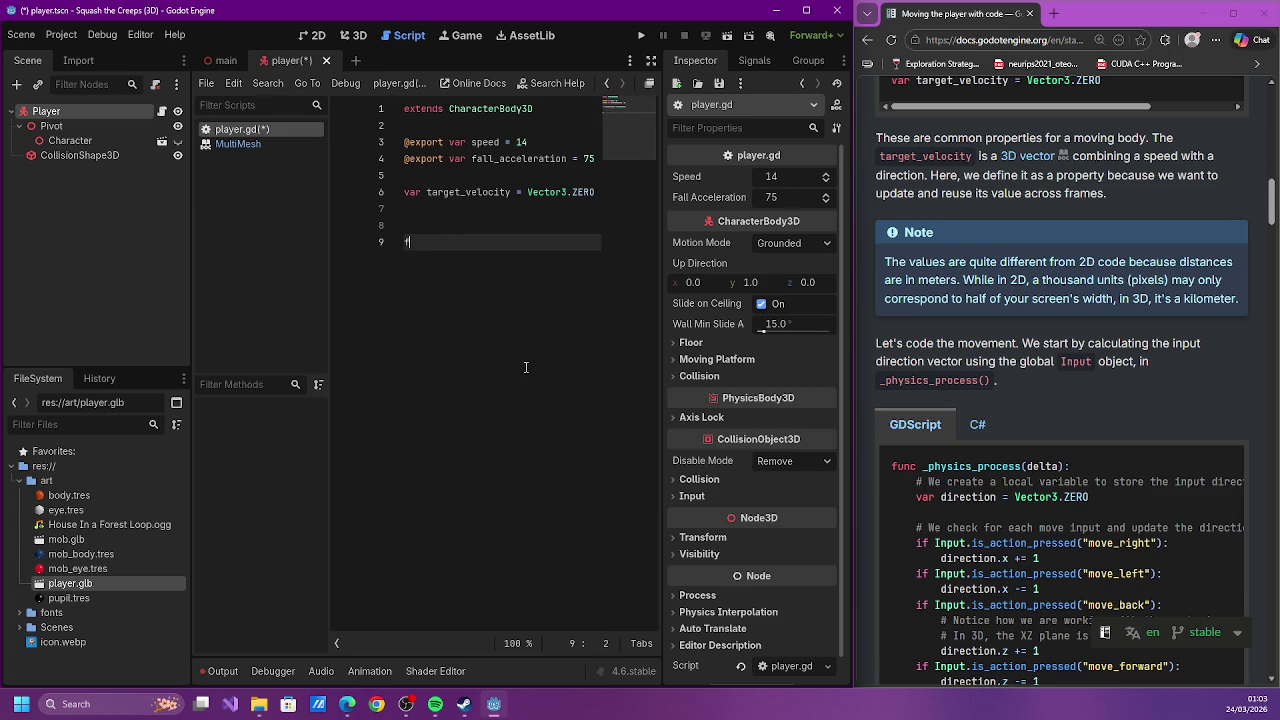
pyautogui.write('unc _phy')
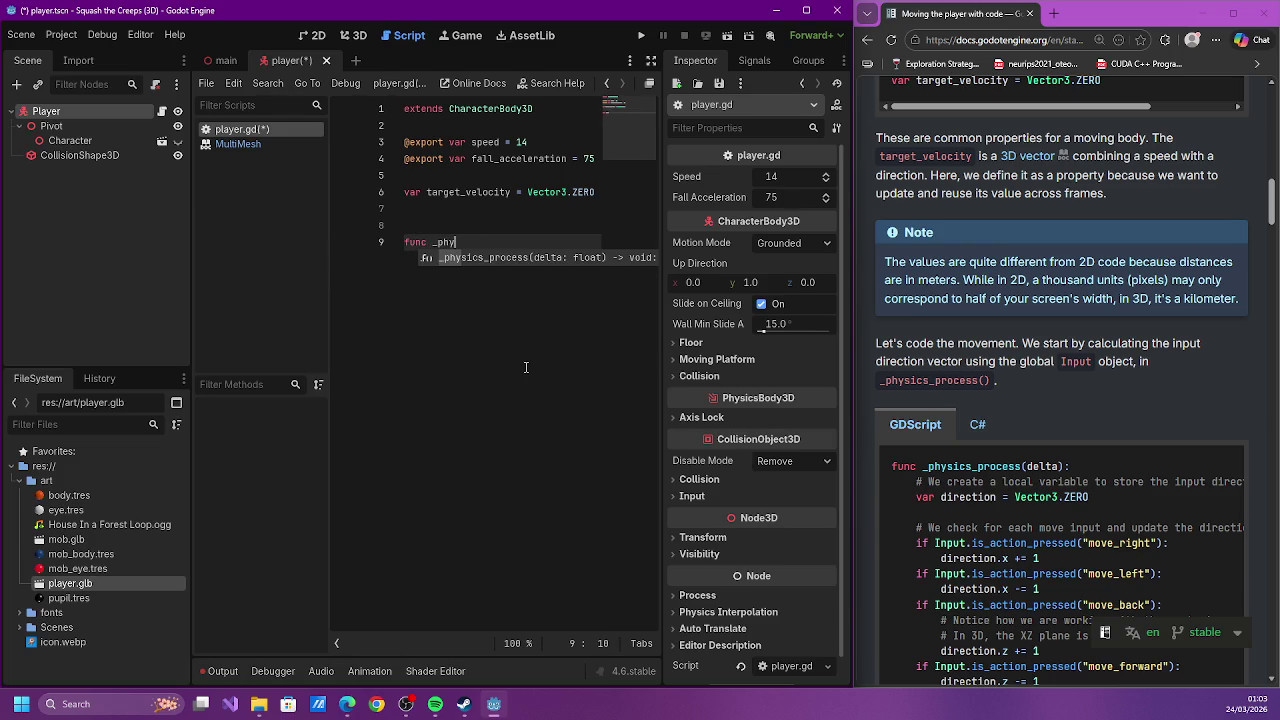
pyautogui.press('Return')
pyautogui.press('Return')
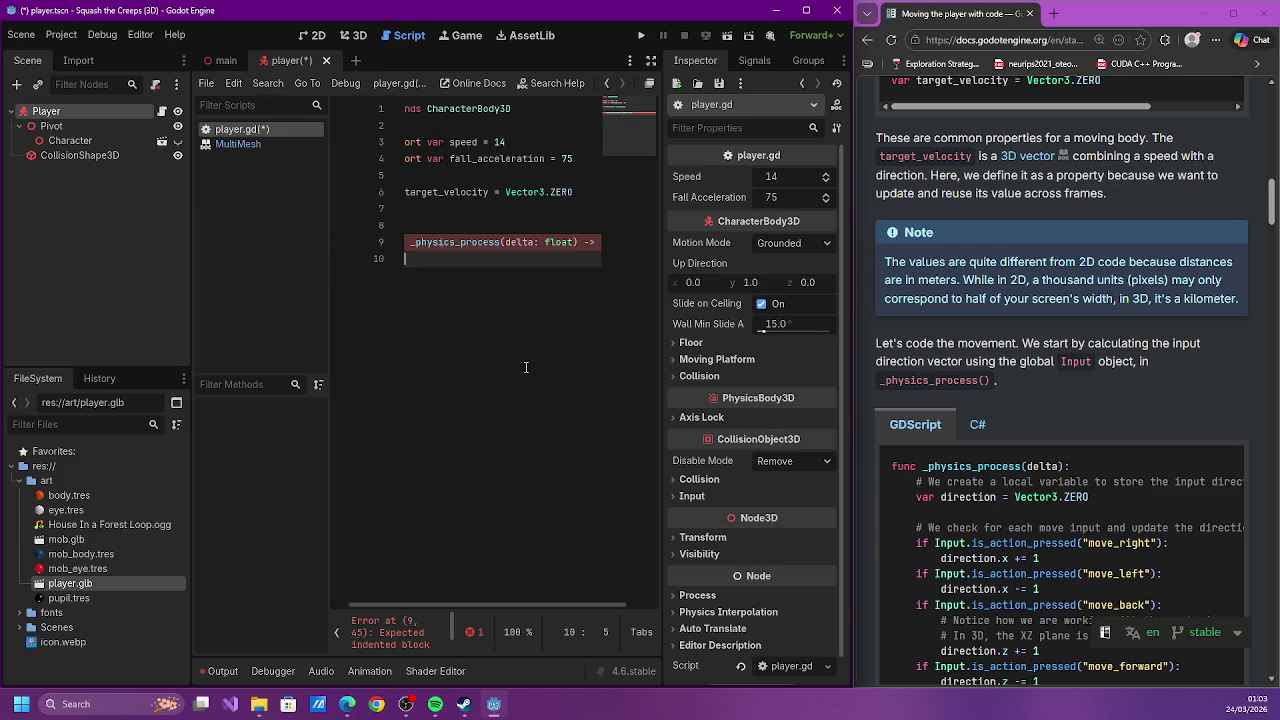
pyautogui.write('# Get inputs')
pyautogui.press('Return')
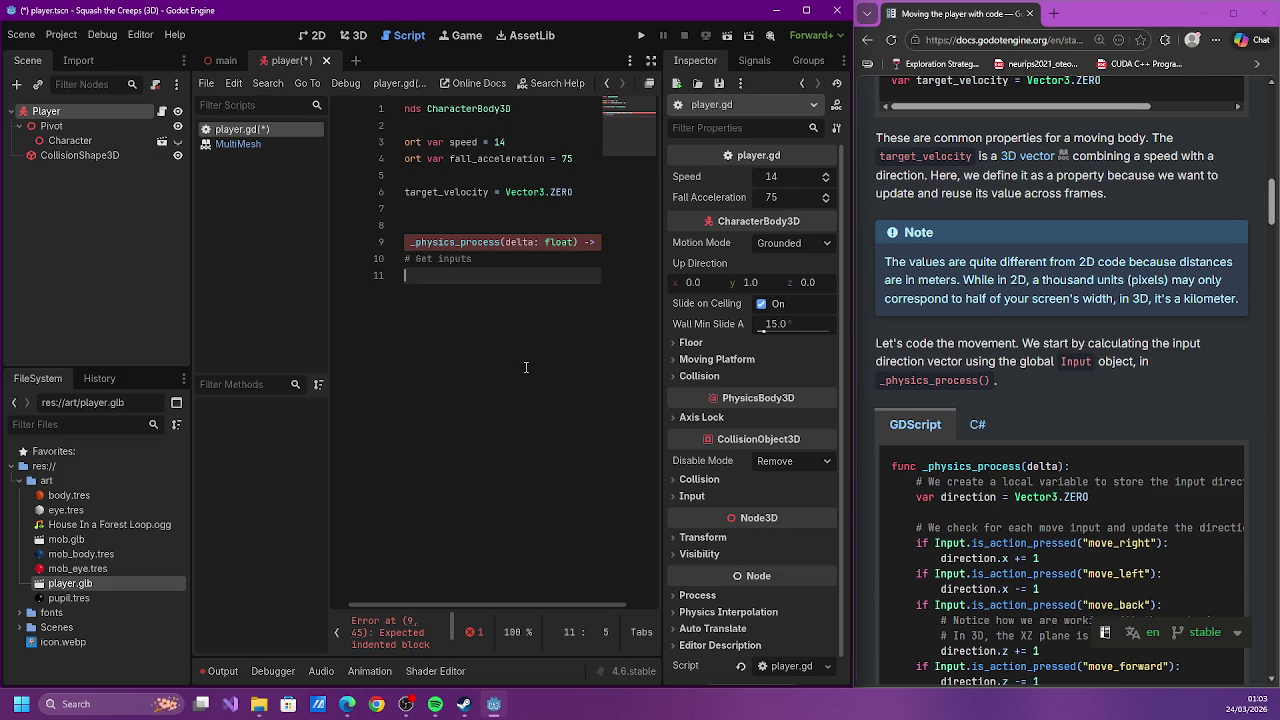
pyautogui.write('var direction')
pyautogui.write(' = Vect')
pyautogui.write('or3.ZER')
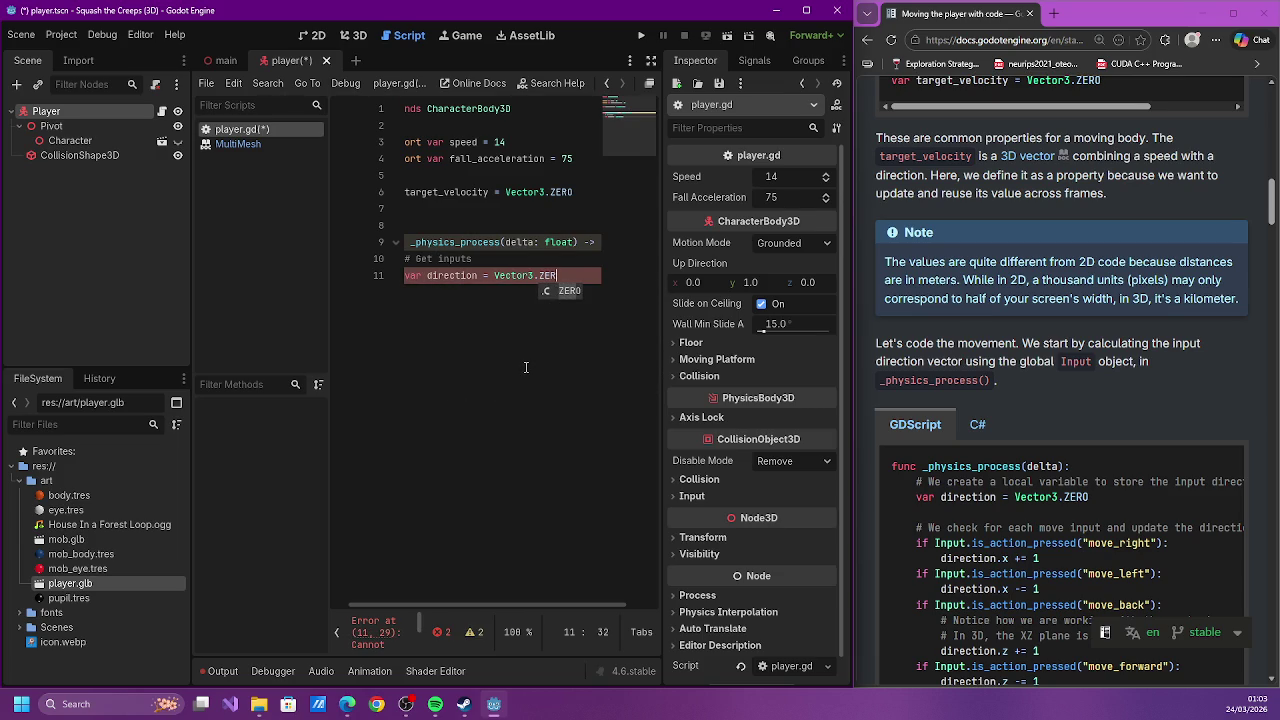
pyautogui.press('Return')
pyautogui.press('Return')
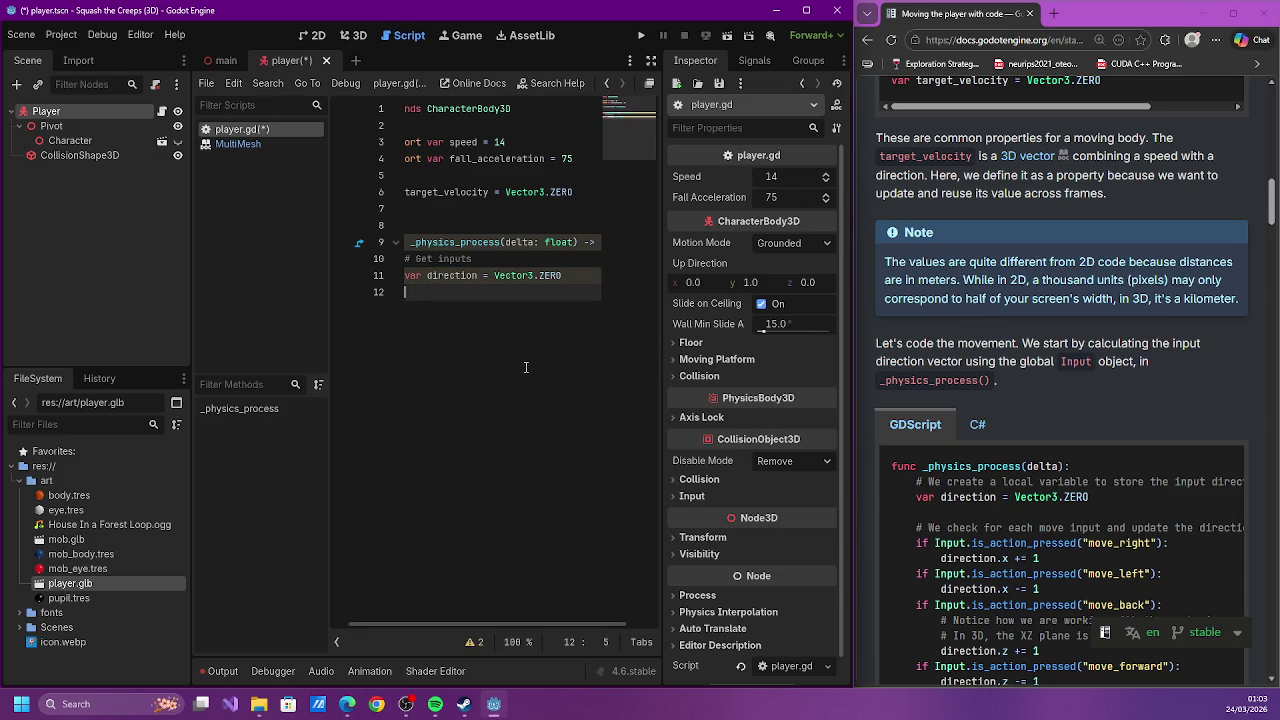
pyautogui.write('if')
# Add an if Input.is_action_pressed("move_right") check doing direction.x += 1, with a blank line above
pyautogui.press('Return')
pyautogui.write('in Inp')
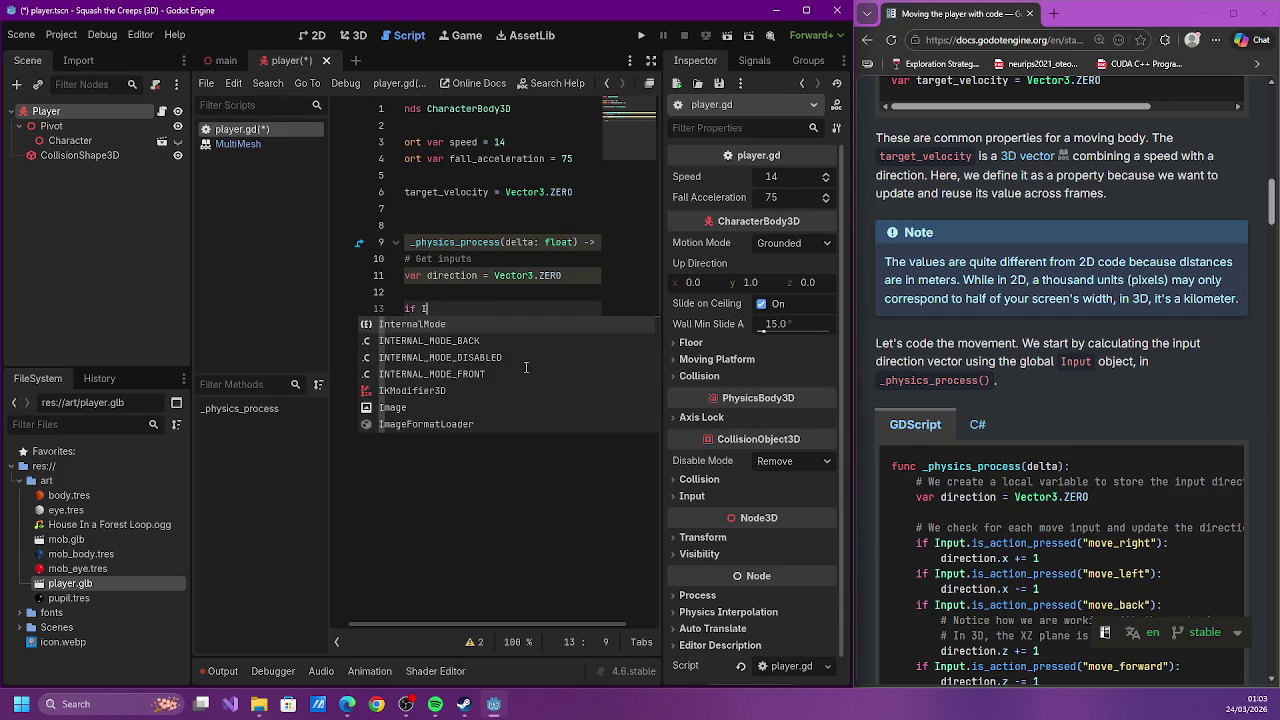
pyautogui.write('ut.is_action')
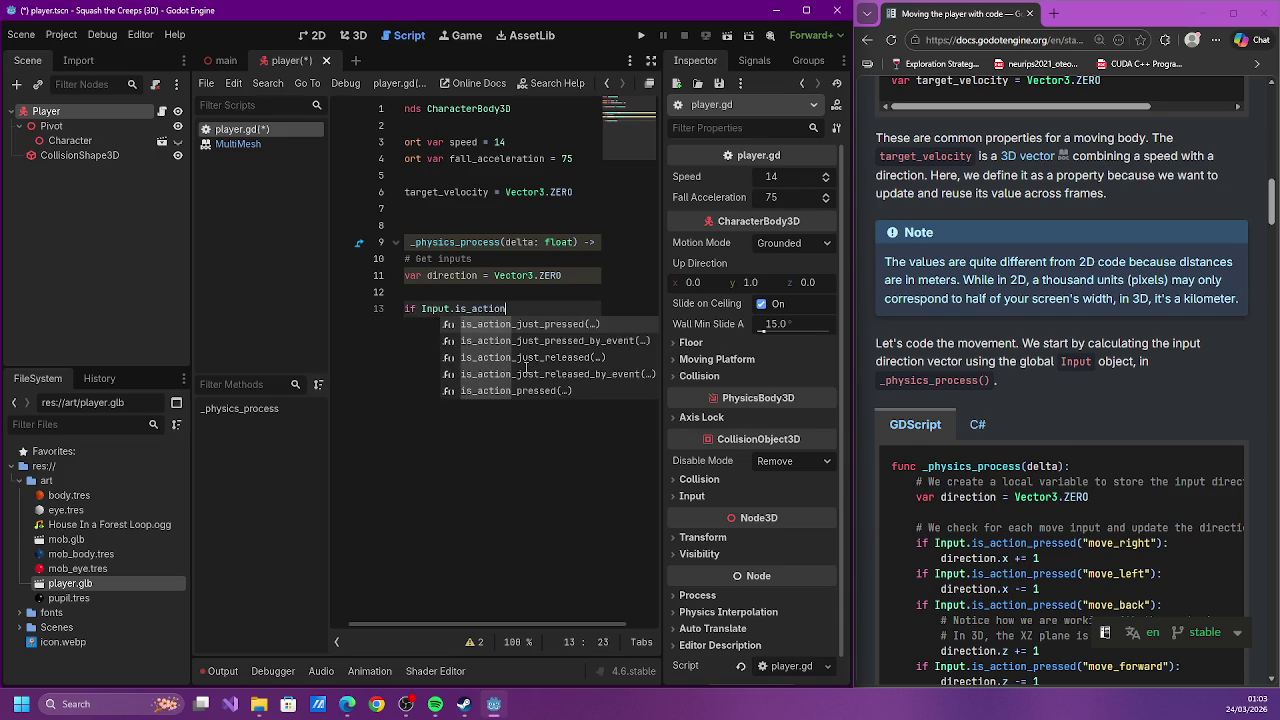
pyautogui.write('_pressed(')
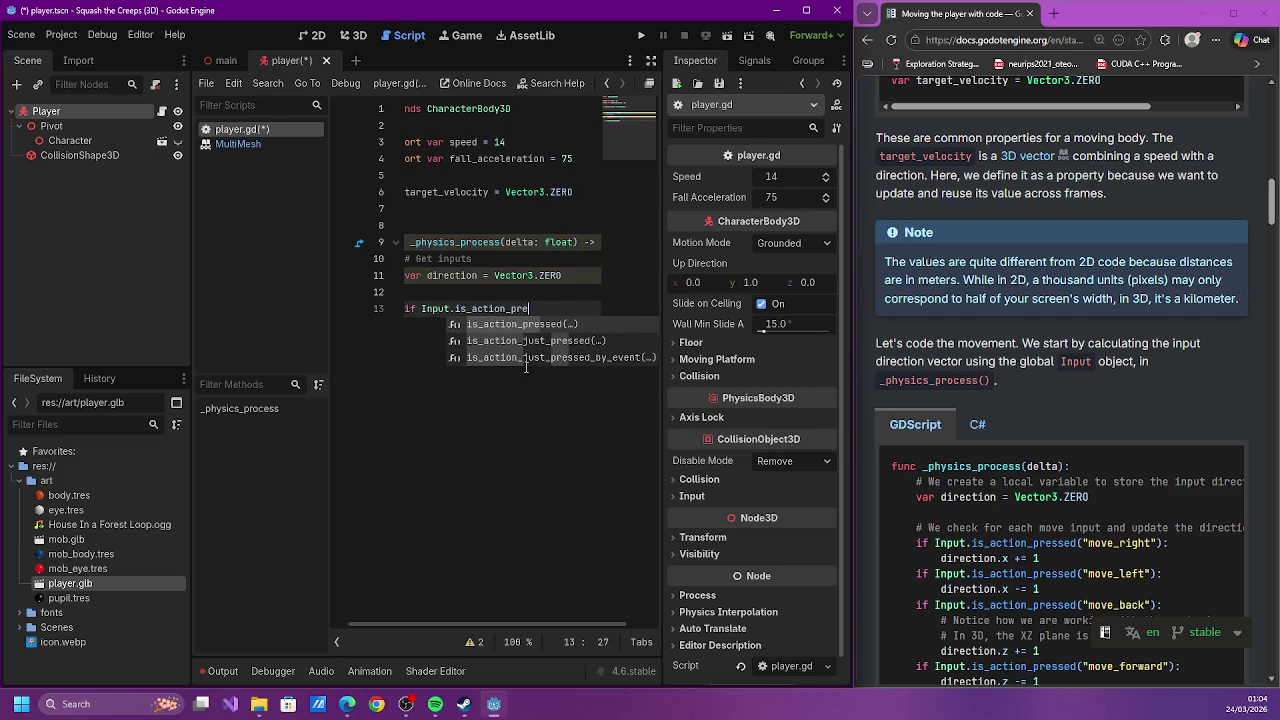
pyautogui.write('"move')
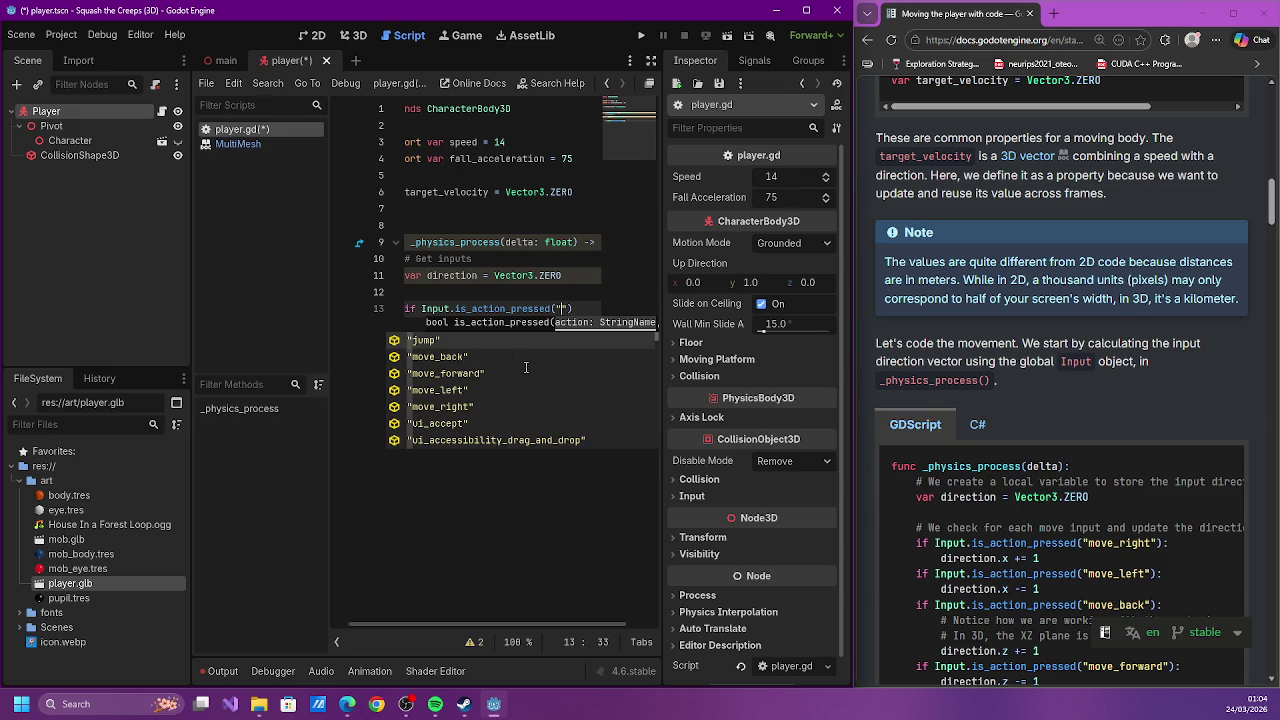
pyautogui.write('_rig')
pyautogui.press('Return')
pyautogui.press('Return')
pyautogui.press('Tab')
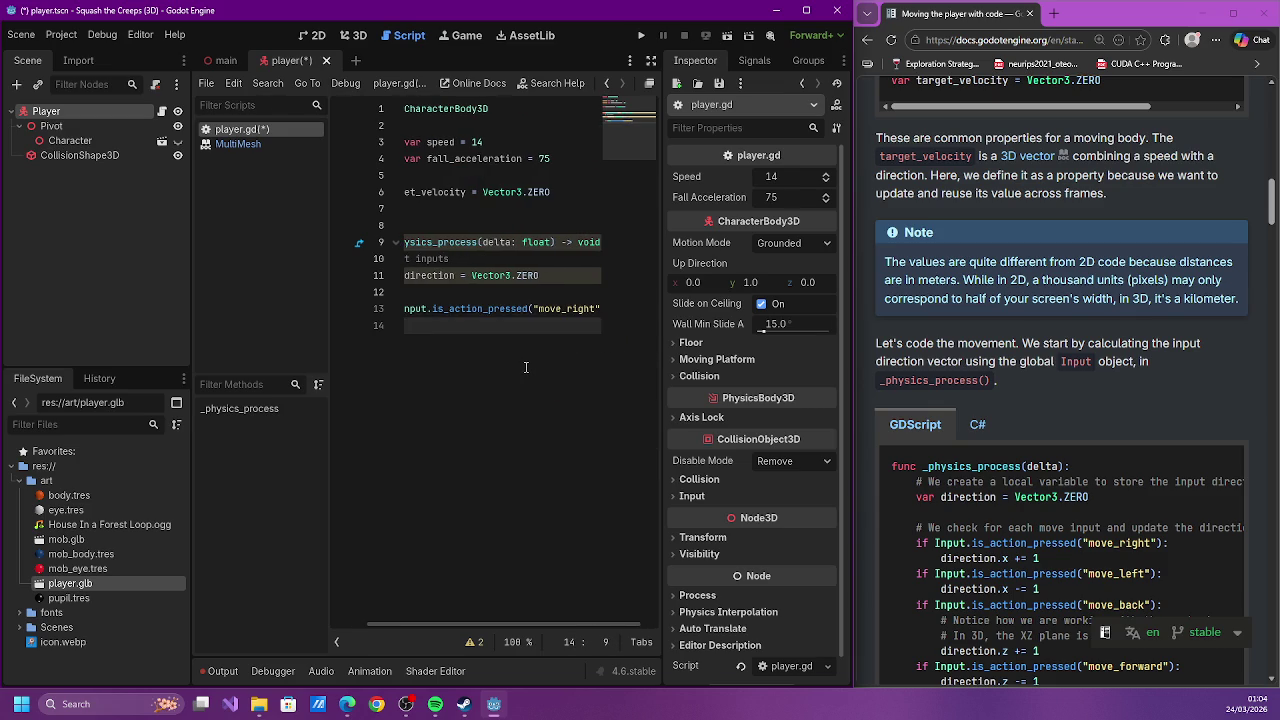
pyautogui.write('direction')
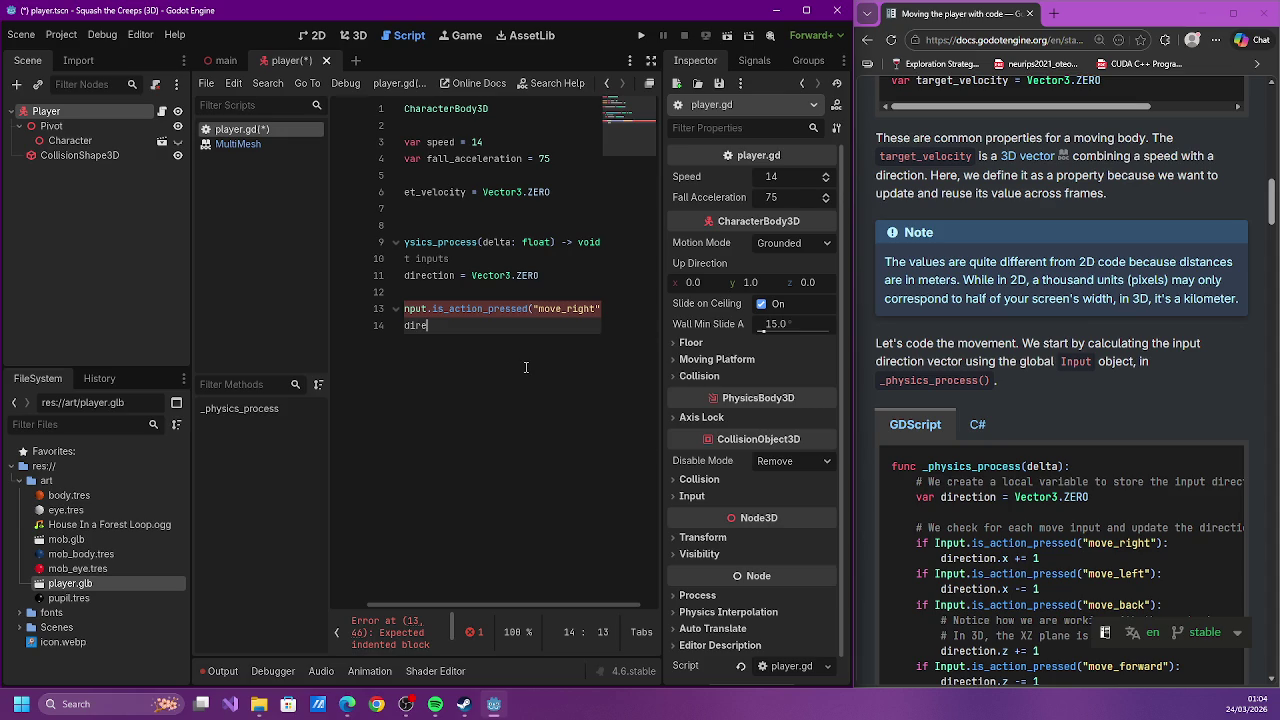
pyautogui.write('.x +=')
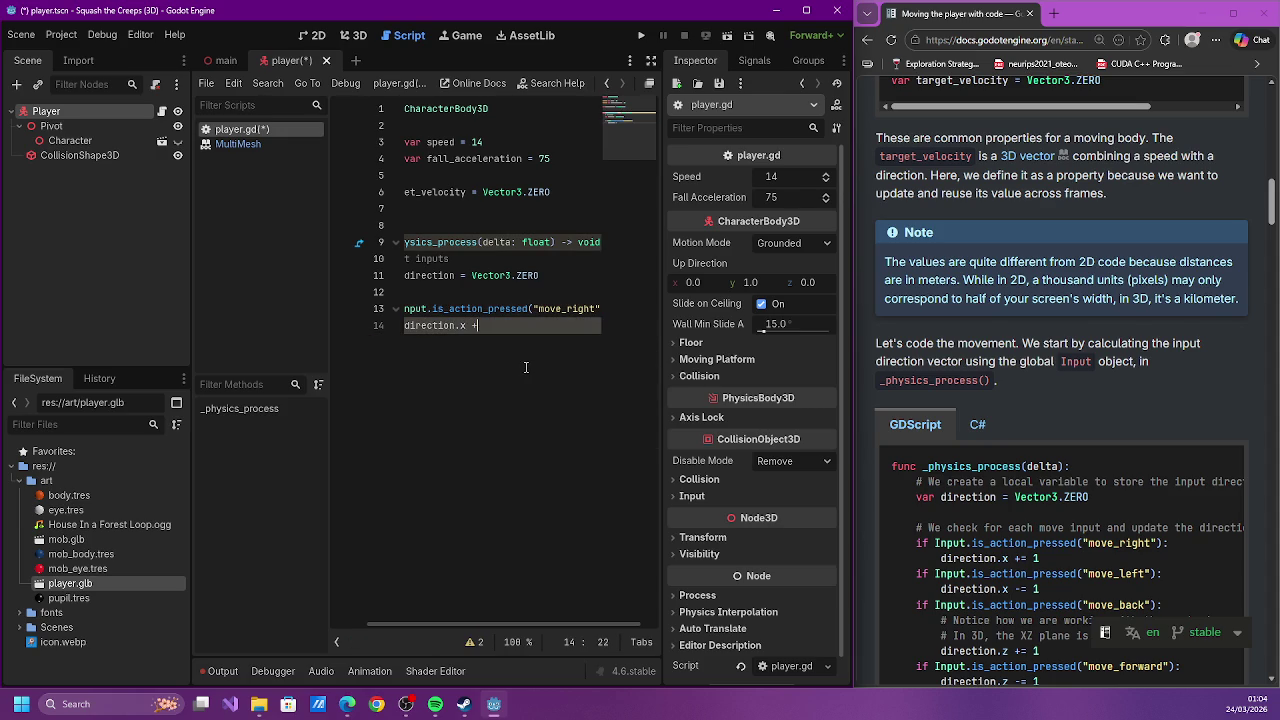
pyautogui.write(' 1')
pyautogui.press('Return')
pyautogui.press('BackSpace')
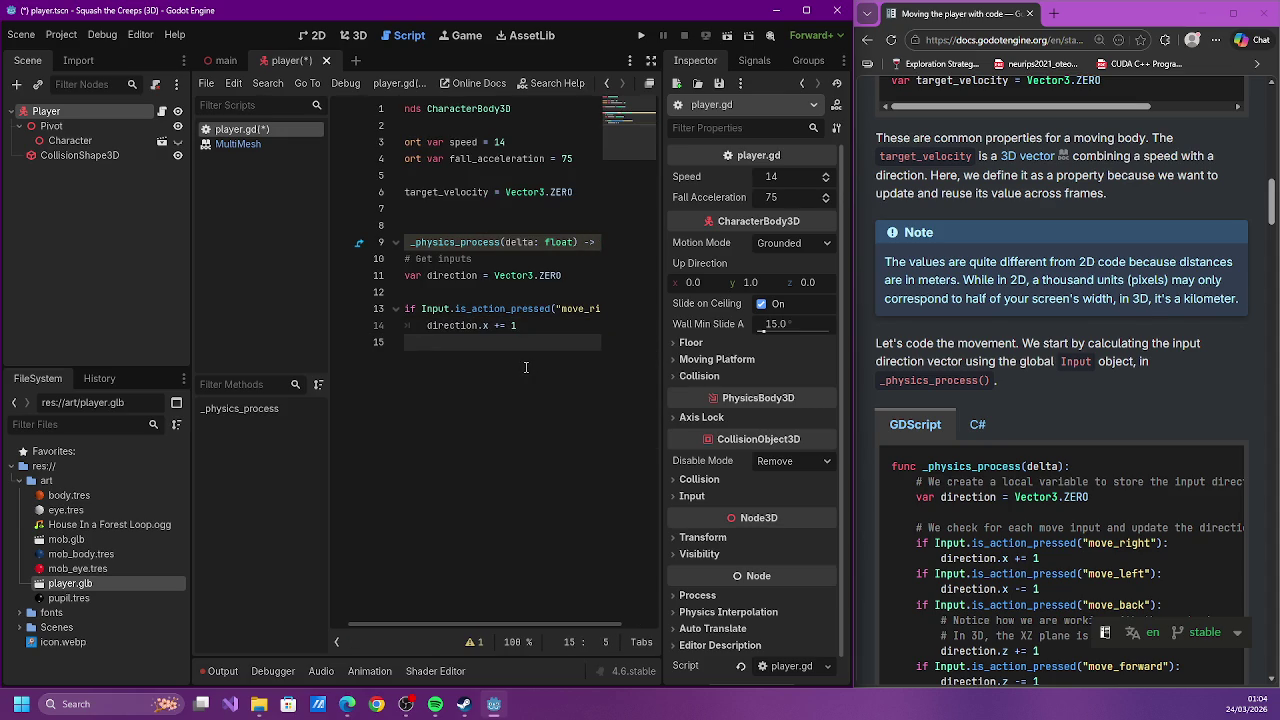
pyautogui.press('Up')
pyautogui.press('Up')
pyautogui.press('Up')
pyautogui.press('Return')
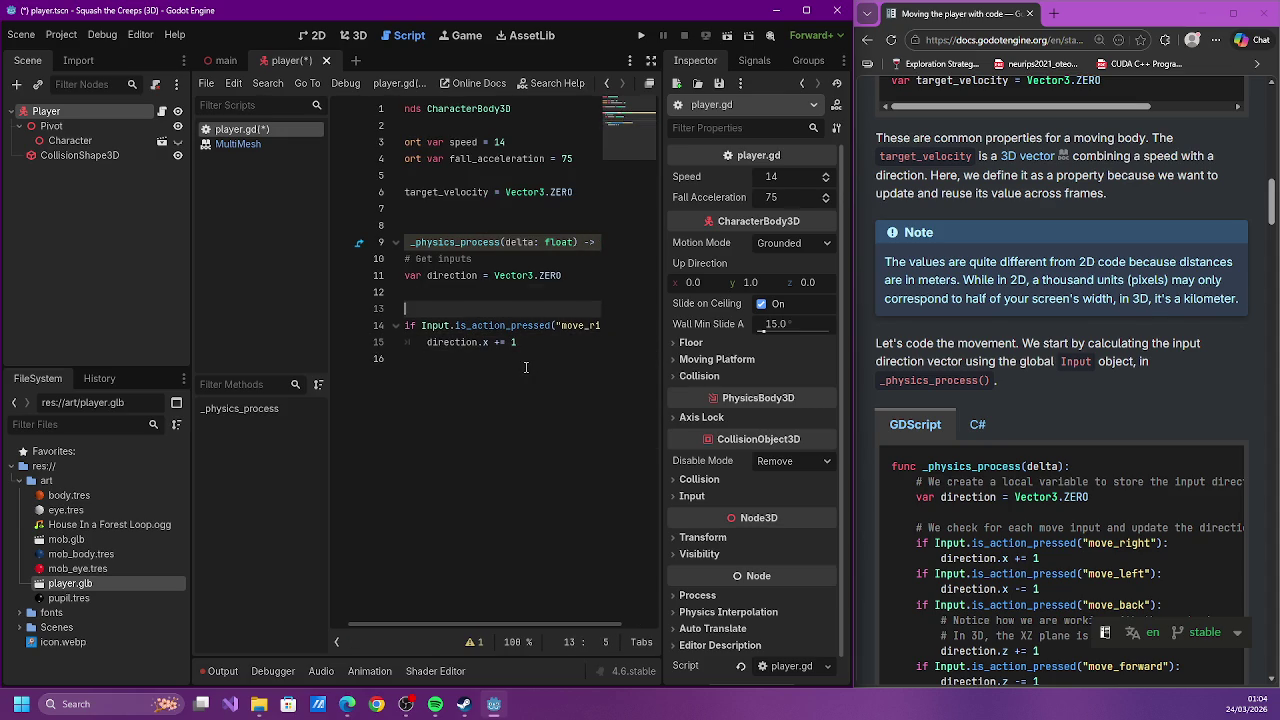
# Start a switch(Input): statement in _physics_process, then strip its argument back out
pyautogui.write('switch(')
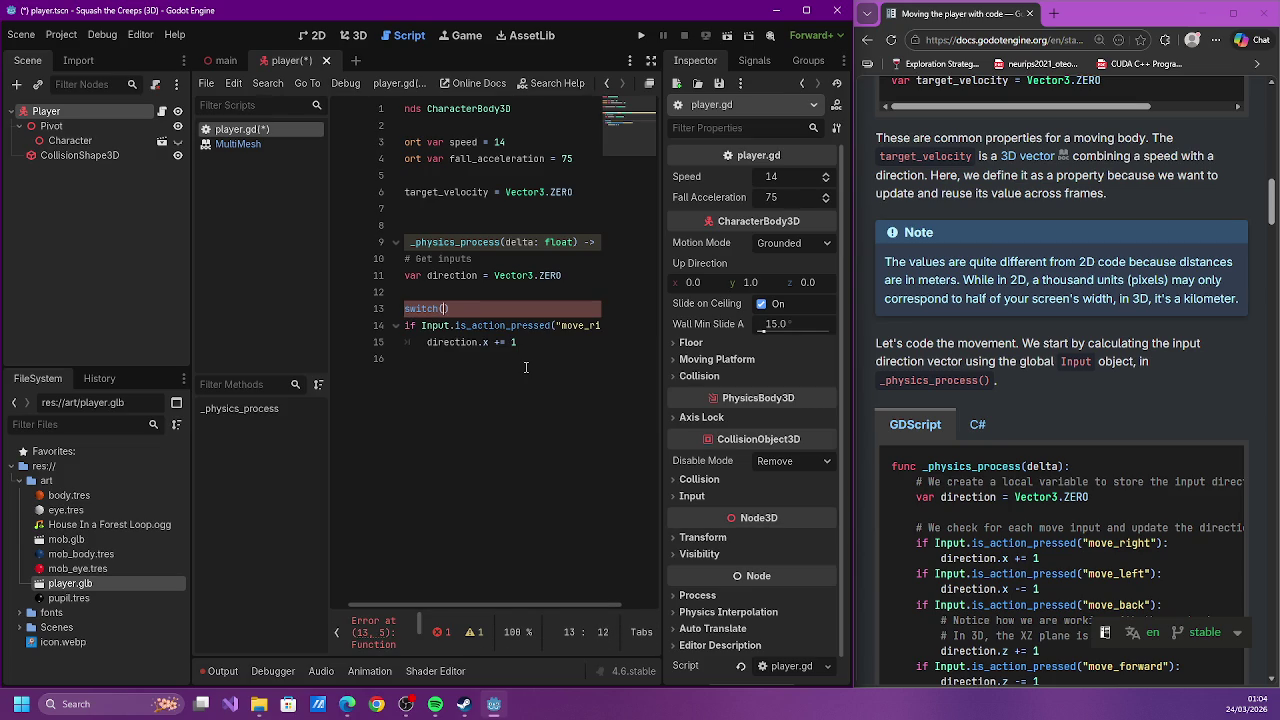
pyautogui.write('Inpu')
pyautogui.write('t.')
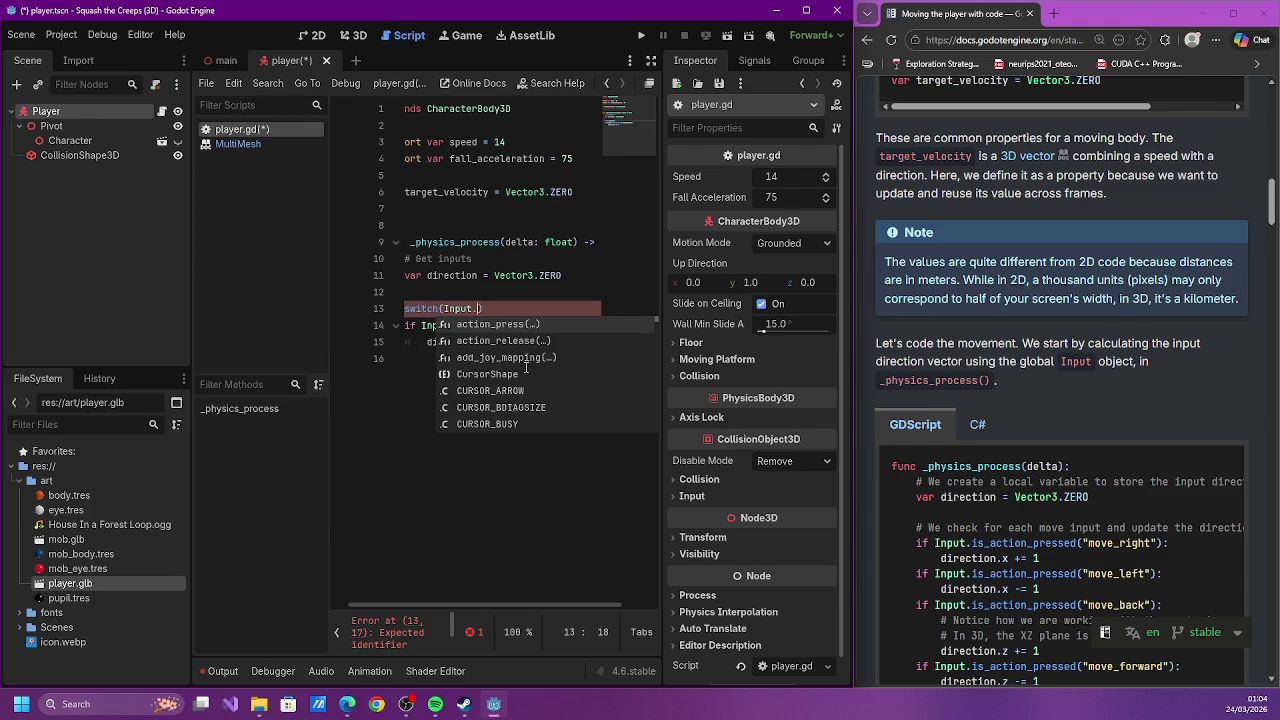
pyautogui.write('action')
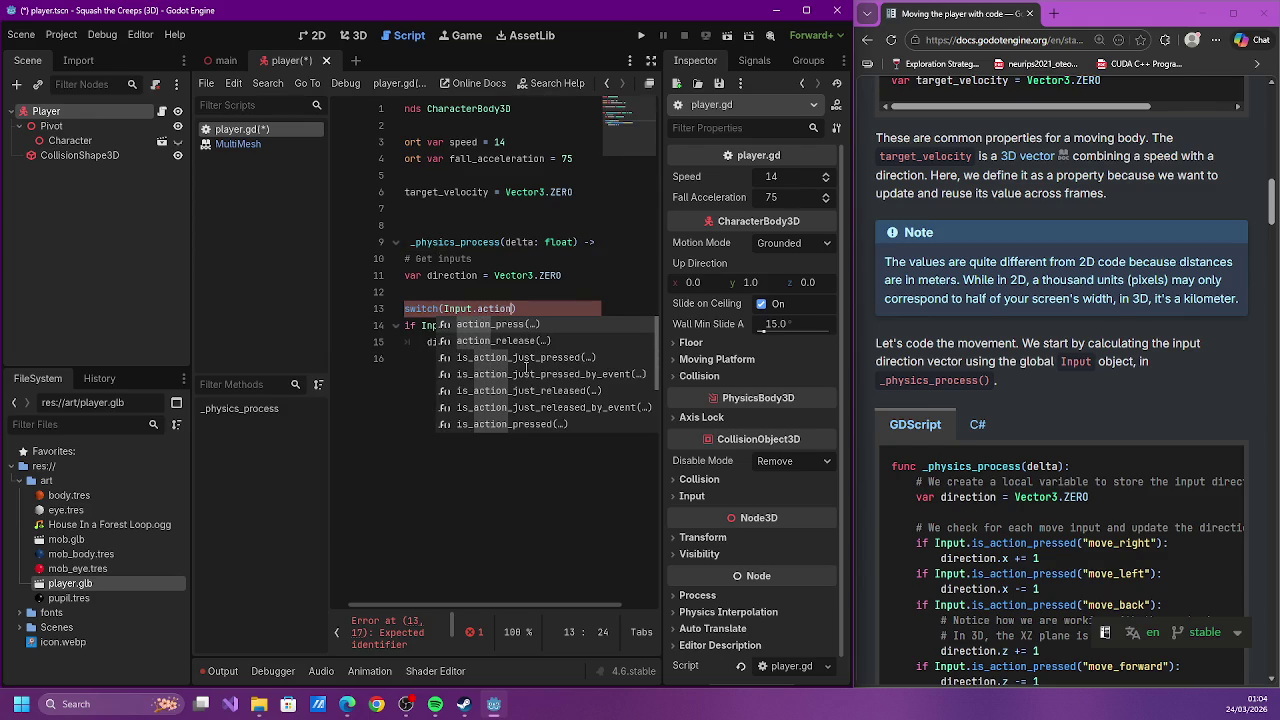
pyautogui.press('BackSpace')
pyautogui.press('BackSpace')
pyautogui.press('BackSpace')
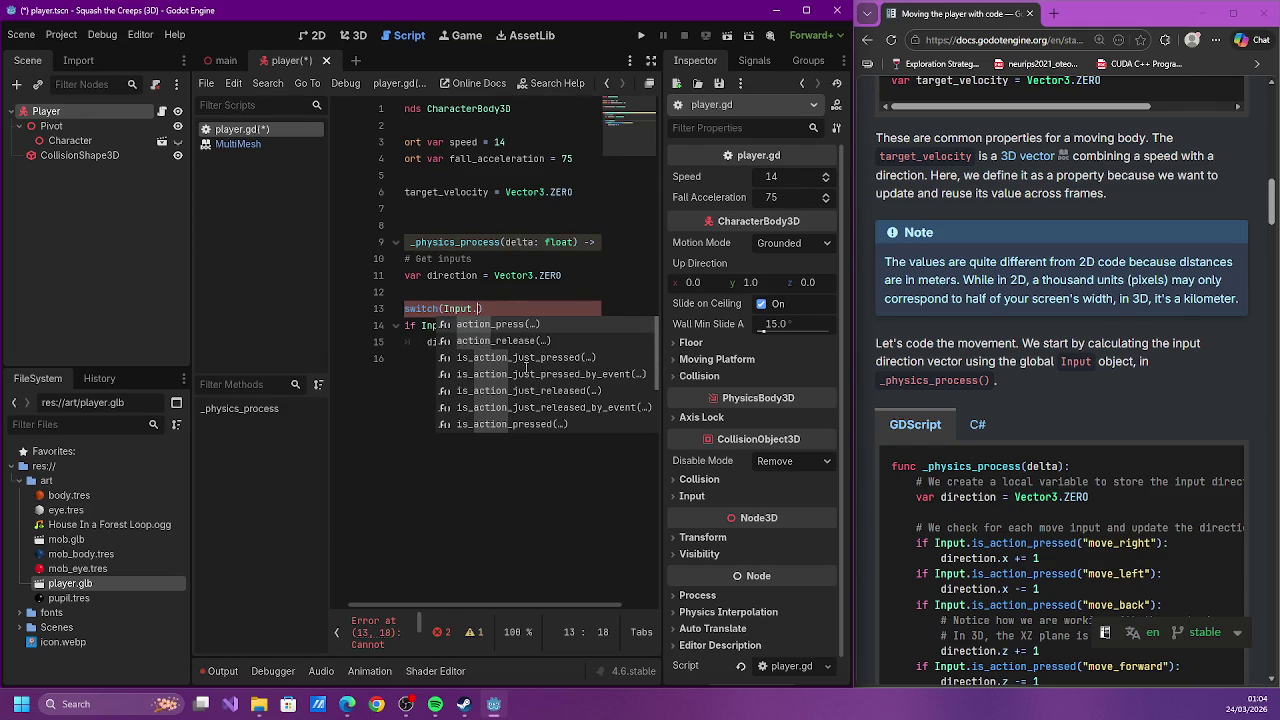
pyautogui.write('nput)')
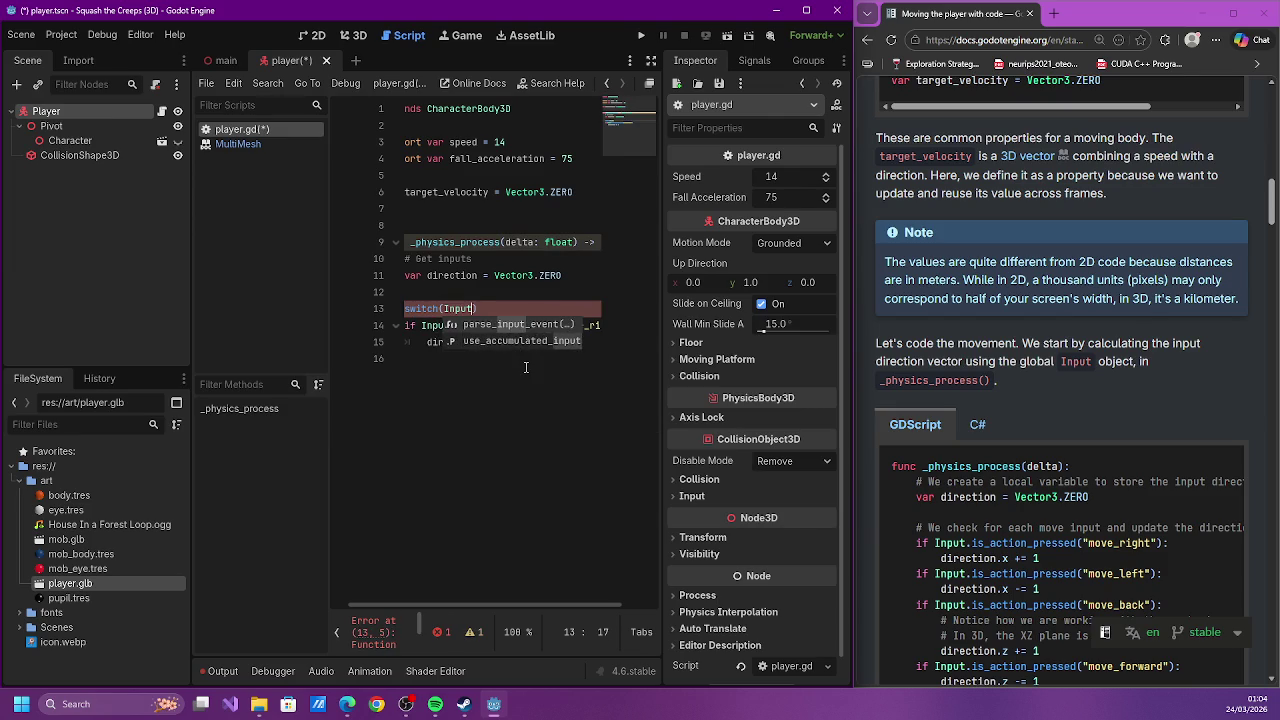
pyautogui.write(':')
pyautogui.press('Return')
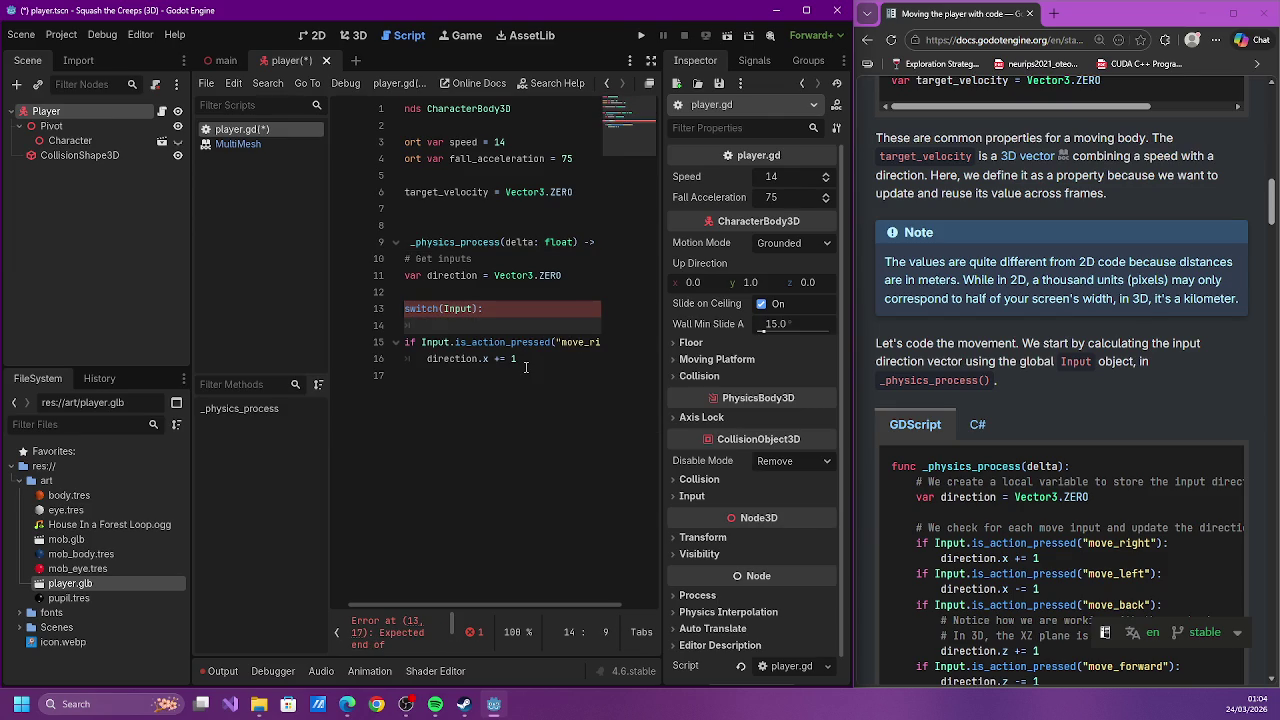
pyautogui.press('Up')
pyautogui.press('Right')
pyautogui.press('Right')
pyautogui.press('Right')
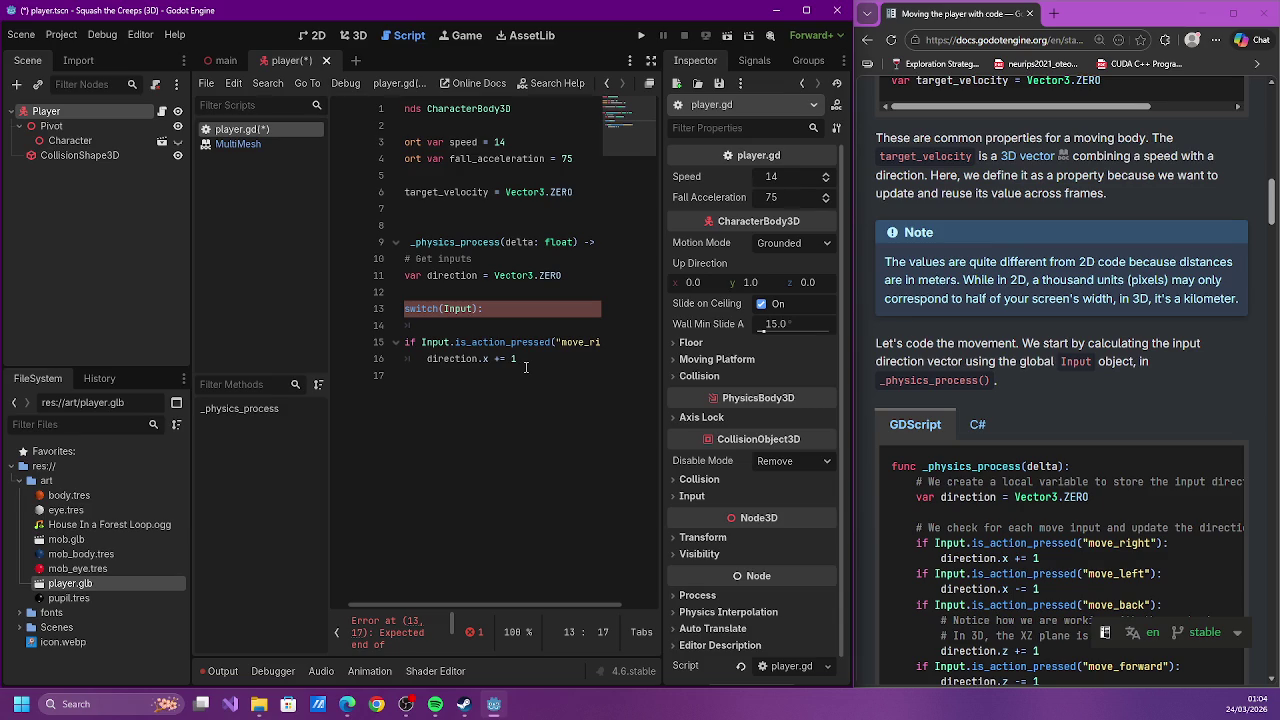
pyautogui.press('BackSpace')
pyautogui.press('BackSpace')
pyautogui.press('BackSpace')
# Delete the leftover switch lines, keeping the move_right check, and save player.gd
pyautogui.scroll(-2, 935, 451)
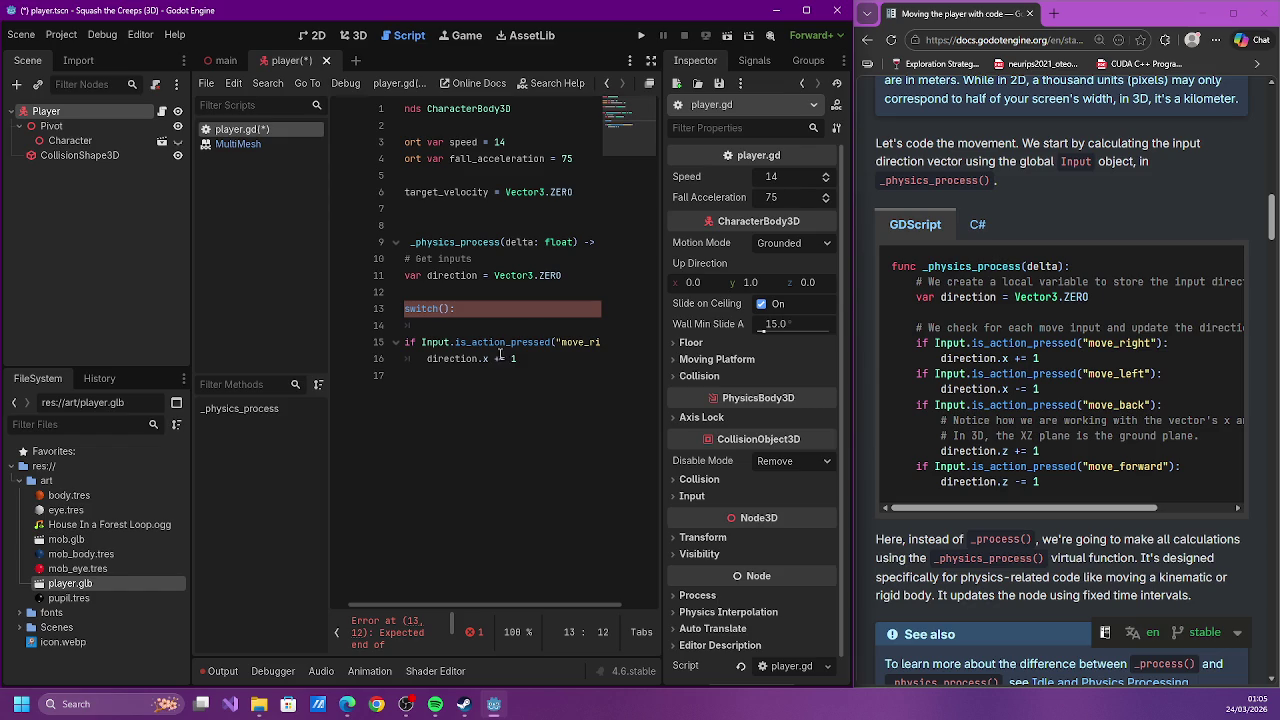
pyautogui.moveTo(456, 332); pyautogui.dragTo(466, 286)
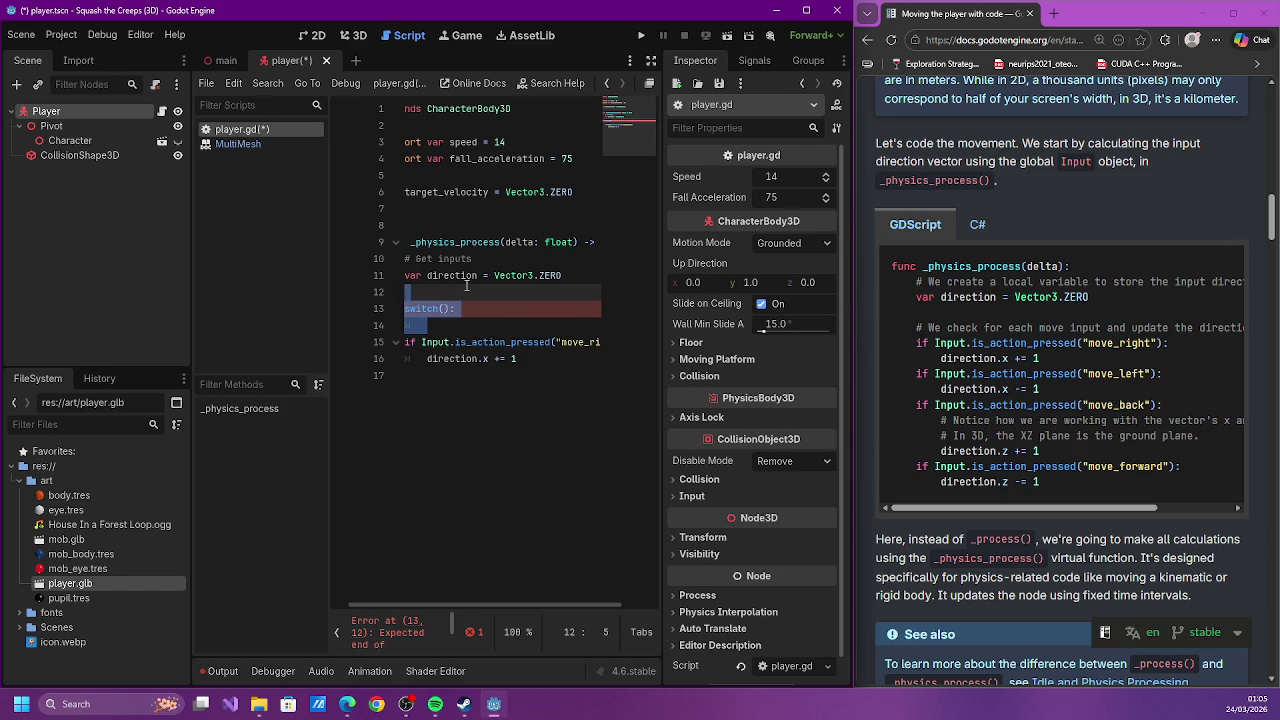
pyautogui.press('BackSpace')
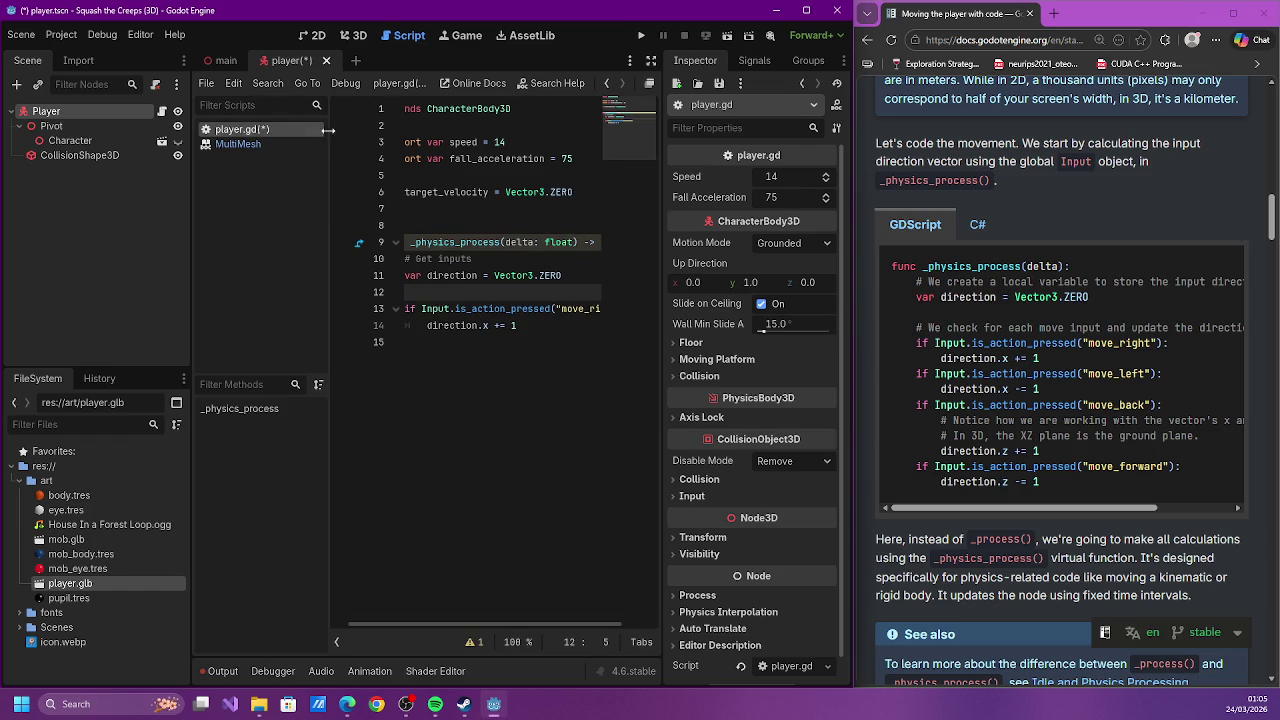
pyautogui.hotkey('ctrl', 's')
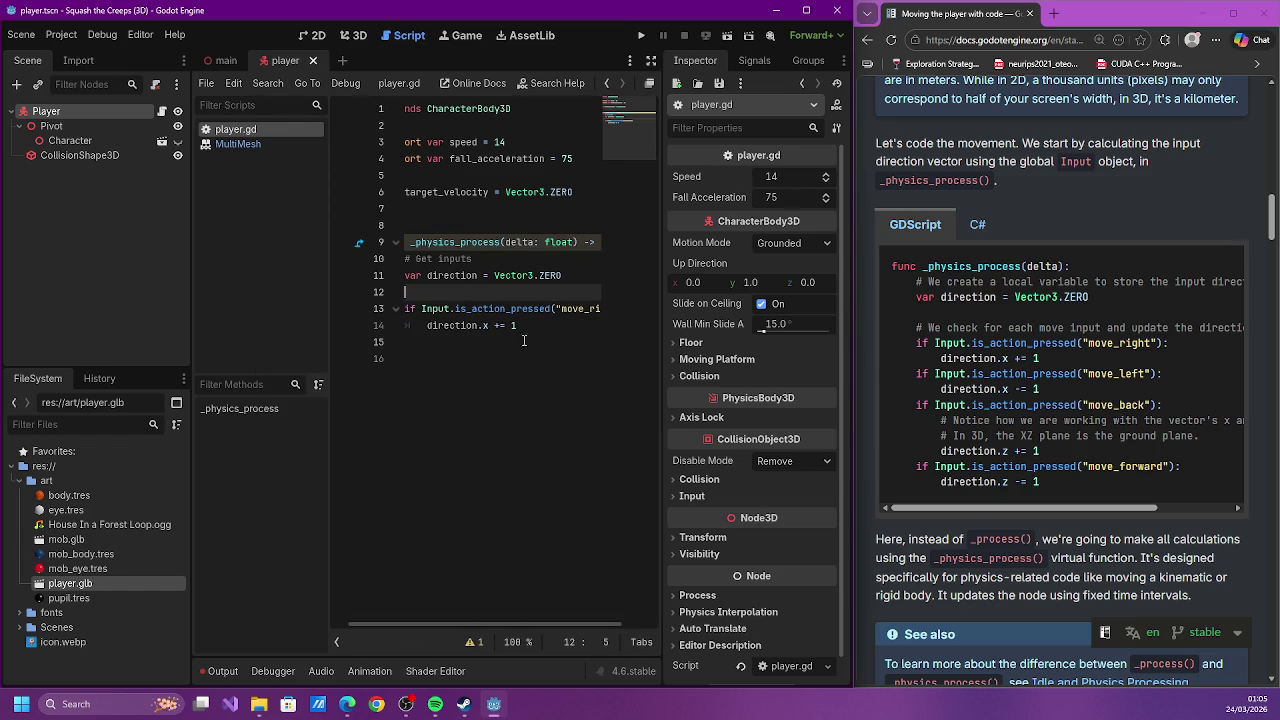
# Open a new line below the move_right check and fit the editor beside the documentation
pyautogui.click(545, 325)
pyautogui.press('Return')
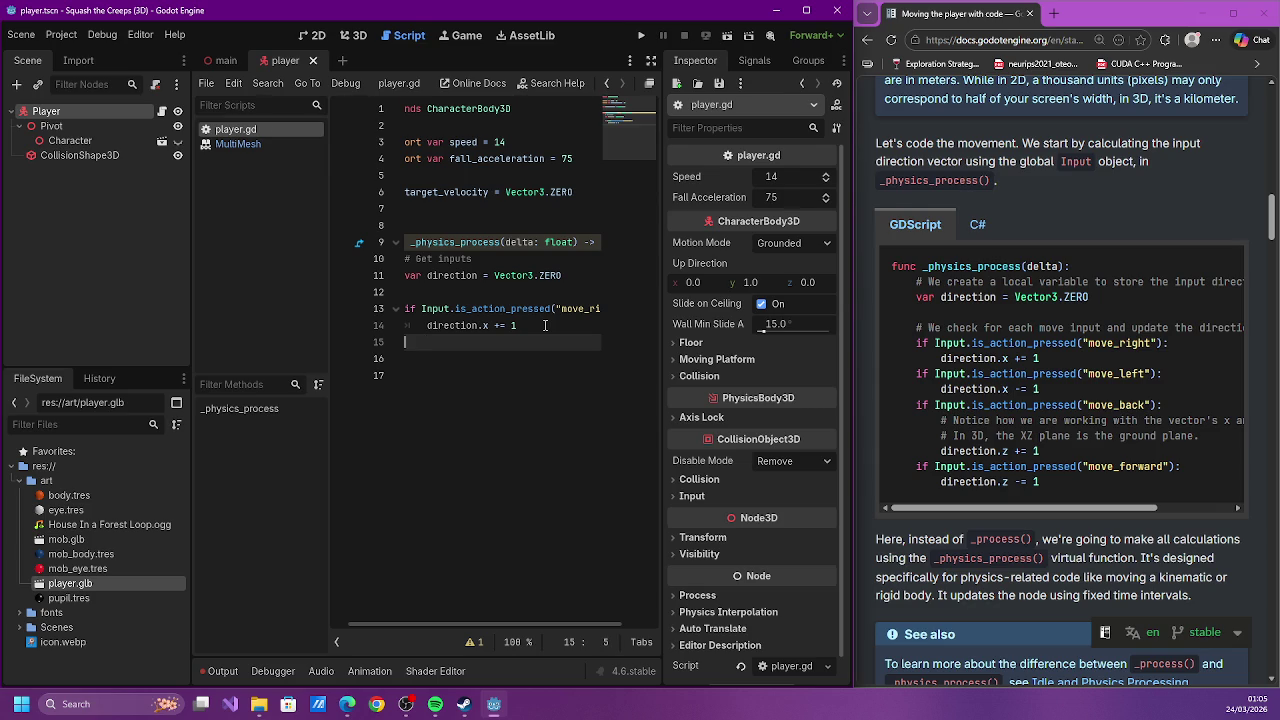
pyautogui.hotkey('shift', 'Up')
pyautogui.hotkey('shift', 'Up')
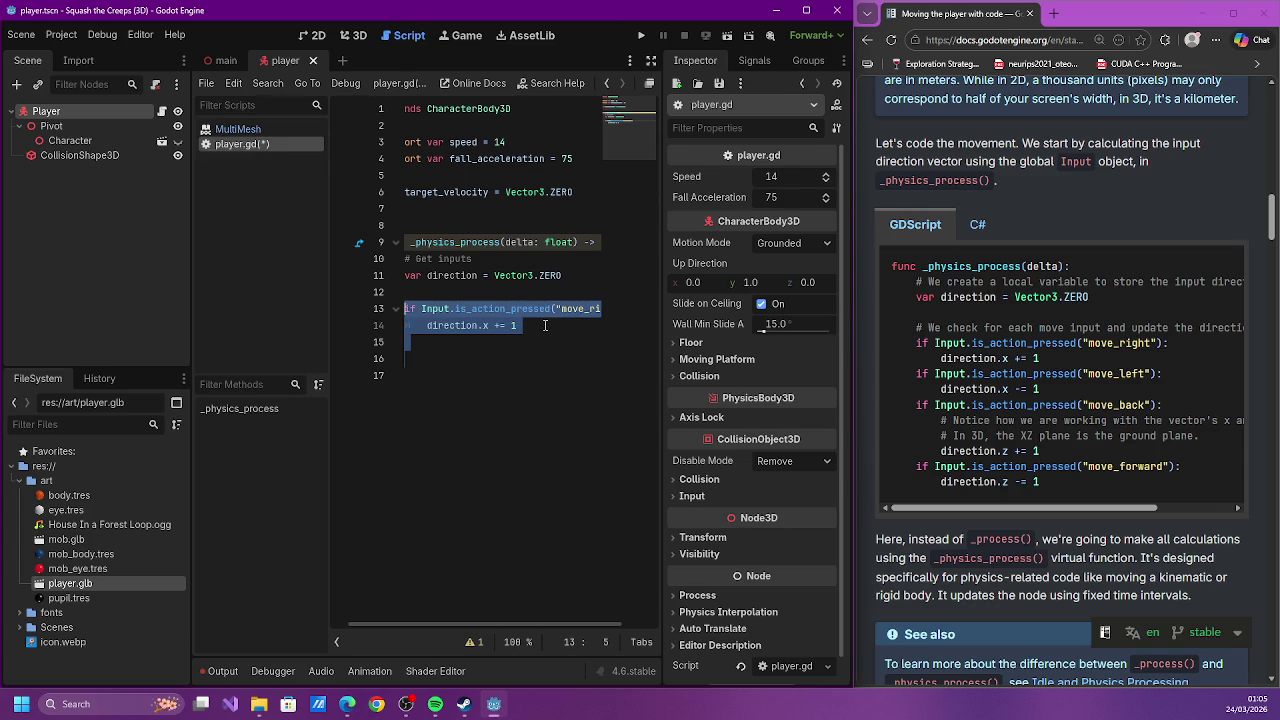
pyautogui.press('Right')
pyautogui.press('Right')
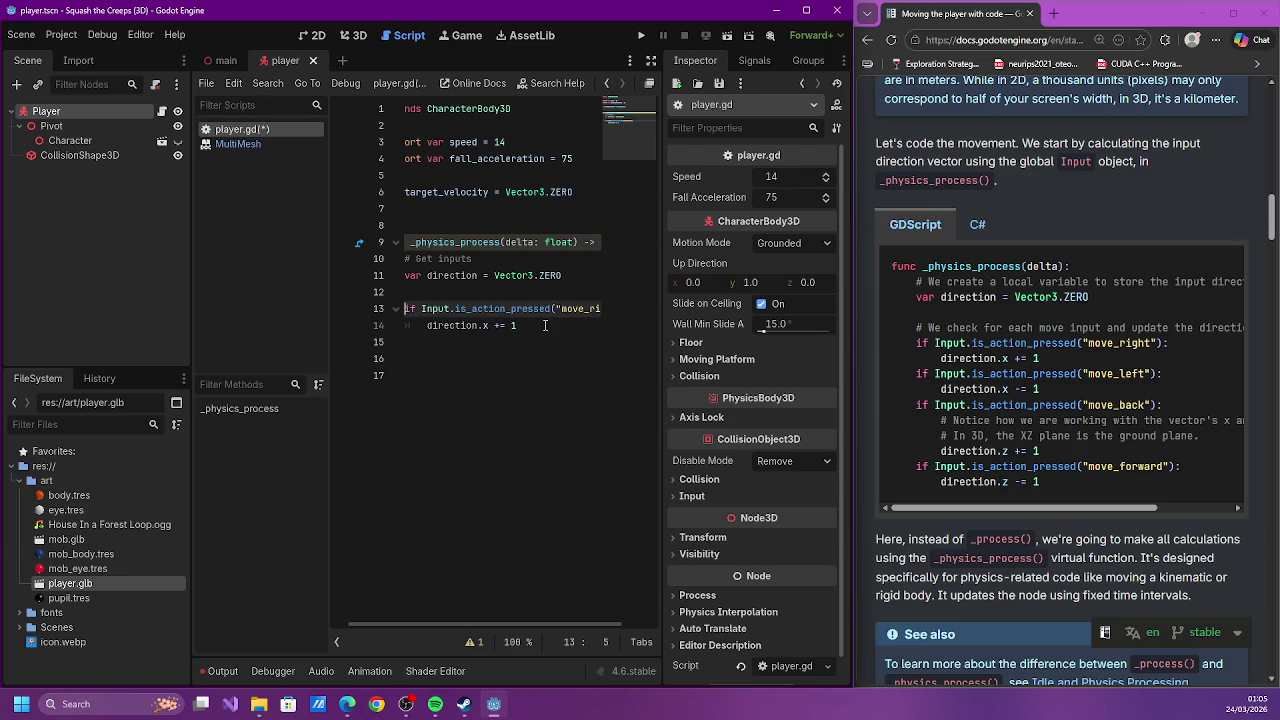
pyautogui.press('super+Down')
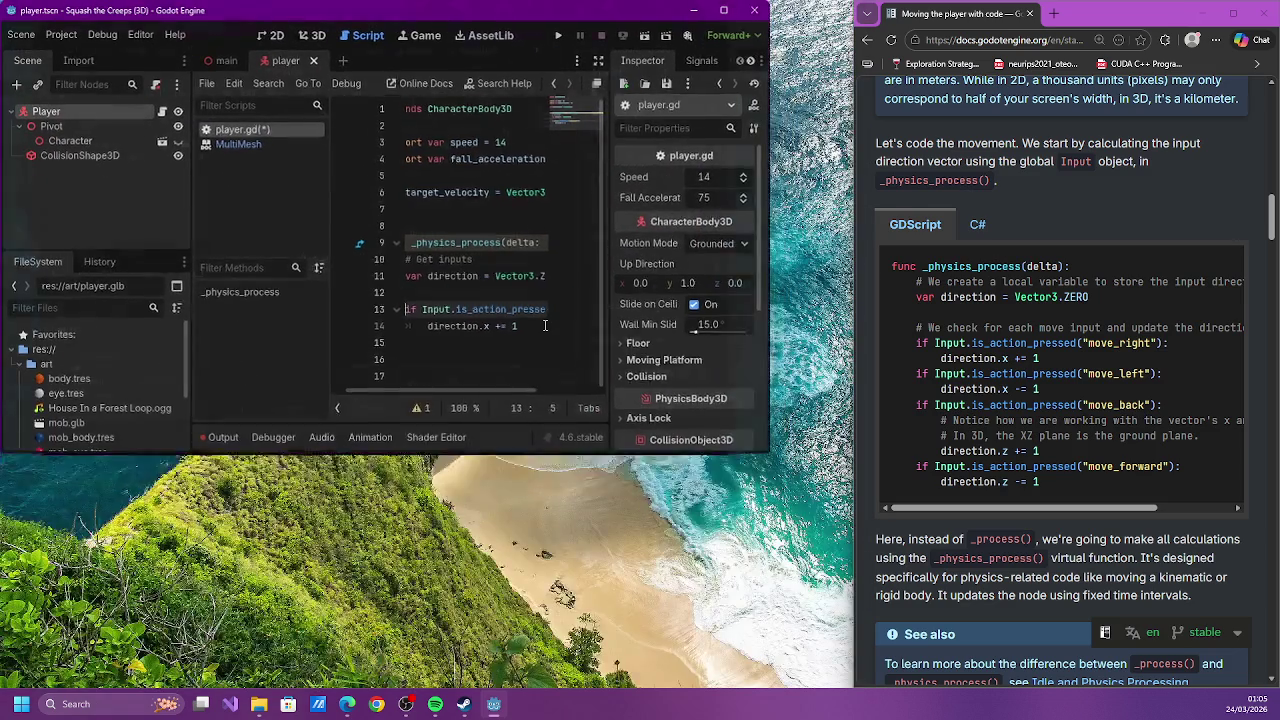
pyautogui.press('super+Left')
pyautogui.press('super+Down')
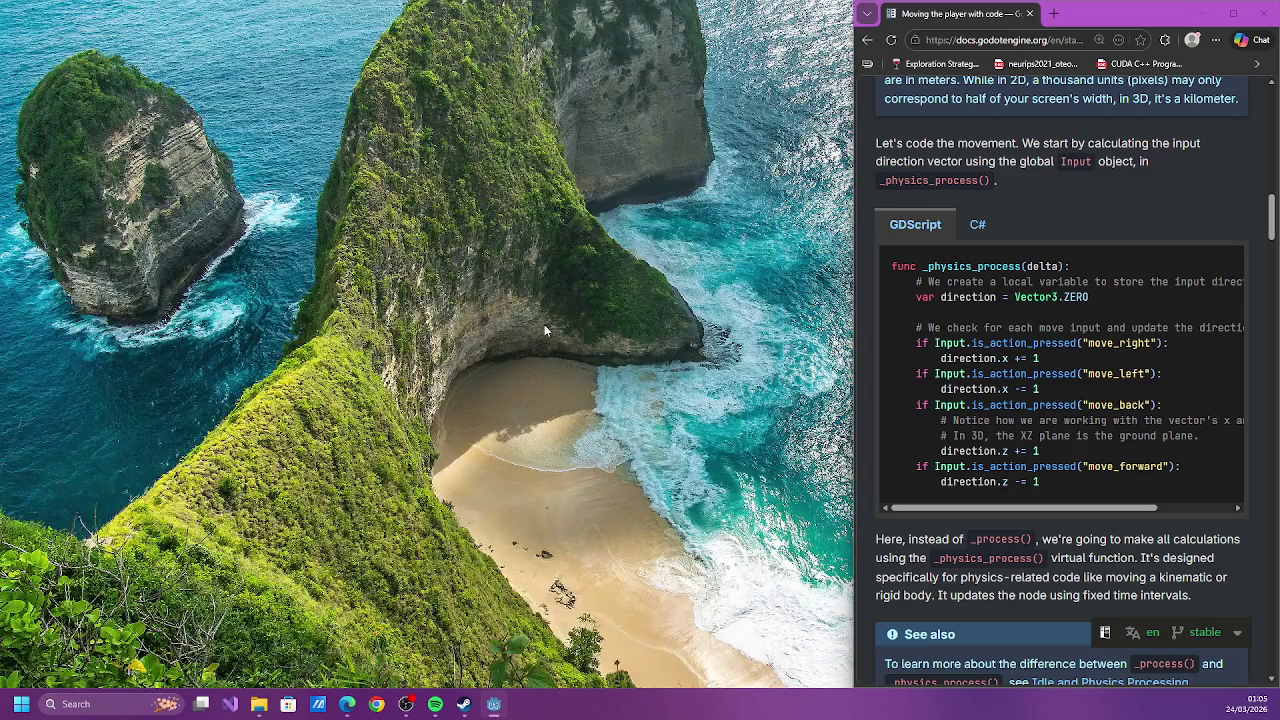
pyautogui.press('super+Left')
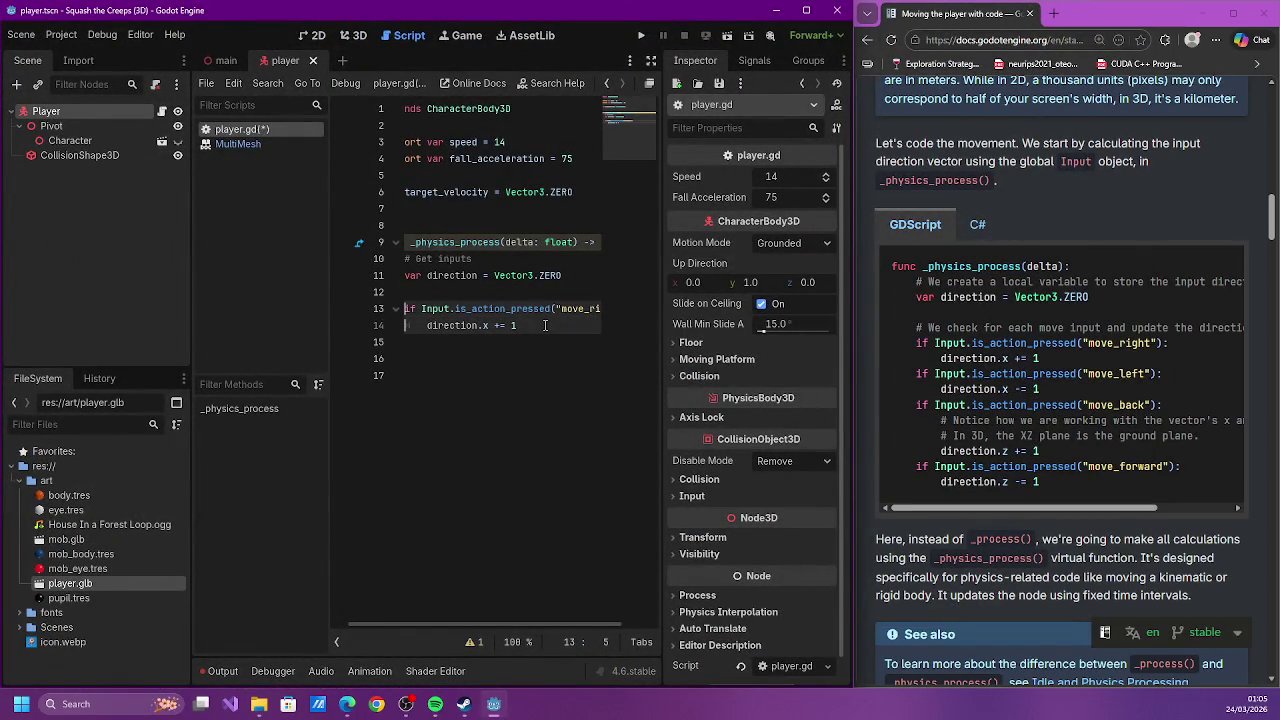
# Copy the move_right check block and paste duplicates of it below
pyautogui.hotkey('shift', 'End')
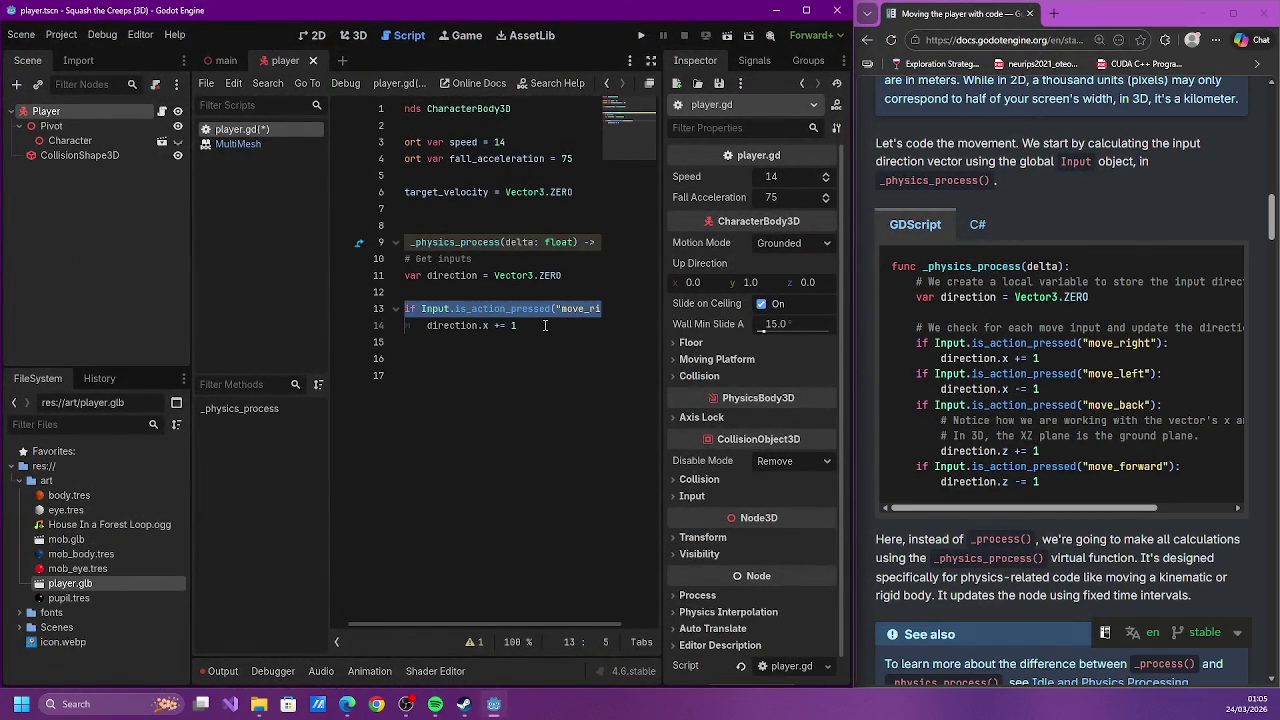
pyautogui.press('Left')
pyautogui.hotkey('shift', 'Down')
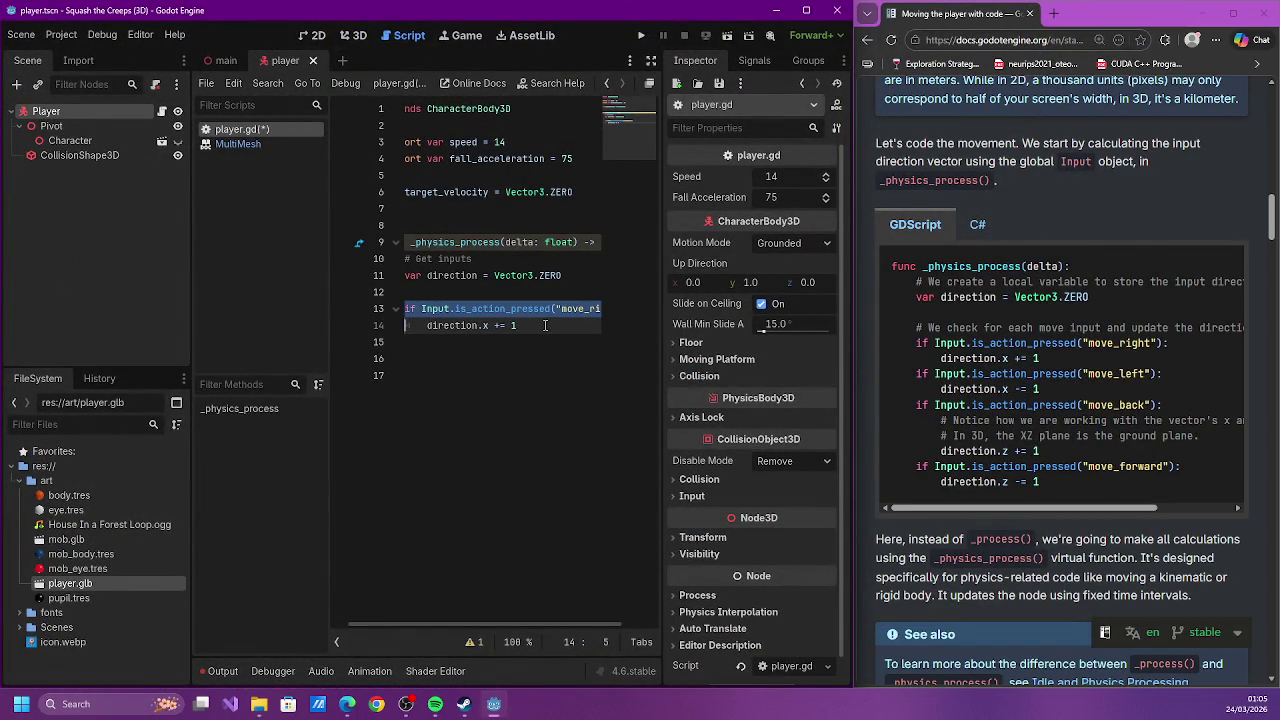
pyautogui.hotkey('shift', 'Down')
pyautogui.hotkey('ctrl', 'c')
pyautogui.press('Right')
pyautogui.press('Return')
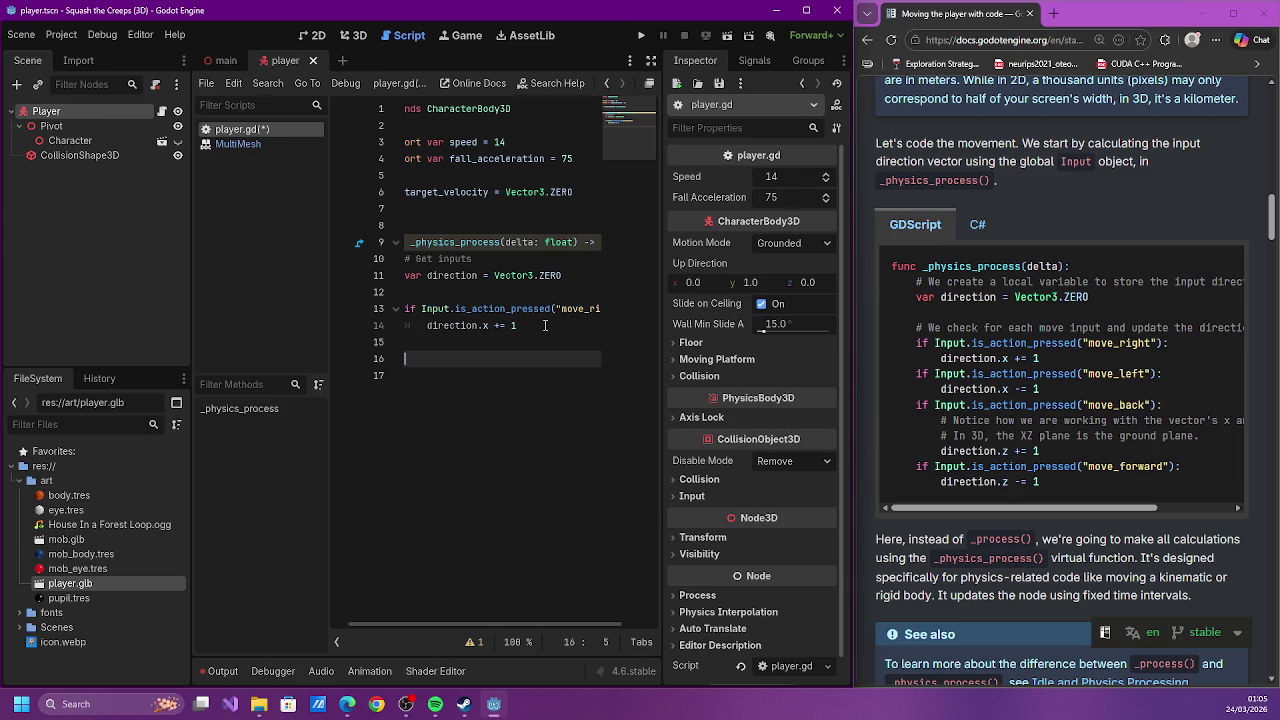
pyautogui.hotkey('ctrl', 'v')
pyautogui.hotkey('ctrl', 'v')
pyautogui.hotkey('ctrl', 'v')
pyautogui.hotkey('ctrl', 'v')
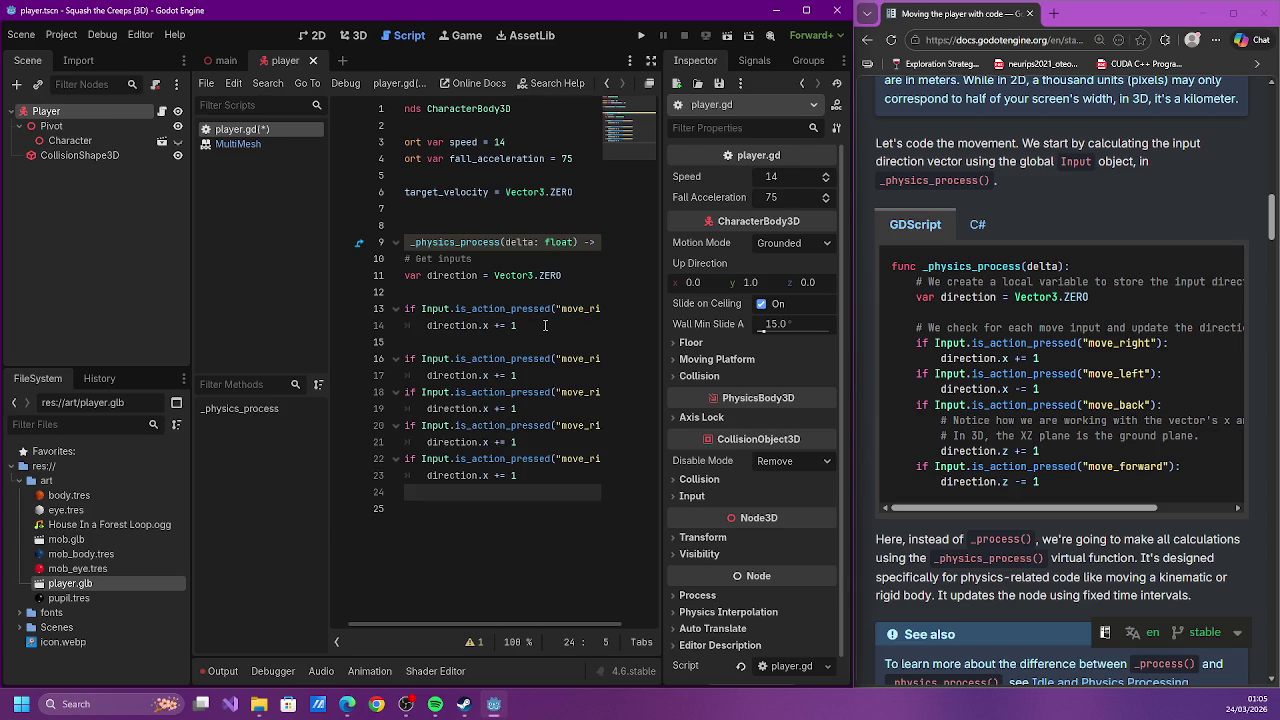
pyautogui.hotkey('ctrl', 'z')
pyautogui.press('Up')
pyautogui.press('Up')
pyautogui.press('Up')
# Turn the second block into a move_left check that lowers direction.x
pyautogui.press('End')
pyautogui.press('Left')
pyautogui.press('Left')
pyautogui.press('Left')
pyautogui.press('BackSpace')
pyautogui.press('BackSpace')
pyautogui.press('BackSpace')
pyautogui.write('left')
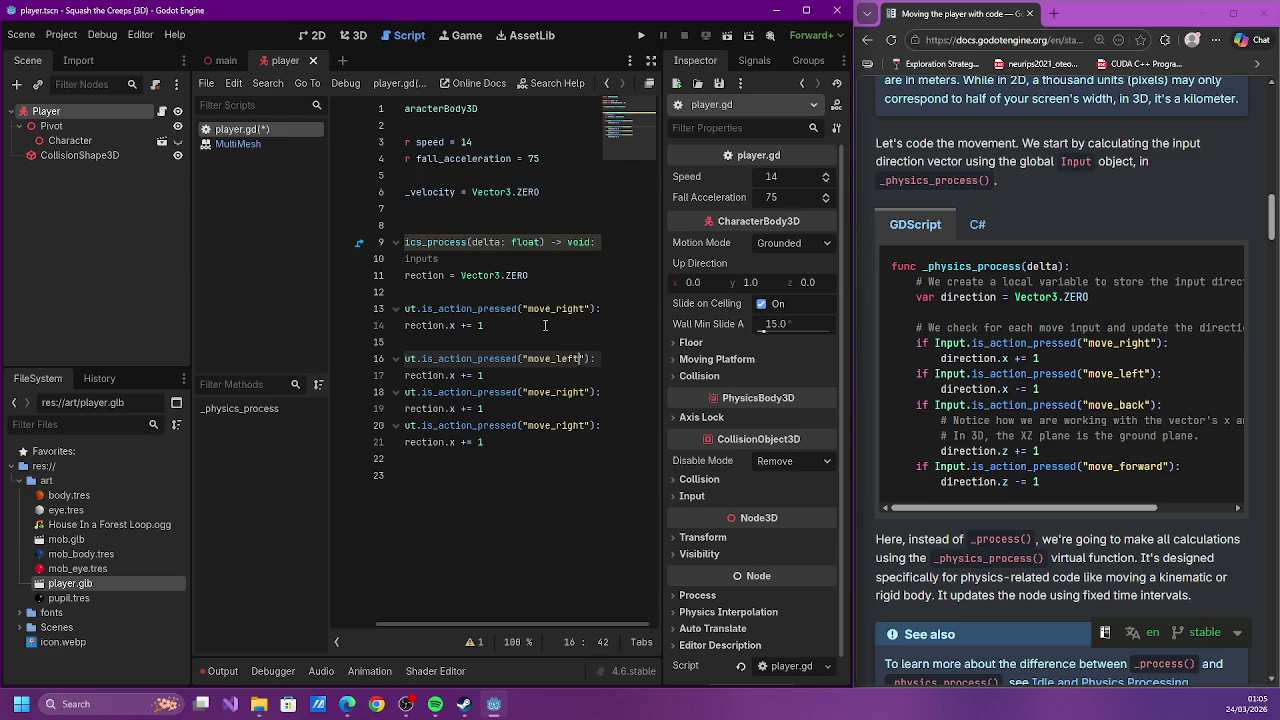
pyautogui.press('Down')
pyautogui.press('Left')
pyautogui.press('Left')
pyautogui.press('Left')
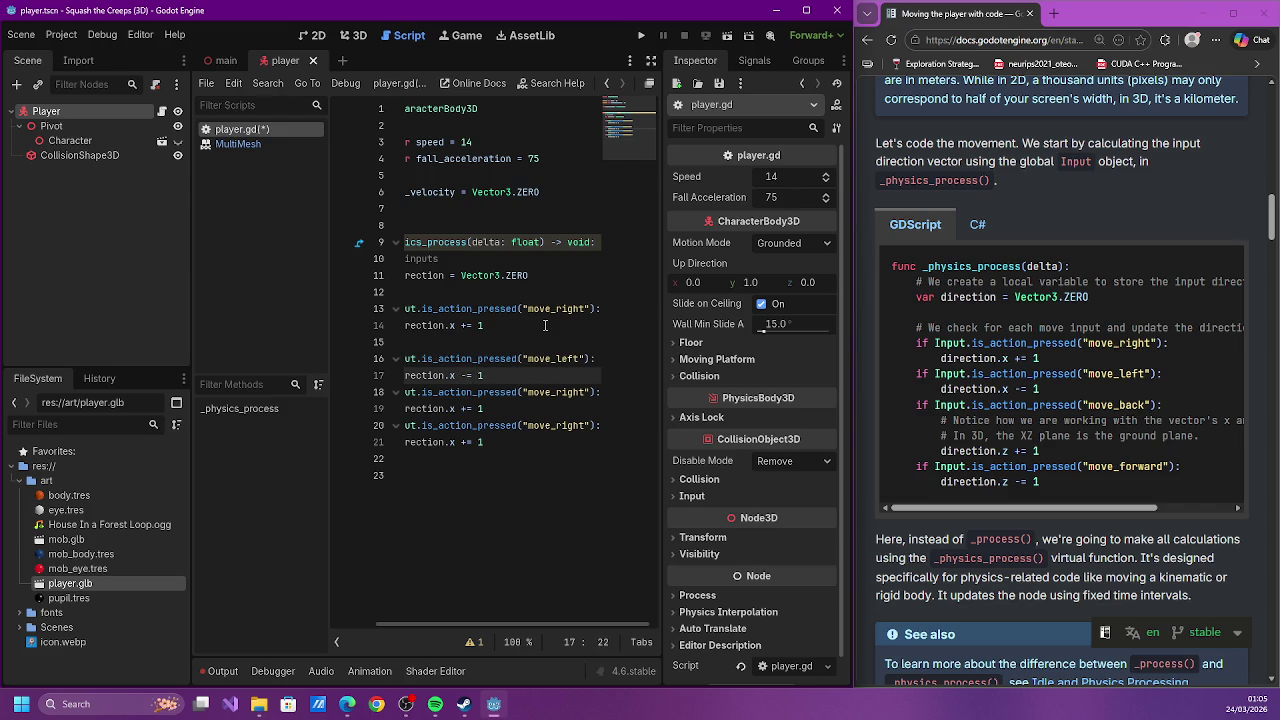
# Make the third block check move_forward and subtract from direction.z
pyautogui.press('Down')
pyautogui.press('Right')
pyautogui.press('Right')
pyautogui.press('Right')
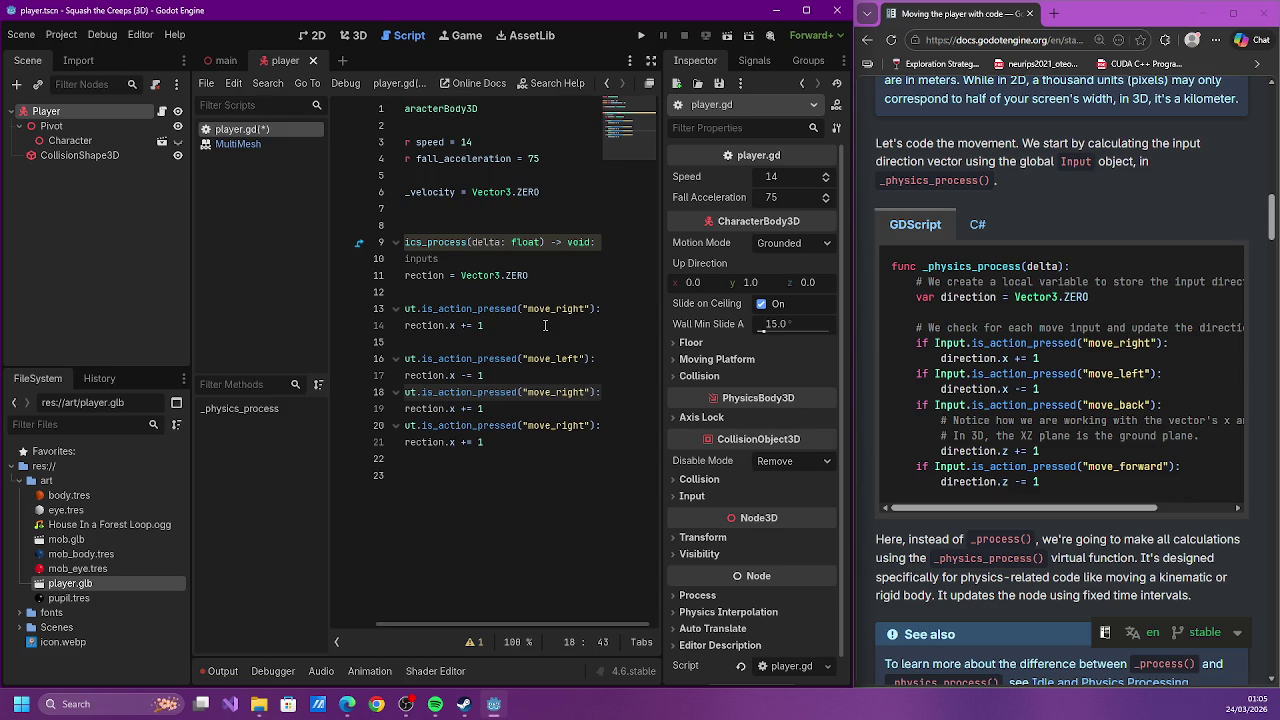
pyautogui.press('BackSpace')
pyautogui.press('BackSpace')
pyautogui.press('BackSpace')
pyautogui.write('forward')
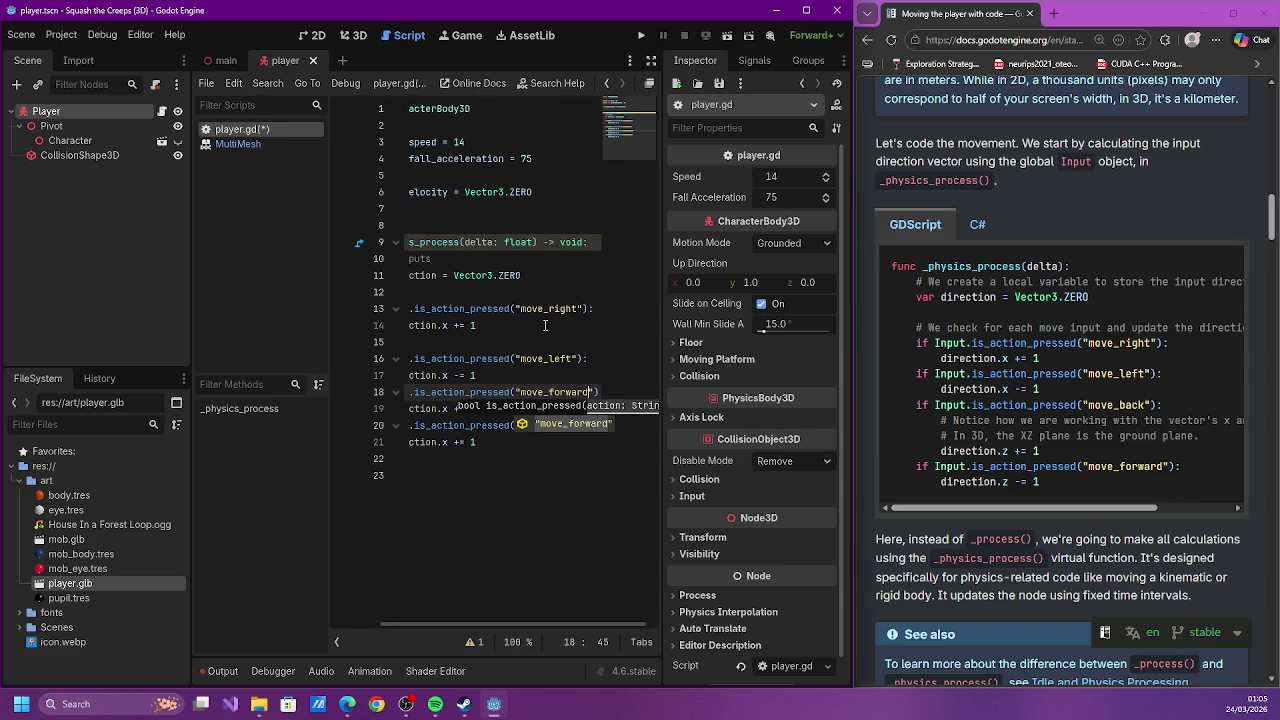
pyautogui.press('Return')
pyautogui.press('Down')
pyautogui.press('Left')
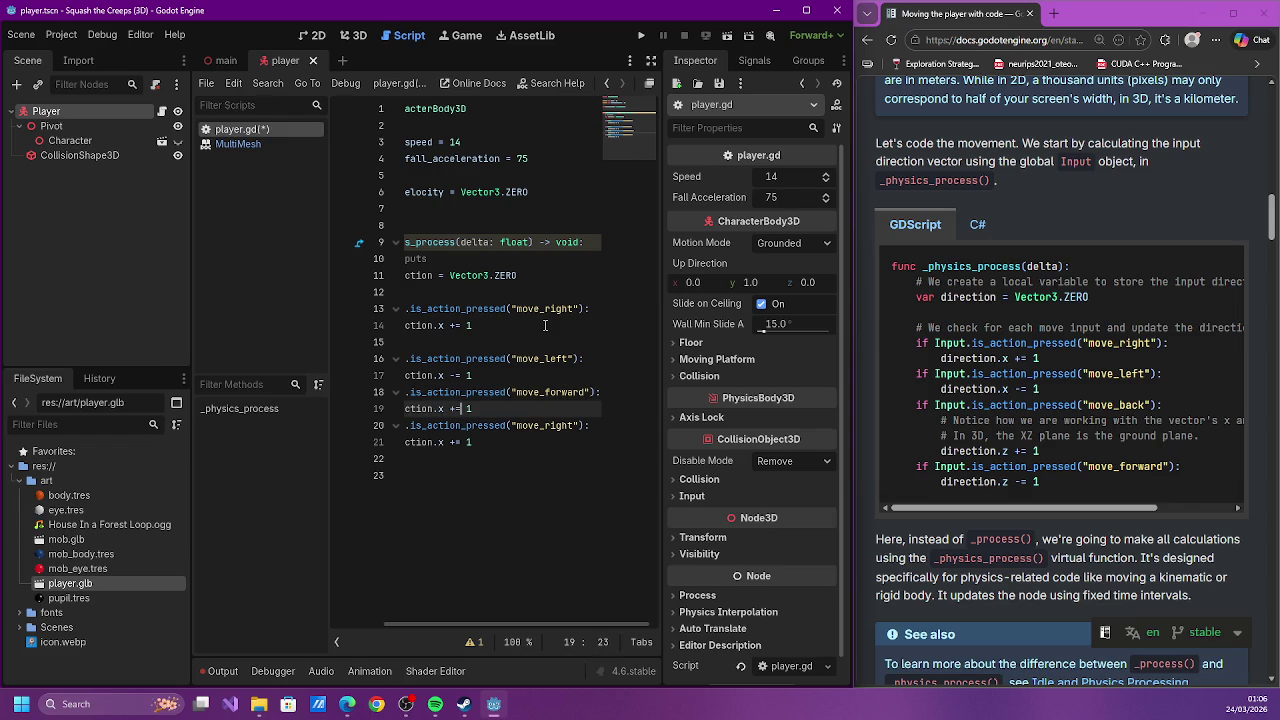
pyautogui.press('BackSpace')
pyautogui.write('-')
pyautogui.press('Left')
pyautogui.press('Left')
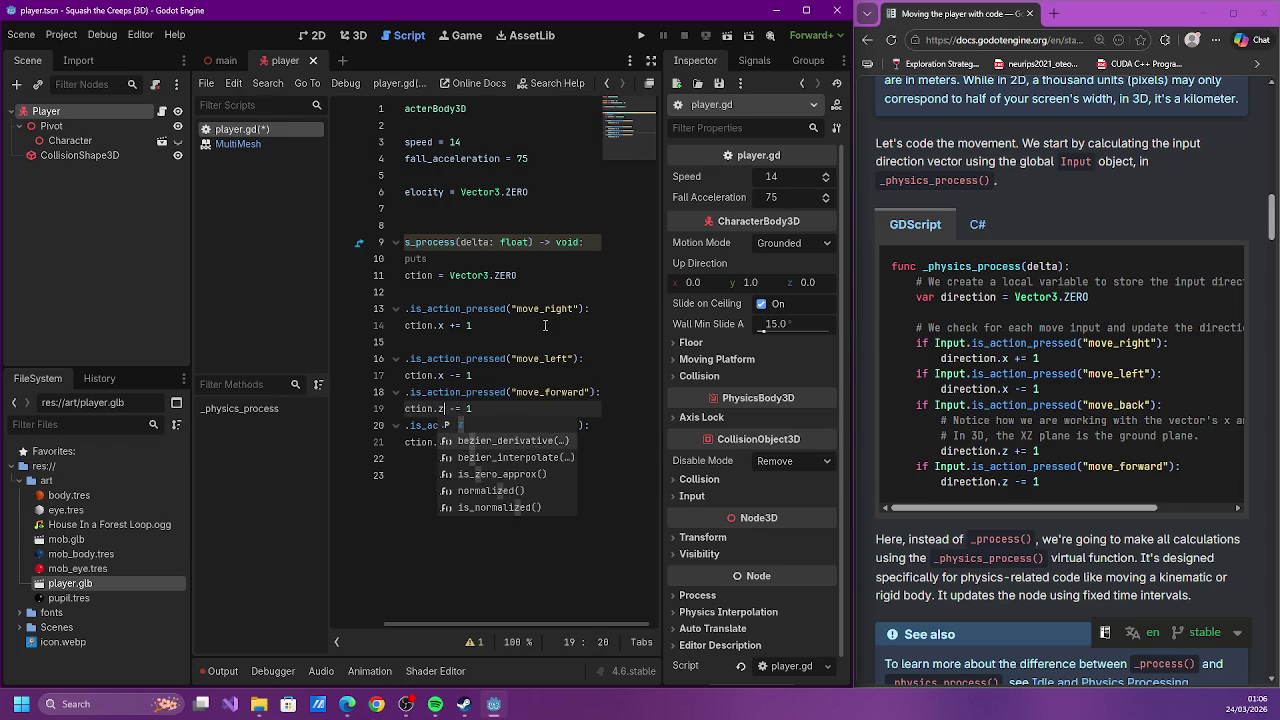
pyautogui.press('Escape')
# Make the fourth block check move_back so it raises direction.z, and save
pyautogui.press('Down')
pyautogui.hotkey('ctrl', 'Right')
pyautogui.hotkey('ctrl', 'Right')
pyautogui.hotkey('ctrl', 'Left')
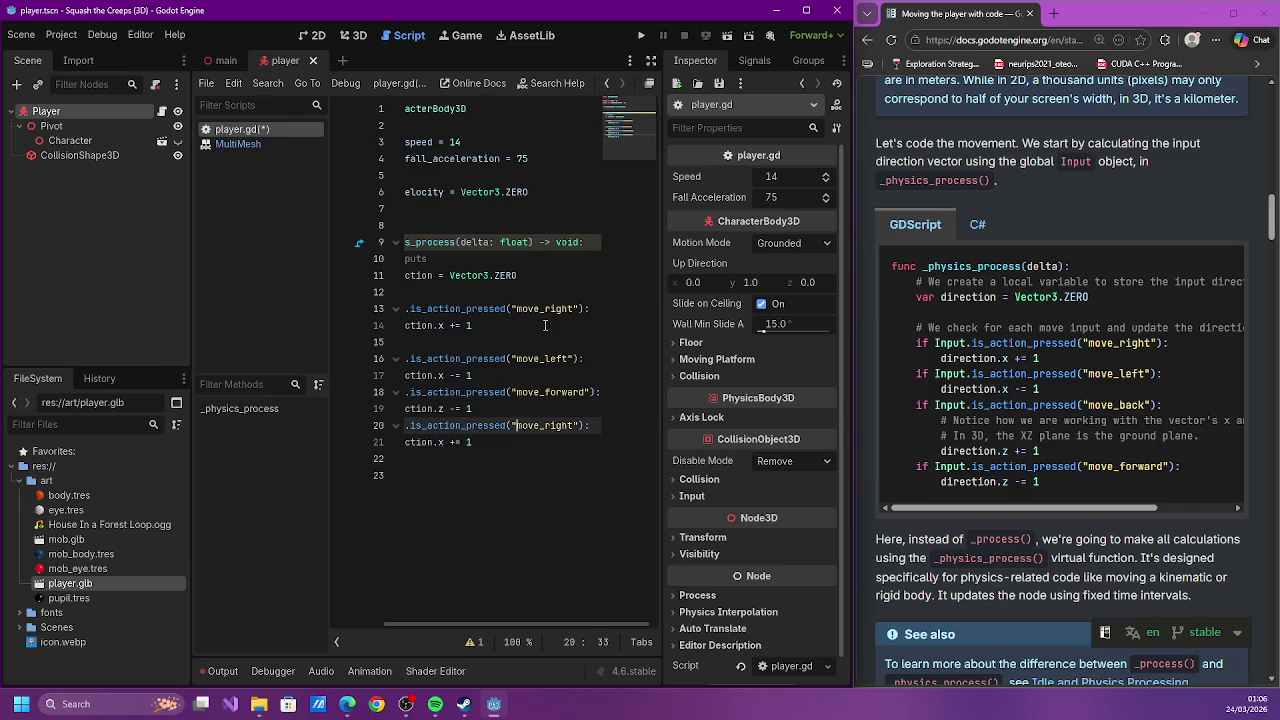
pyautogui.press('Right')
pyautogui.hotkey('ctrl', 'Right')
pyautogui.press('BackSpace')
pyautogui.press('BackSpace')
pyautogui.press('BackSpace')
pyautogui.write('back')
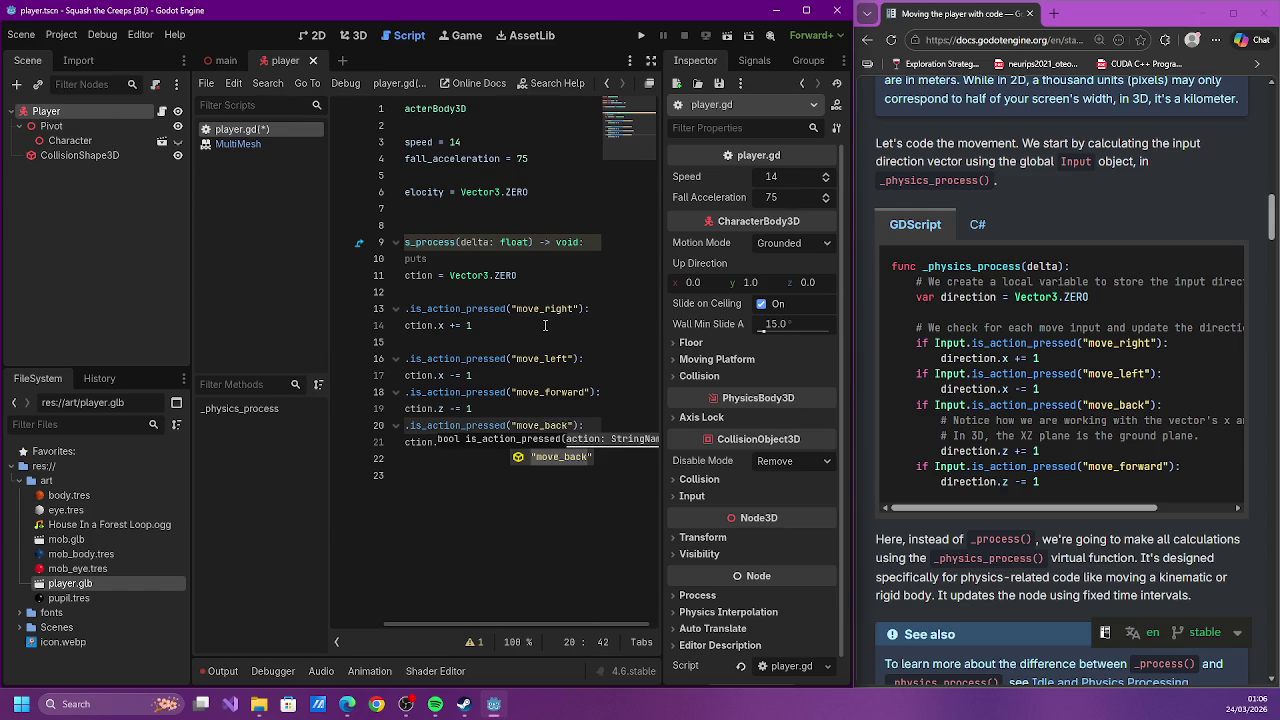
pyautogui.press('Escape')
pyautogui.press('Down')
pyautogui.press('Left')
pyautogui.press('Left')
pyautogui.press('Left')
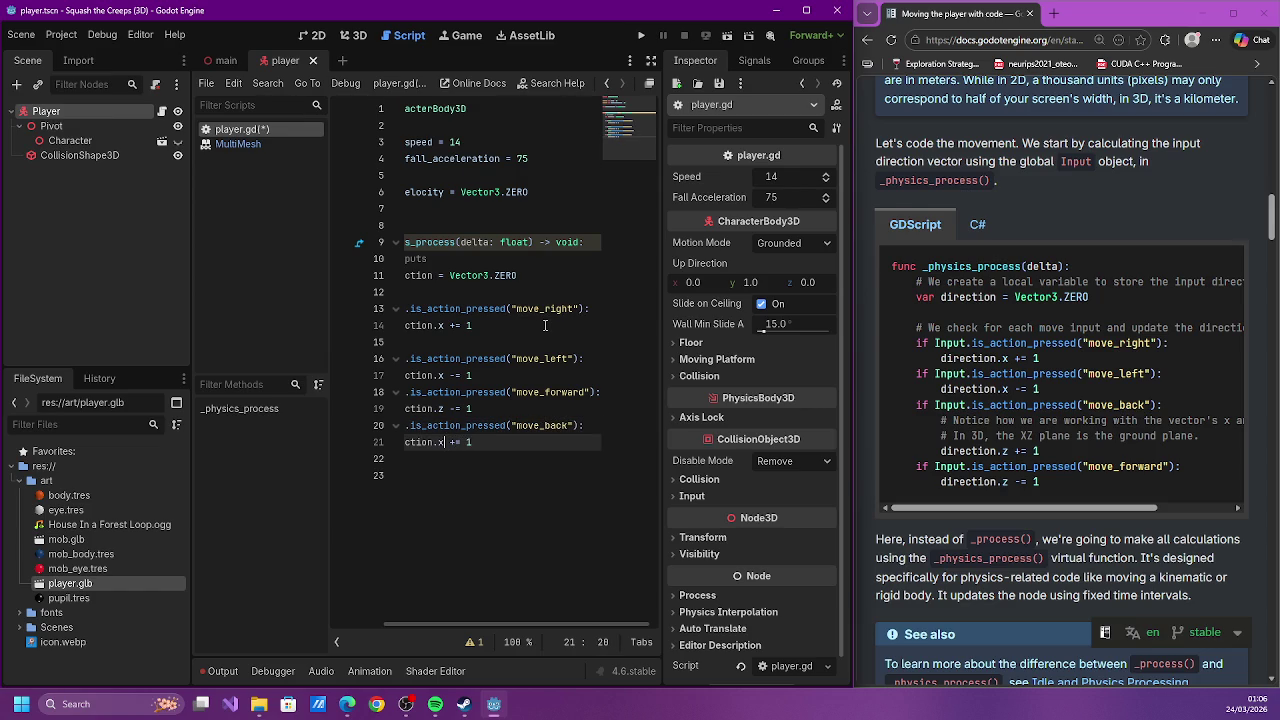
pyautogui.write('z')
pyautogui.hotkey('ctrl', 's')
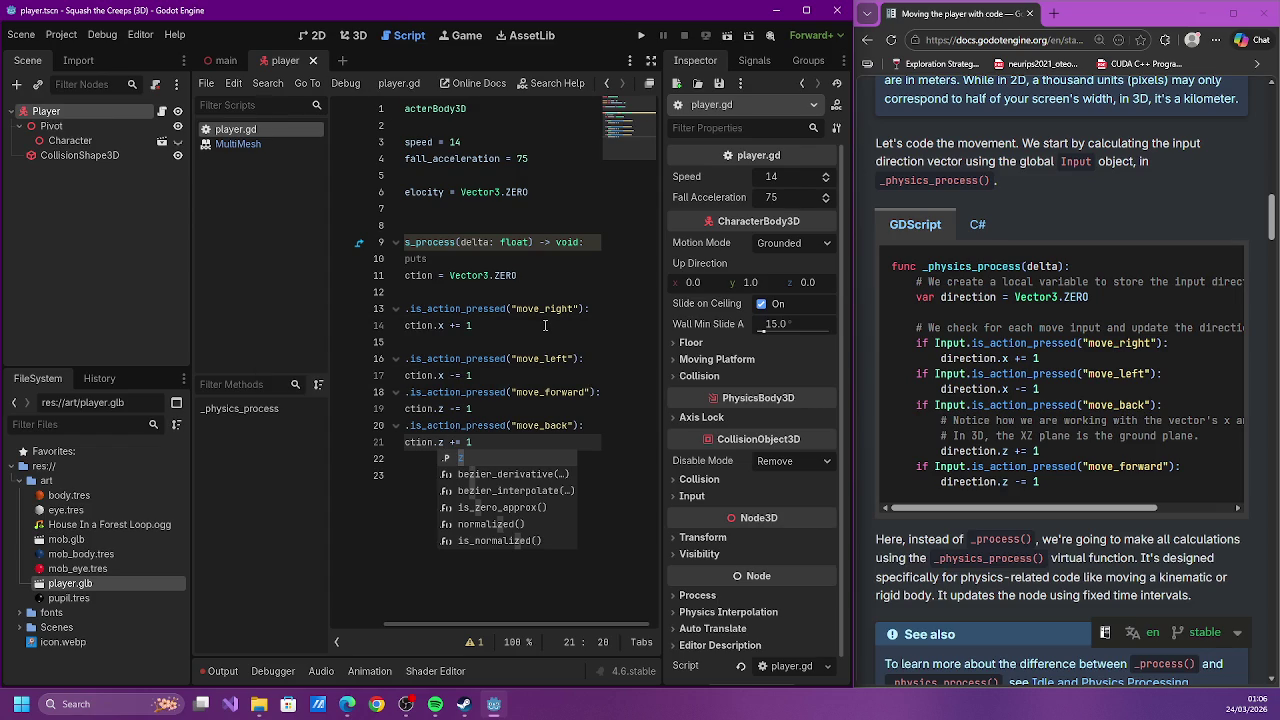
pyautogui.press('Escape')
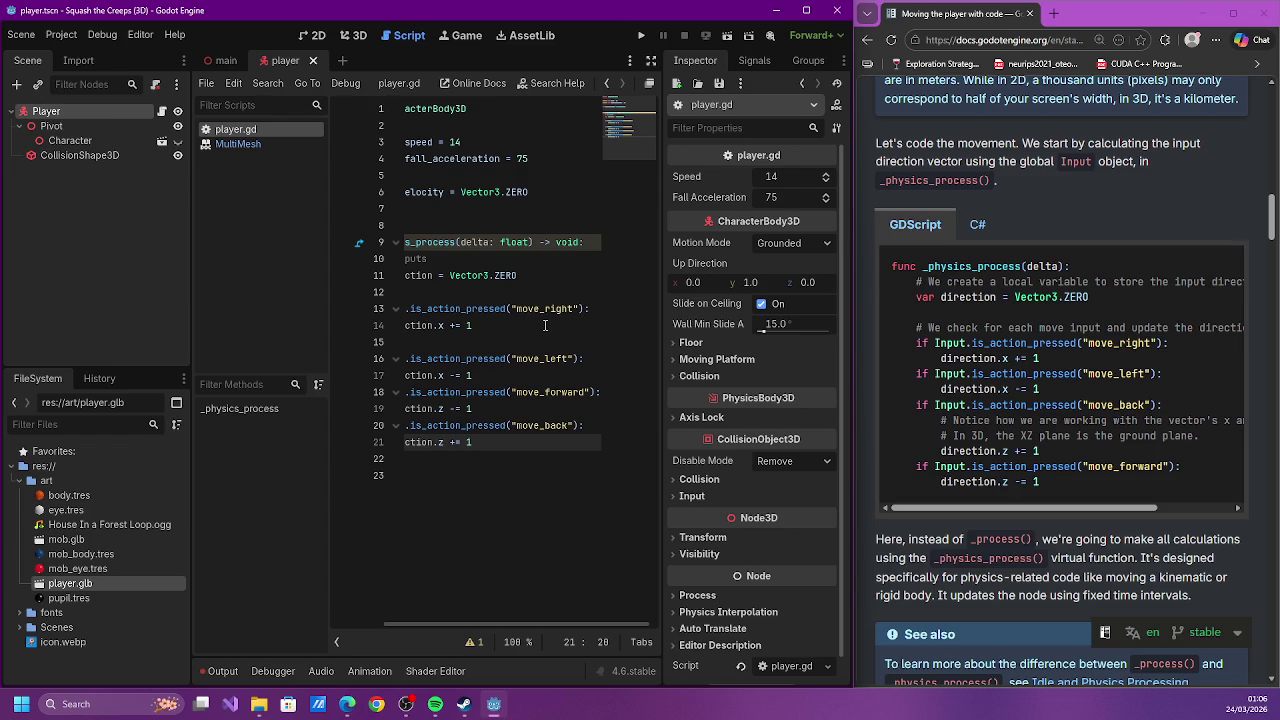
# Add the comment '# Used for physics related code (moving a kinematic body)' above _physics_process
pyautogui.click(508, 454)
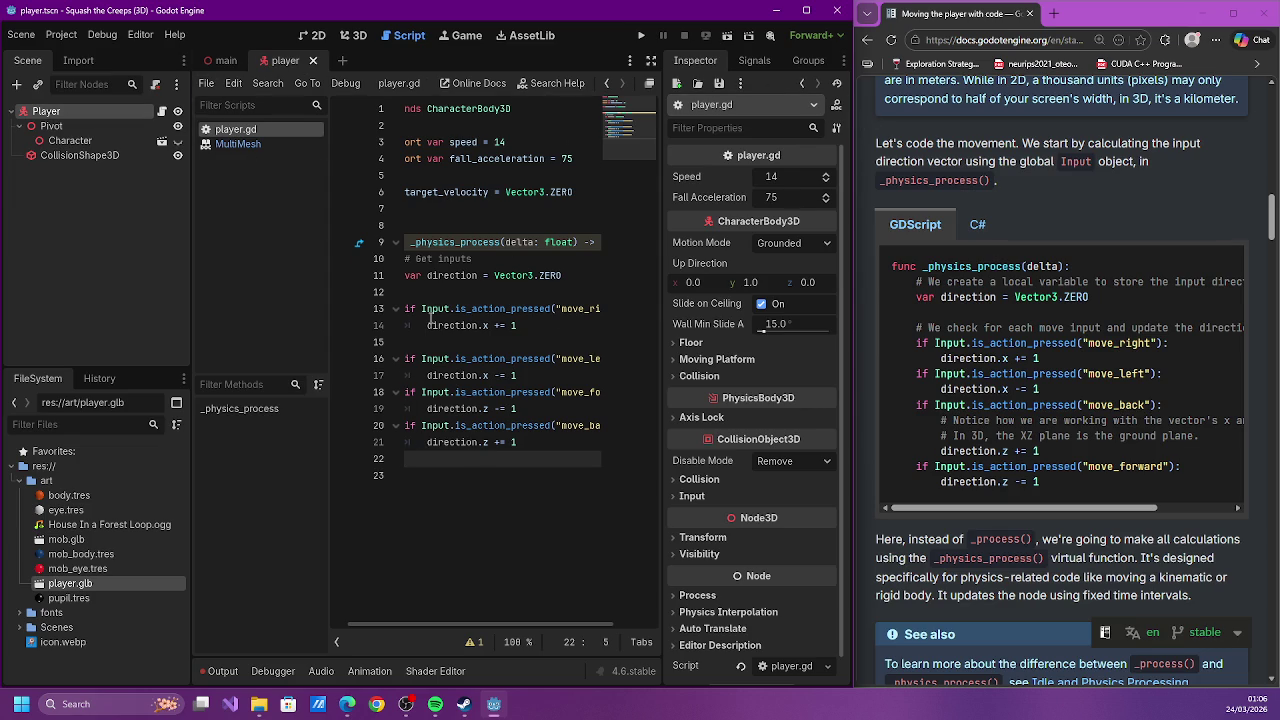
pyautogui.keyDown('ctrl'); pyautogui.scroll(-2, 446, 303); pyautogui.keyUp('ctrl')
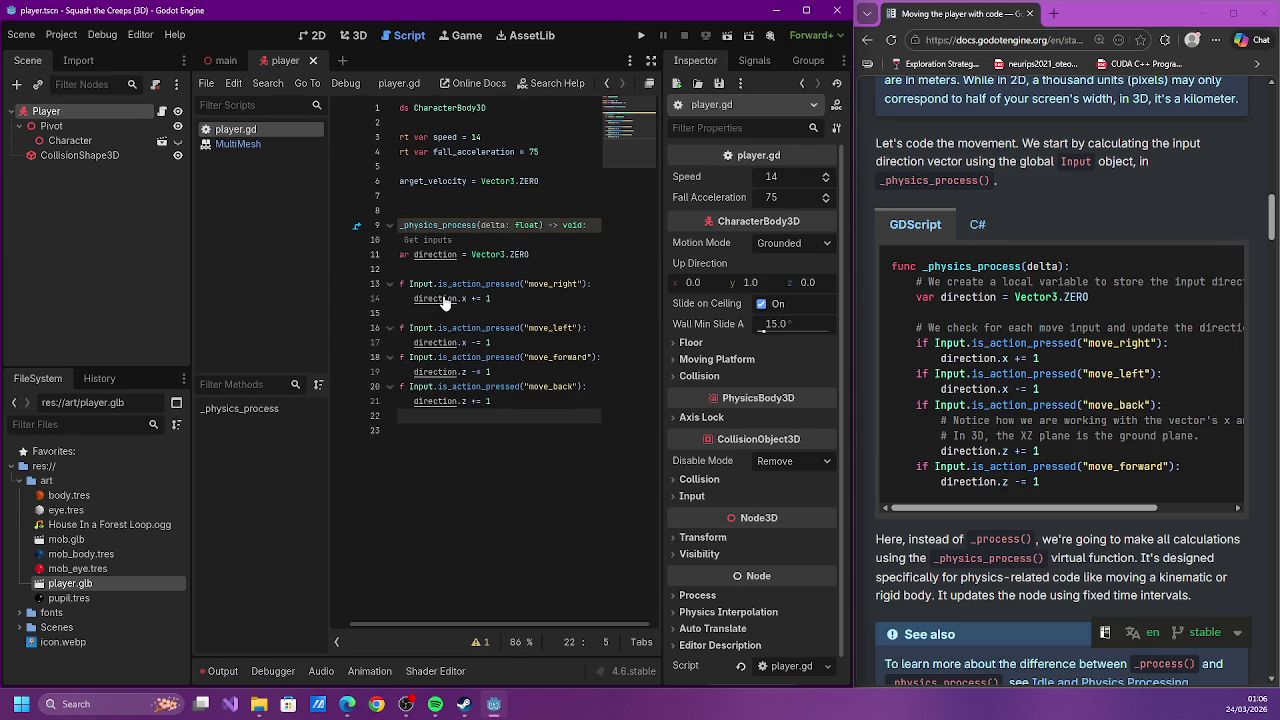
pyautogui.keyDown('ctrl'); pyautogui.scroll(-1, 446, 303); pyautogui.keyUp('ctrl')
pyautogui.click(442, 187)
pyautogui.click(442, 200)
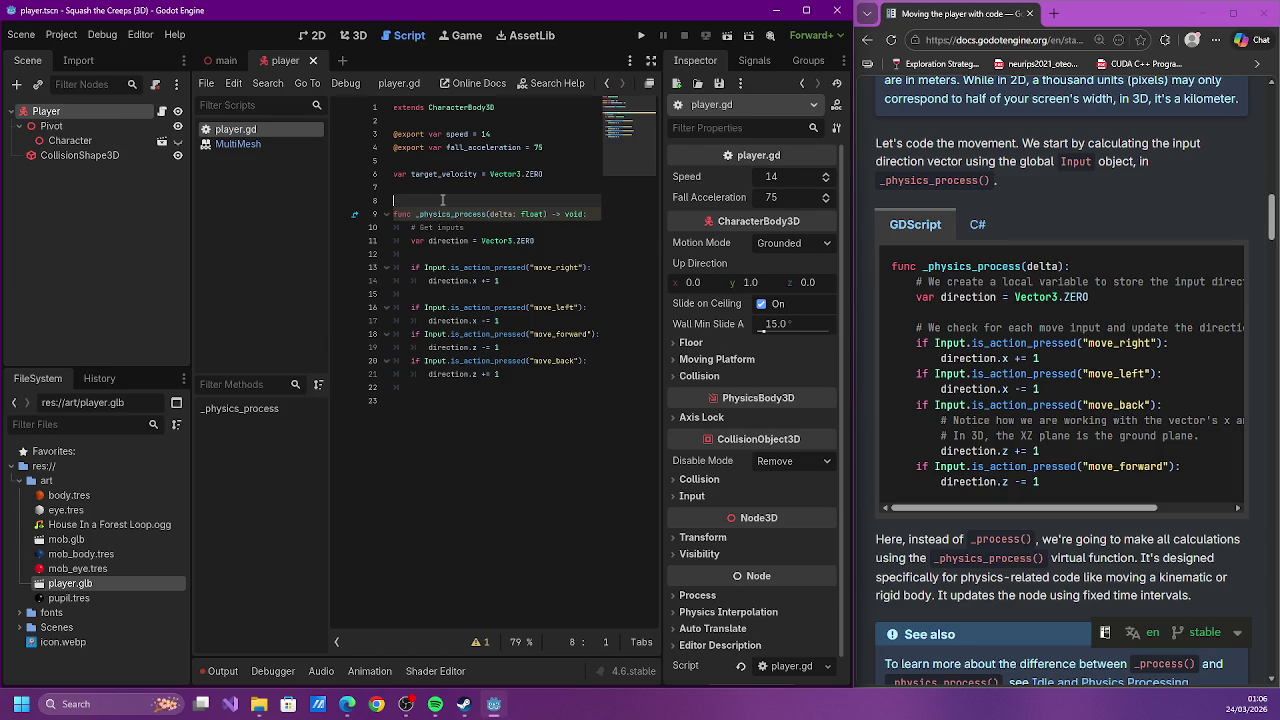
pyautogui.write('# Used for physics related code (moving a ')
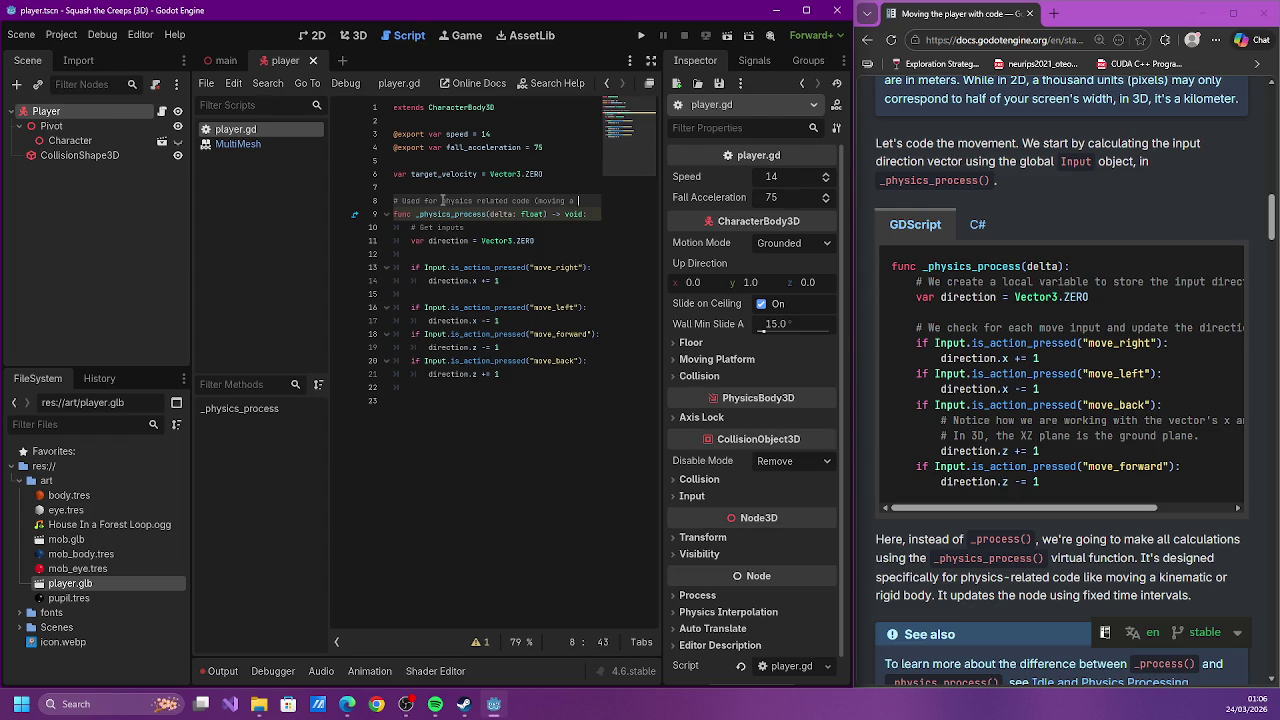
pyautogui.write('inematic body')
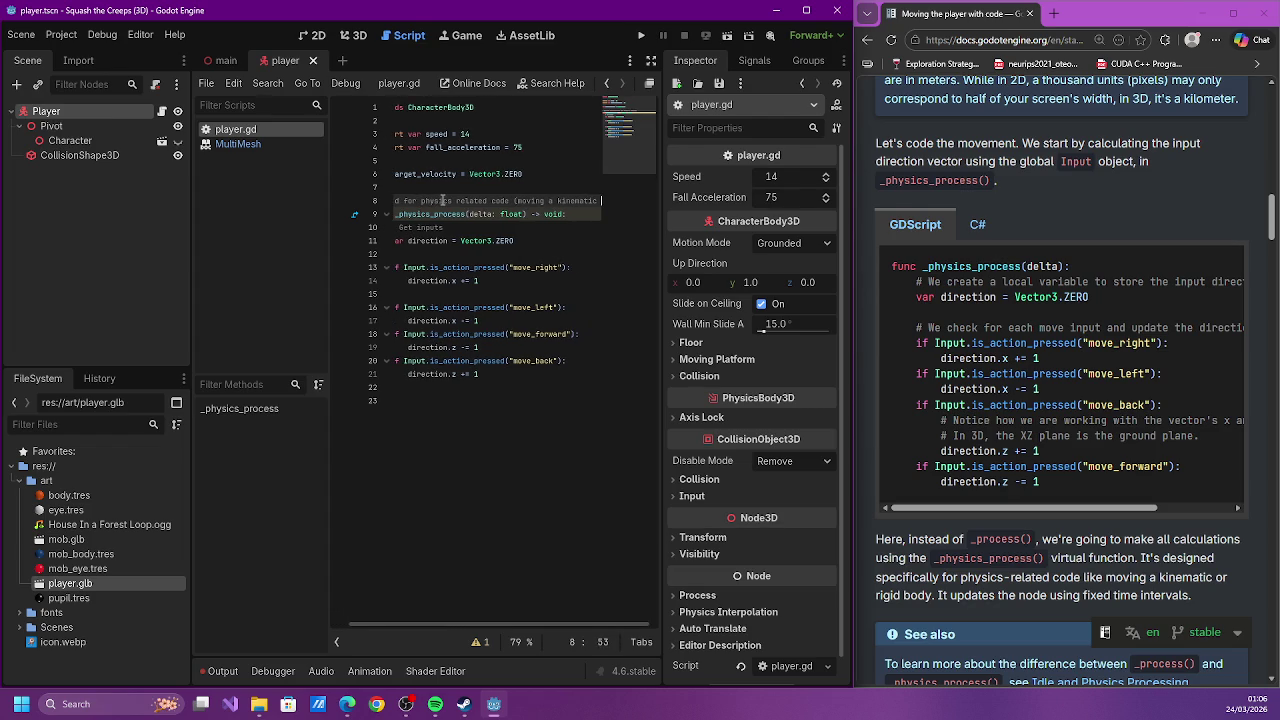
pyautogui.write(')')
# Move to the end of _physics_process and indent a new line inside it
pyautogui.press('Down')
pyautogui.press('Down')
pyautogui.press('Down')
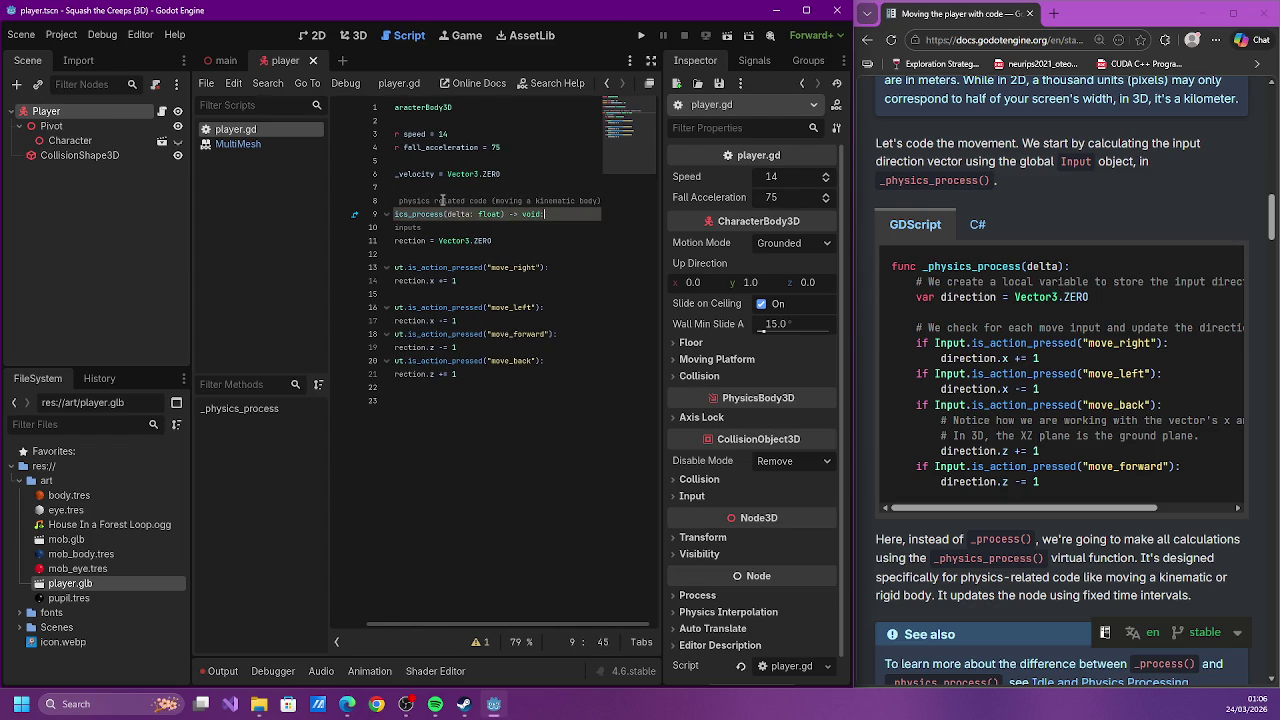
pyautogui.press('Down')
pyautogui.press('Down')
pyautogui.press('Down')
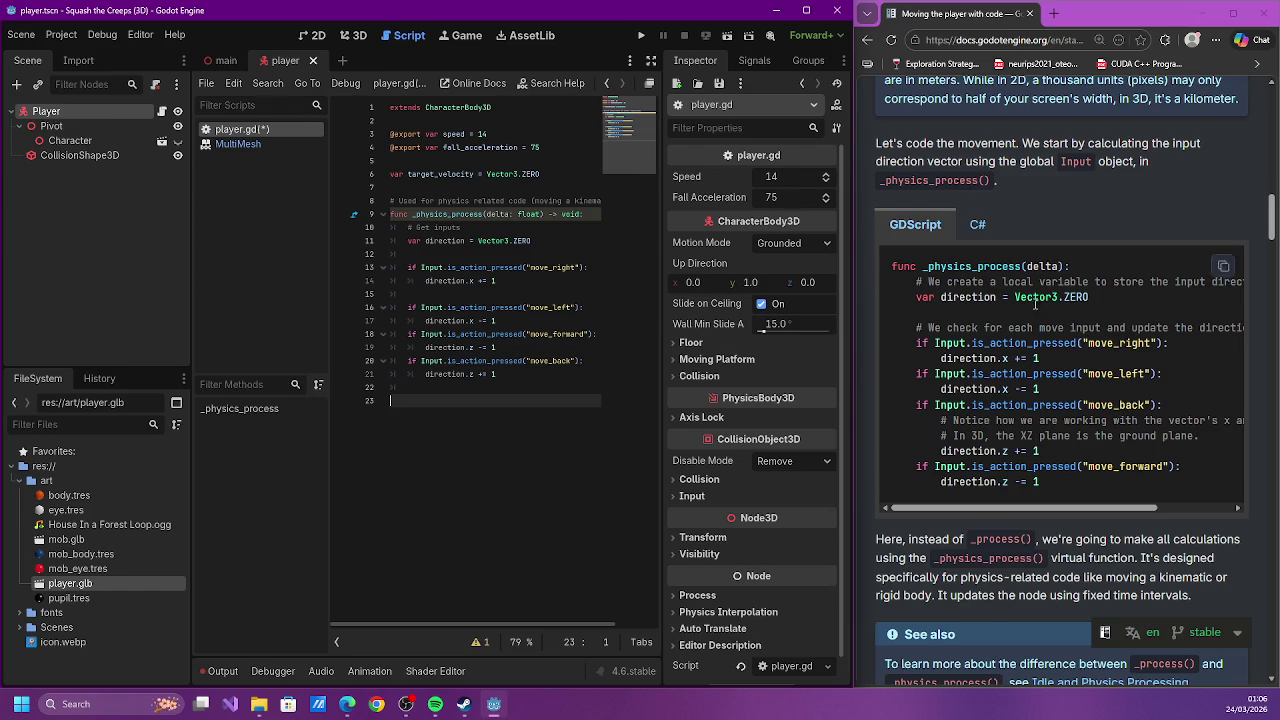
pyautogui.scroll(-3, 973, 304)
pyautogui.scroll(-2, 970, 305)
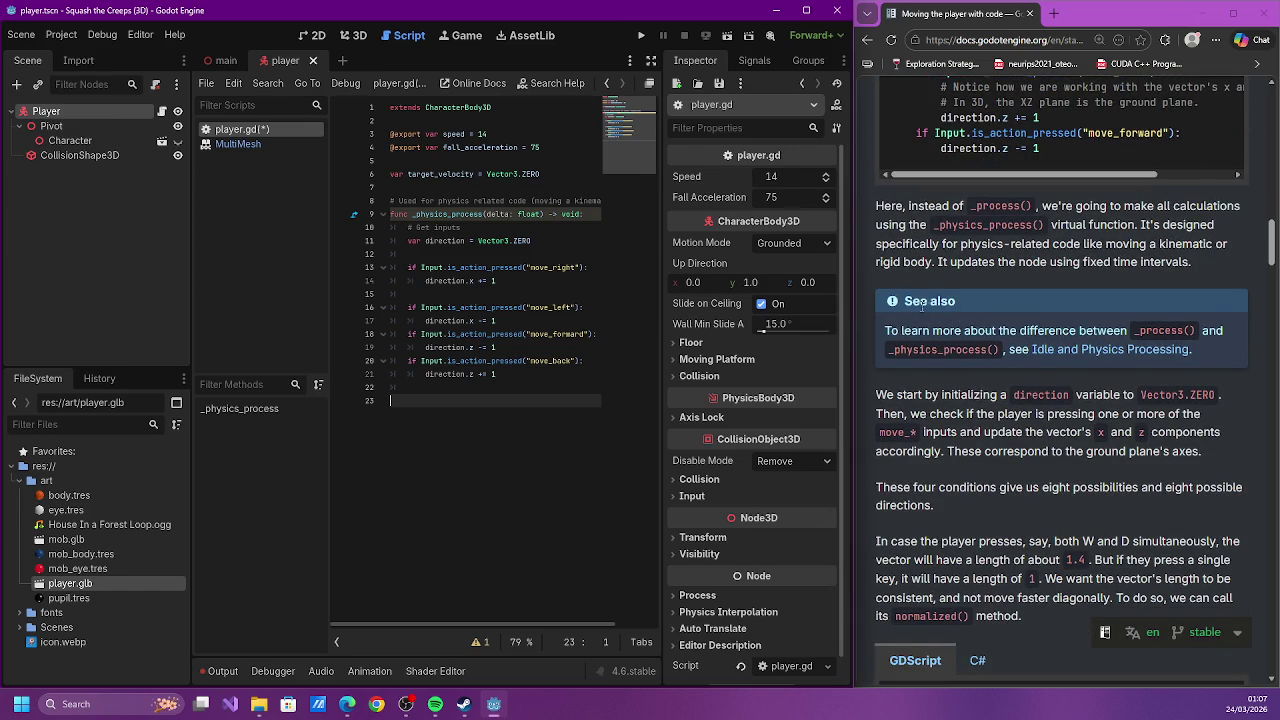
pyautogui.scroll(-1, 928, 314)
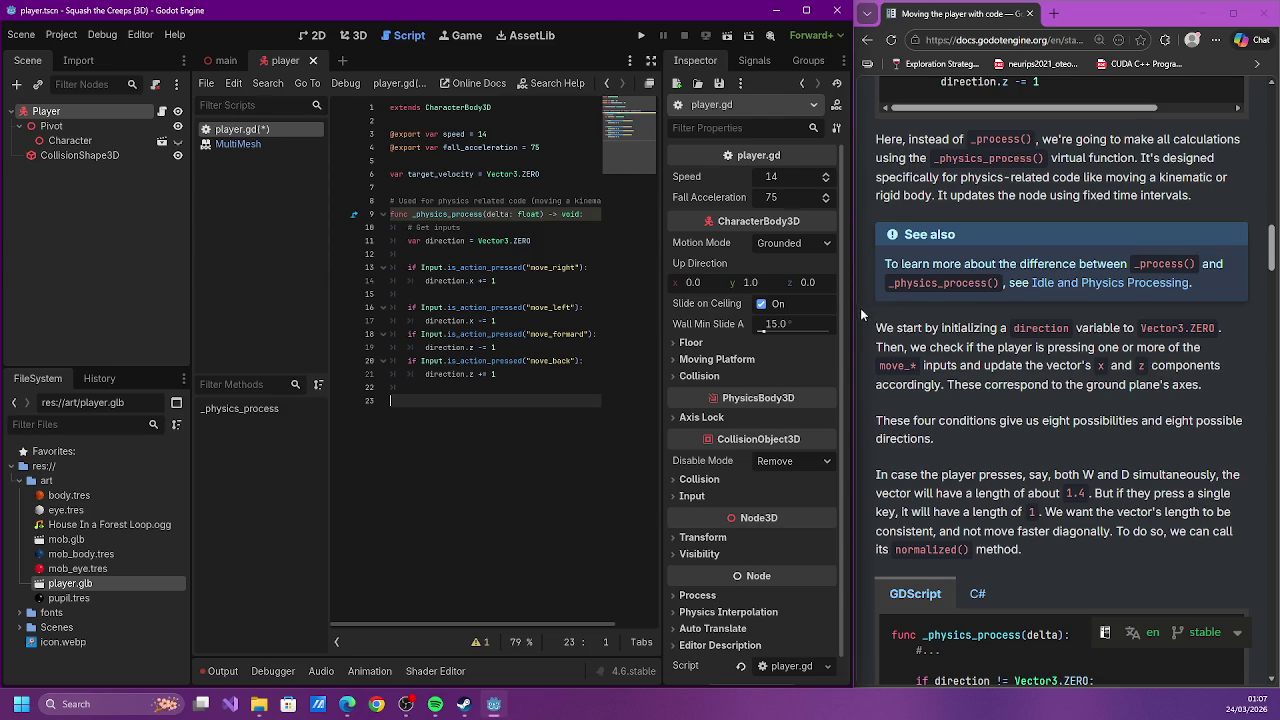
pyautogui.scroll(-3, 927, 370)
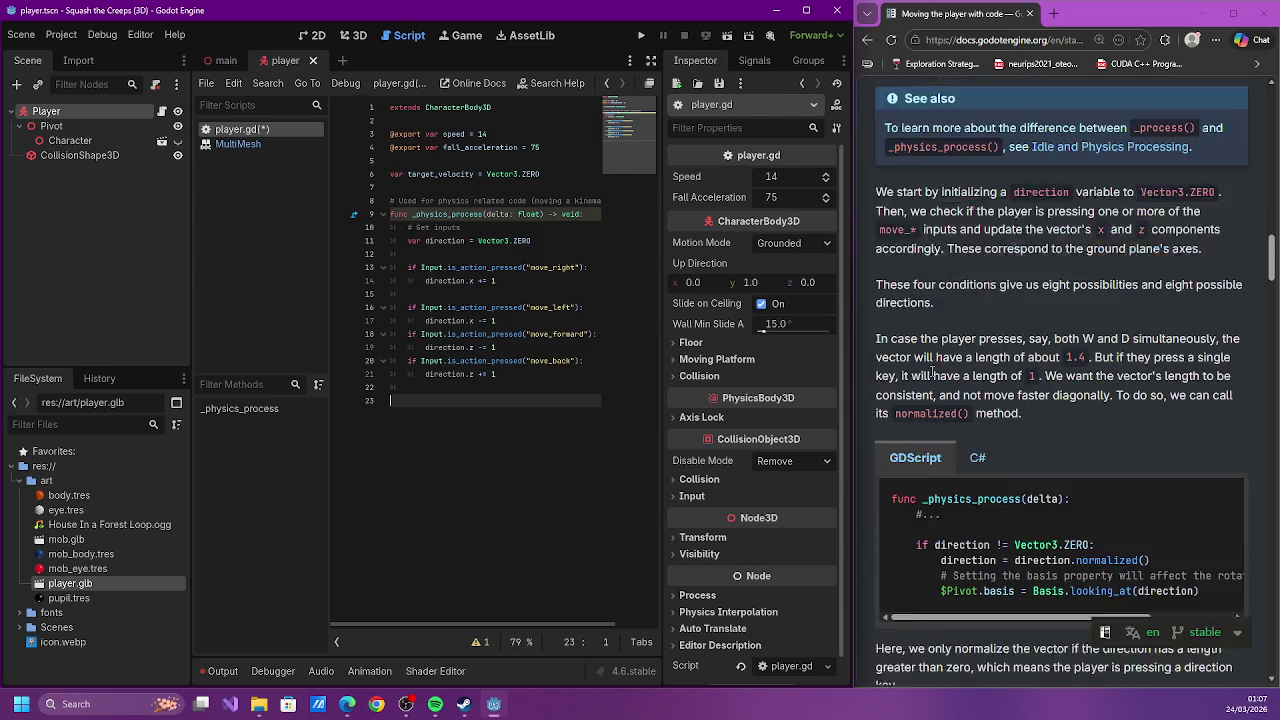
pyautogui.press('Tab')
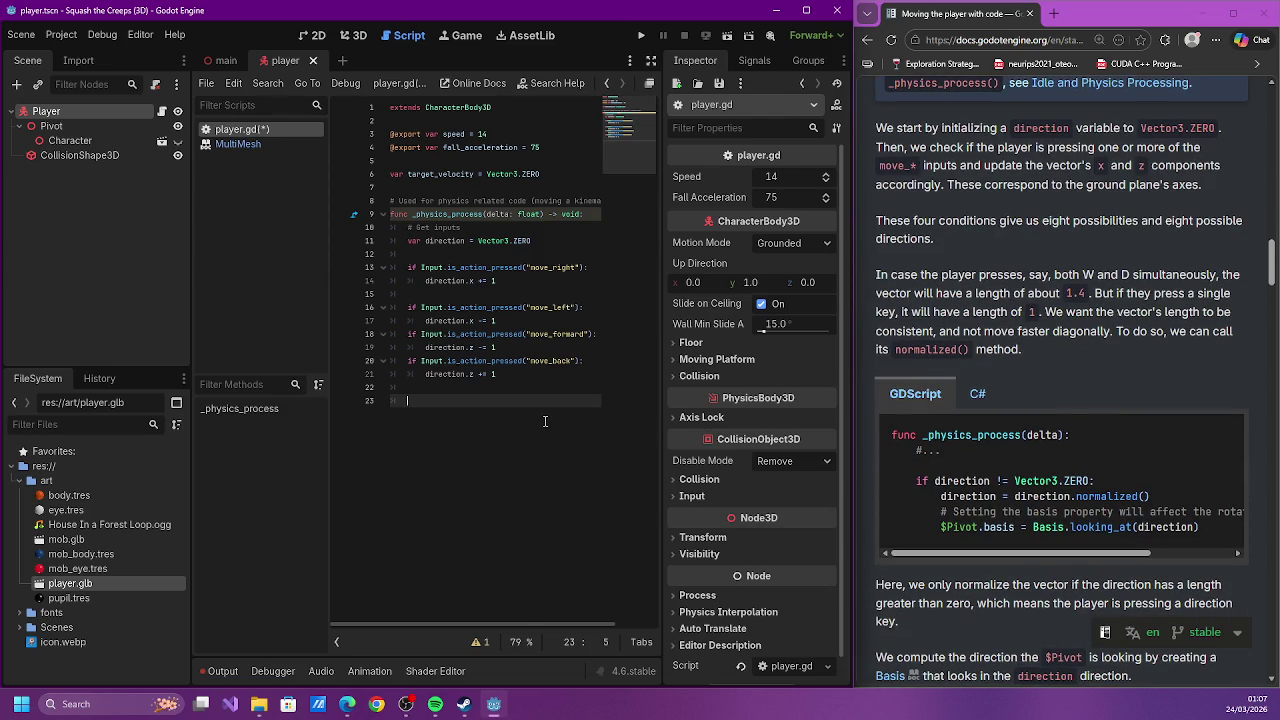
# Add 'if direction != Vector3.ZERO:' containing 'direction = direction.normalized()'
pyautogui.write('if direction ')
pyautogui.write('!= Vecto')
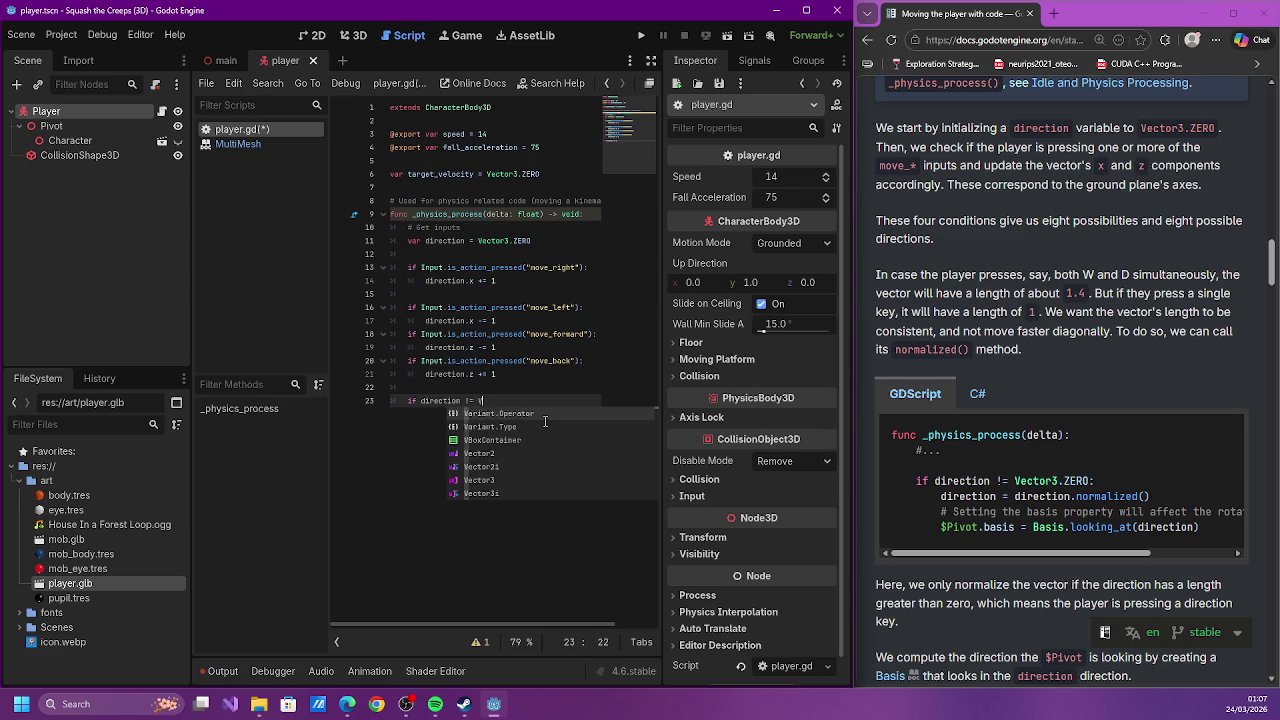
pyautogui.write('r3.Z')
pyautogui.press('Return')
pyautogui.press('Return')
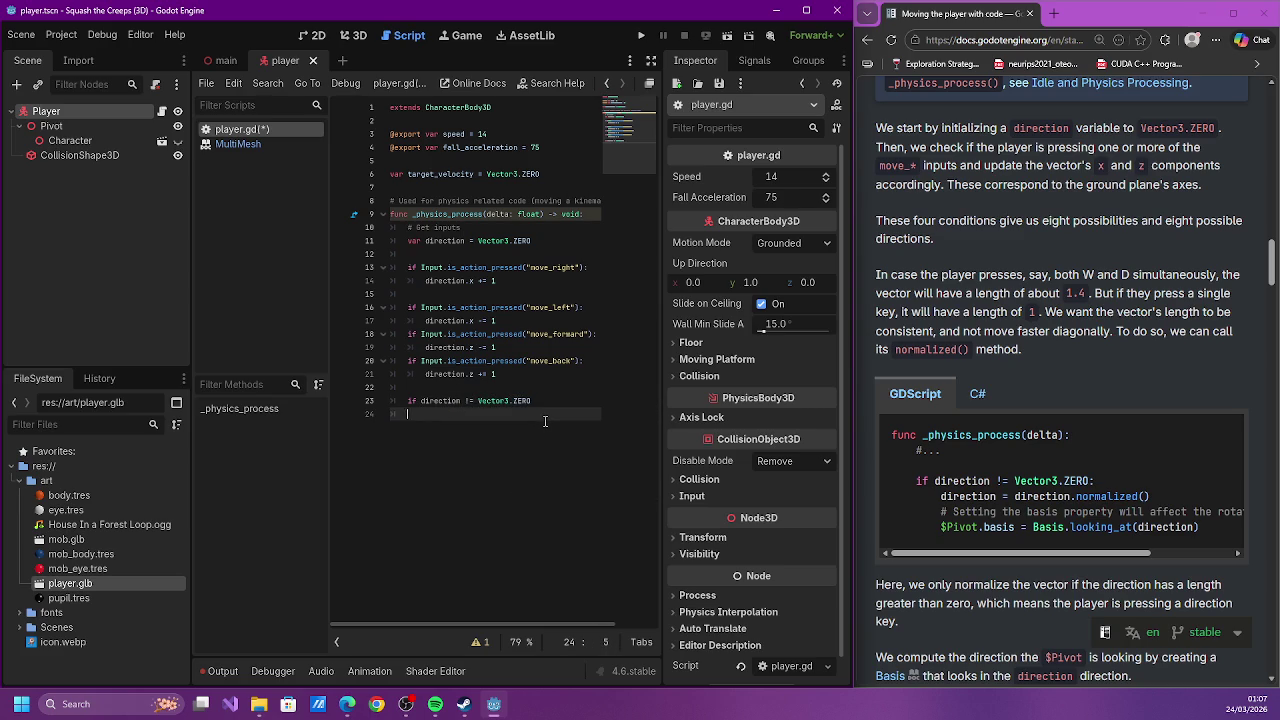
pyautogui.write('dire')
pyautogui.hotkey('ctrl', 'space')
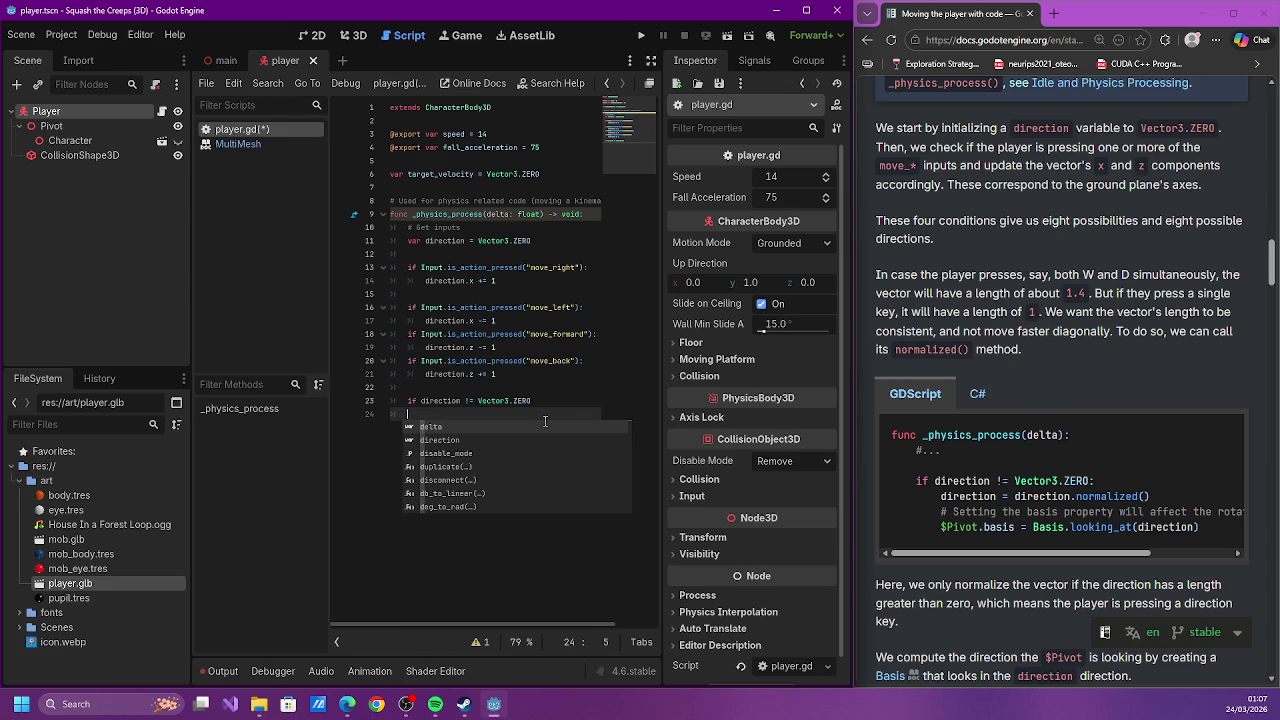
pyautogui.press('BackSpace')
pyautogui.press('BackSpace')
pyautogui.write(':')
pyautogui.press('Return')
pyautogui.write('direction = d')
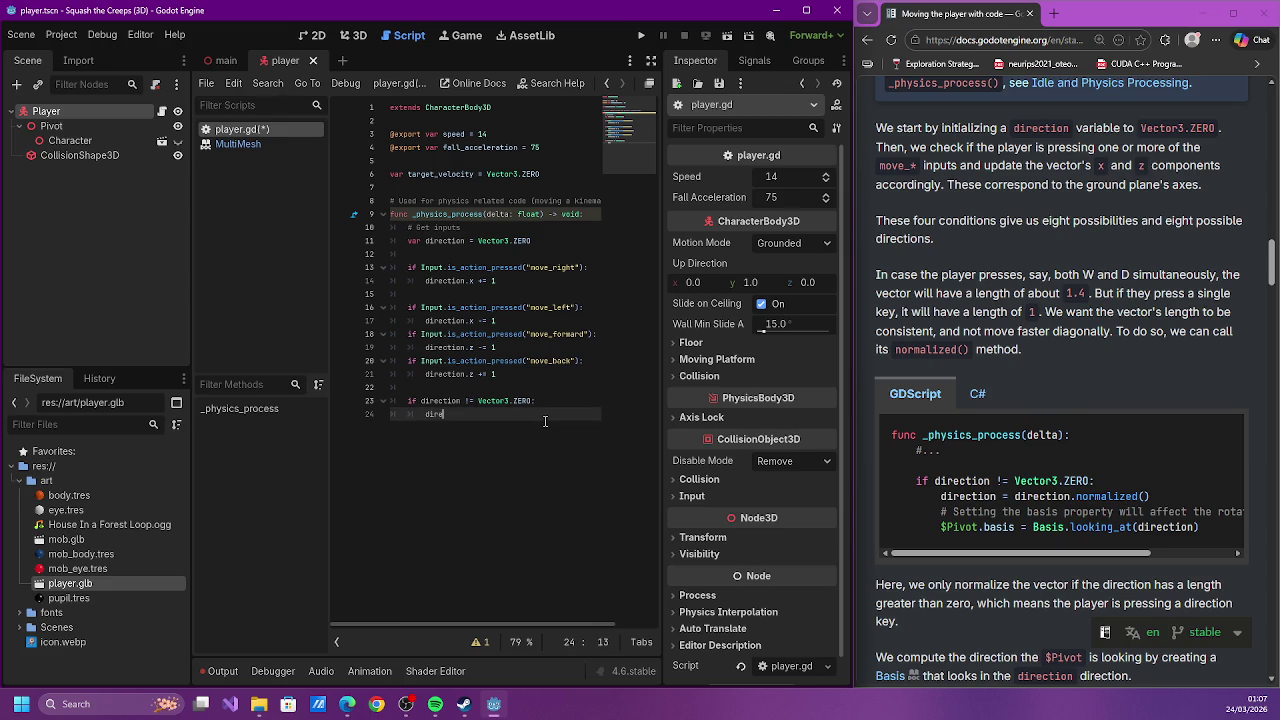
pyautogui.write('irection.norma')
pyautogui.press('Return')
pyautogui.press('Return')
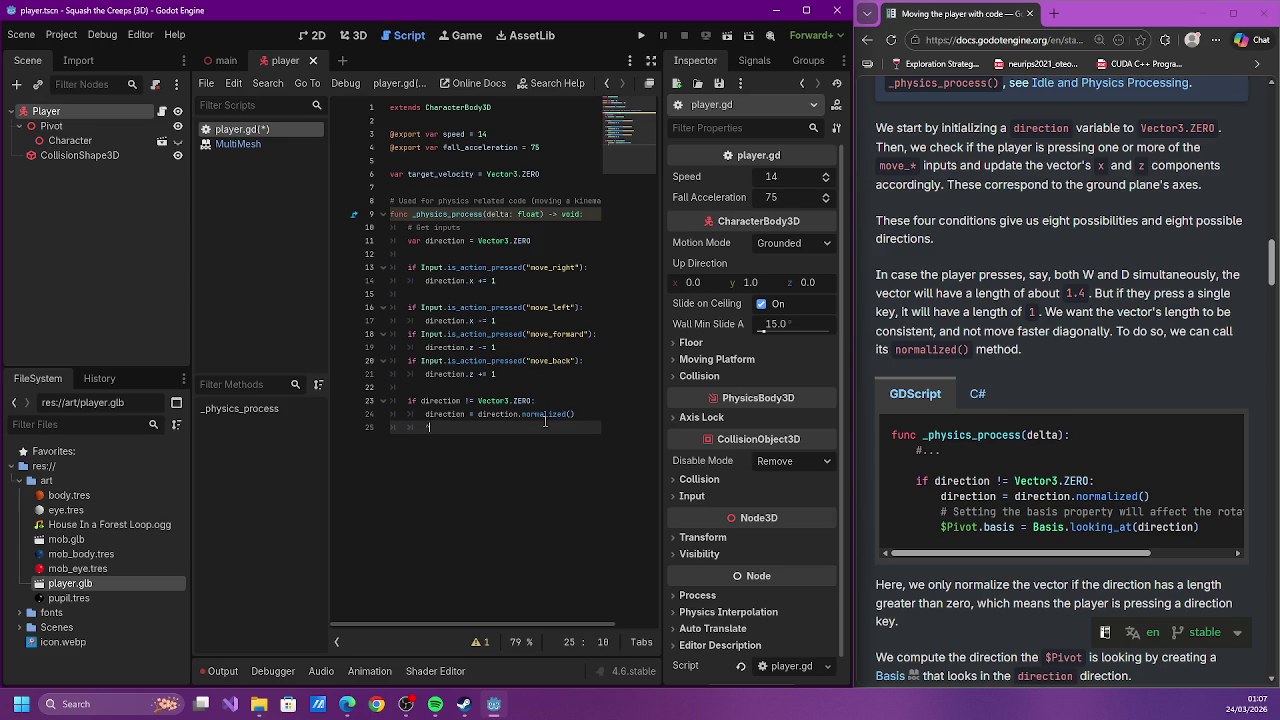
# Set $Pivot.basis = Basis.looking_at(direction) beneath a 'What is basis?' comment
pyautogui.write('Piv')
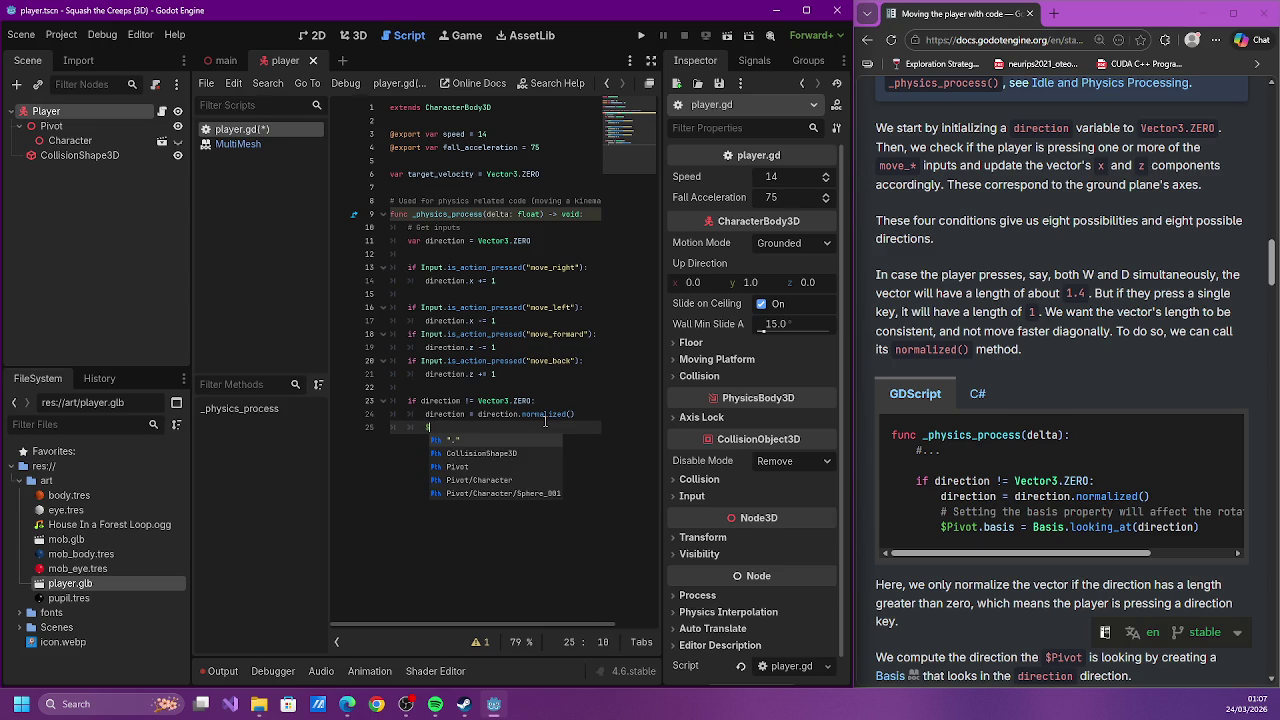
pyautogui.write('ot.')
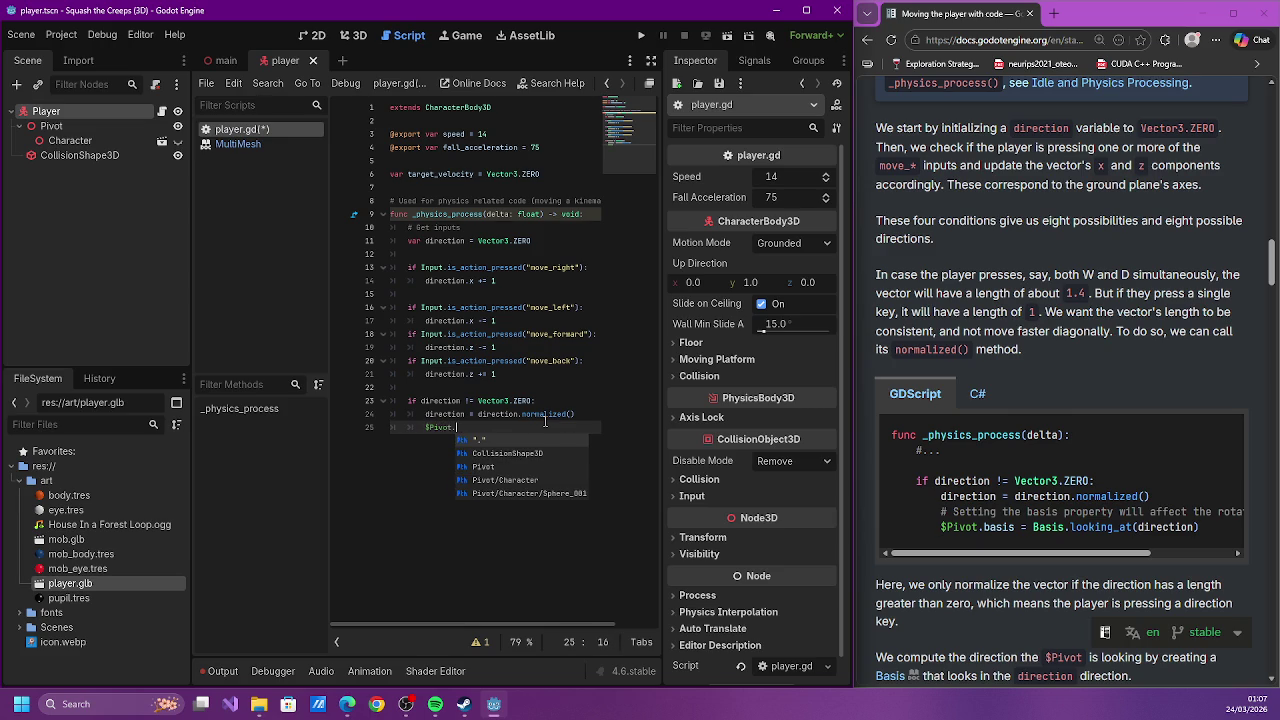
pyautogui.write('basis = ')
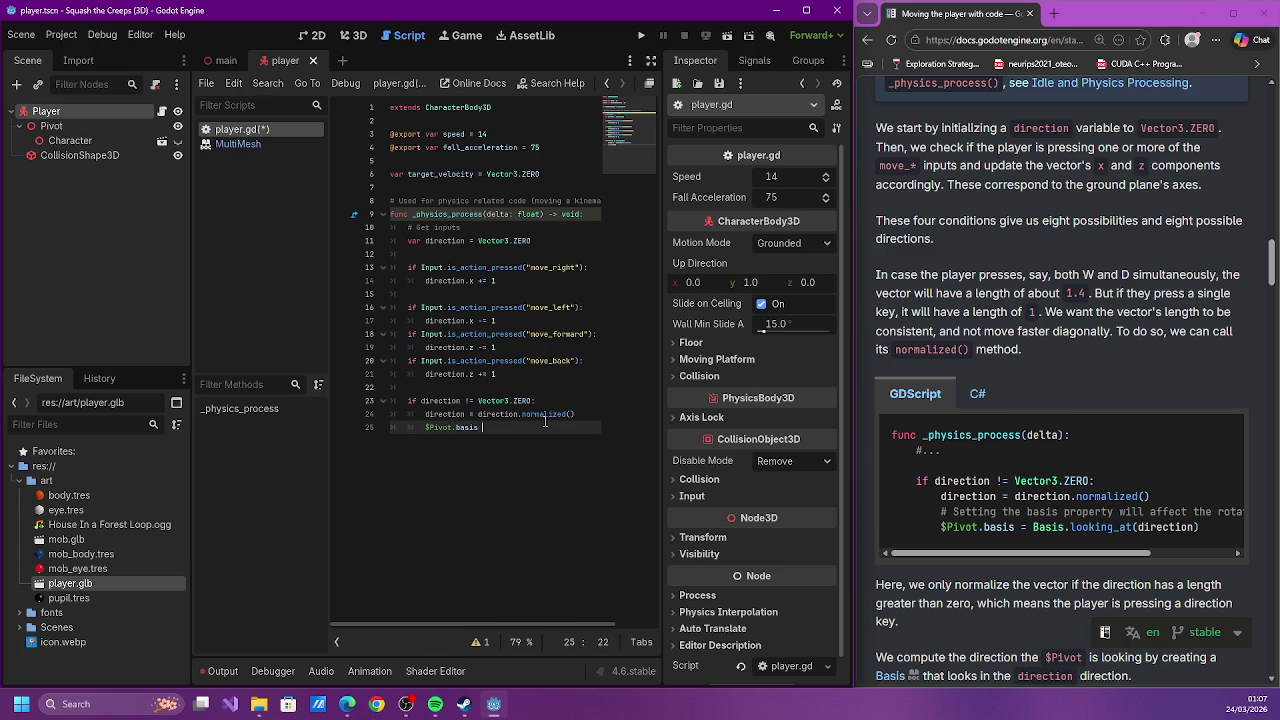
pyautogui.write('Basis.')
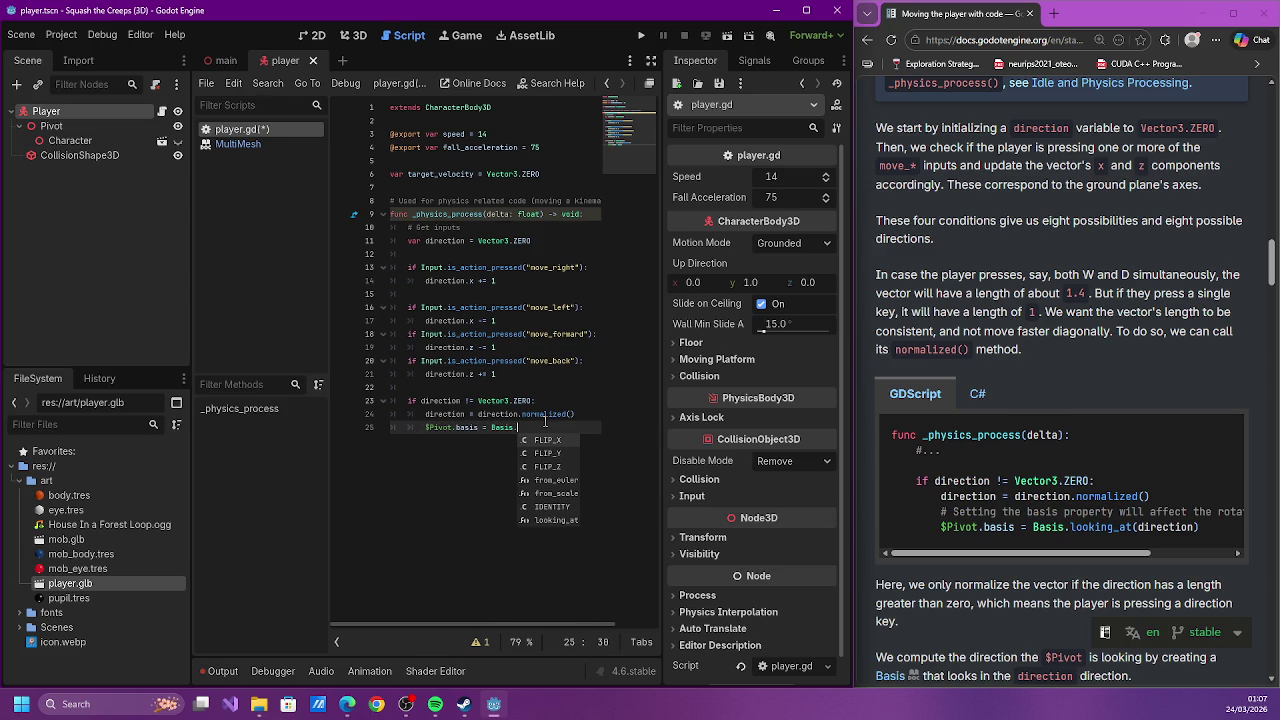
pyautogui.write('looking_at')
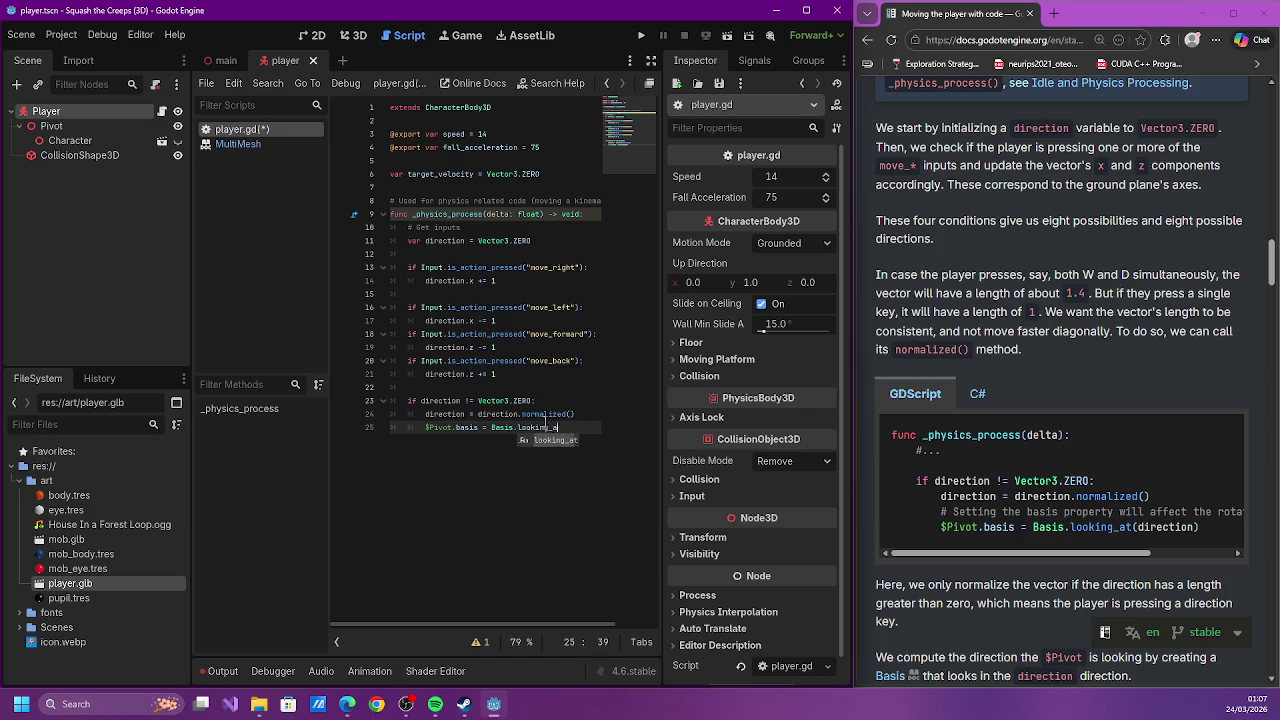
pyautogui.write('(direction')
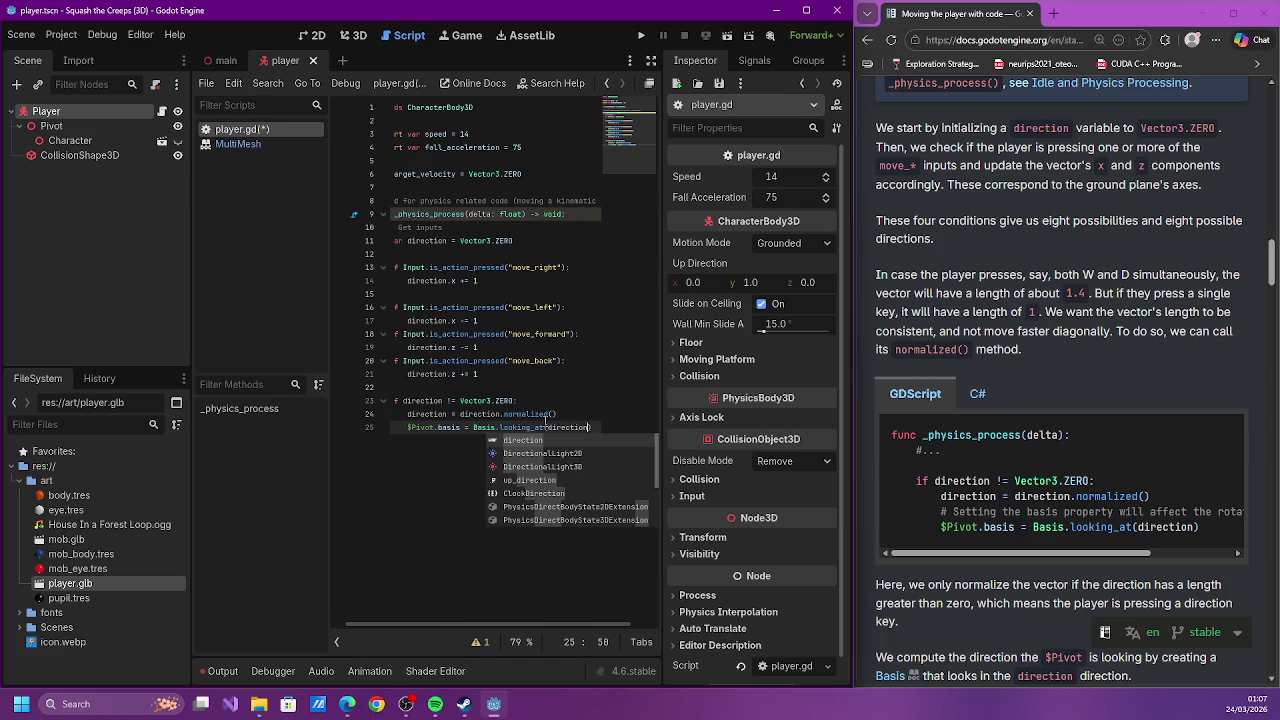
pyautogui.press('Escape')
pyautogui.press('Up')
pyautogui.press('Return')
pyautogui.press('Return')
pyautogui.write('# What? ')
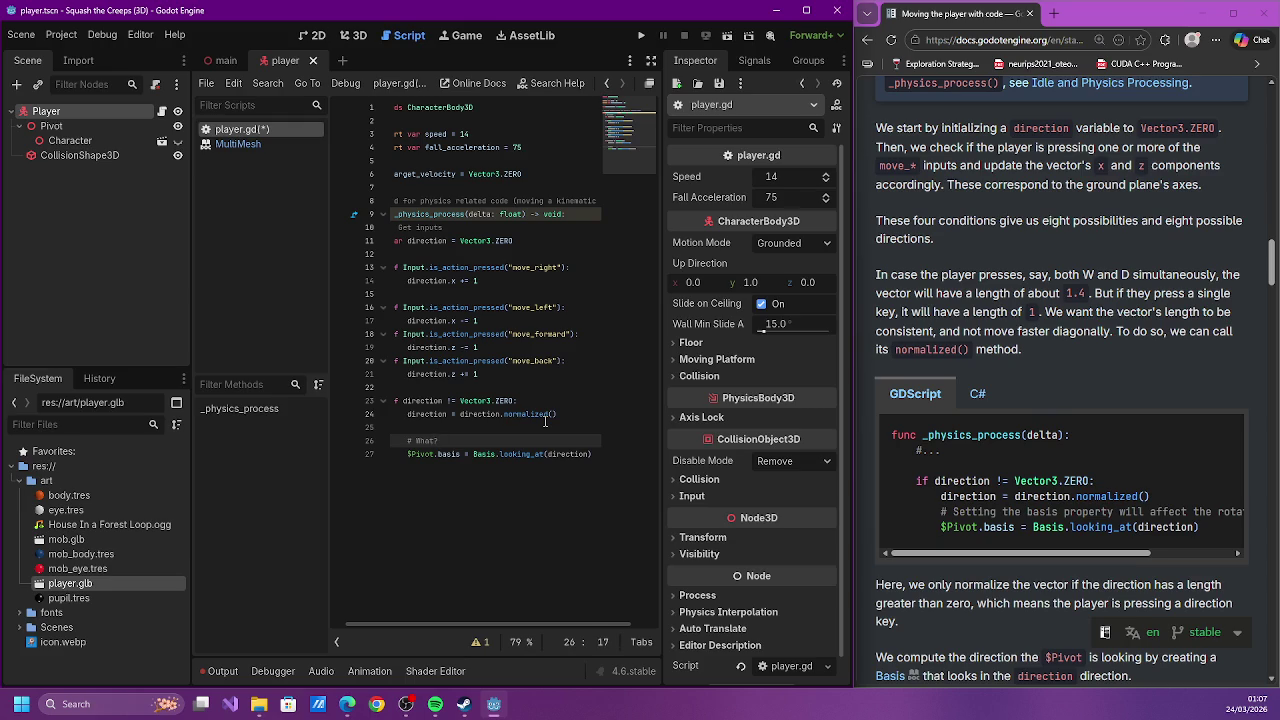
pyautogui.write('is basis')
pyautogui.scroll(-2, 1032, 547)
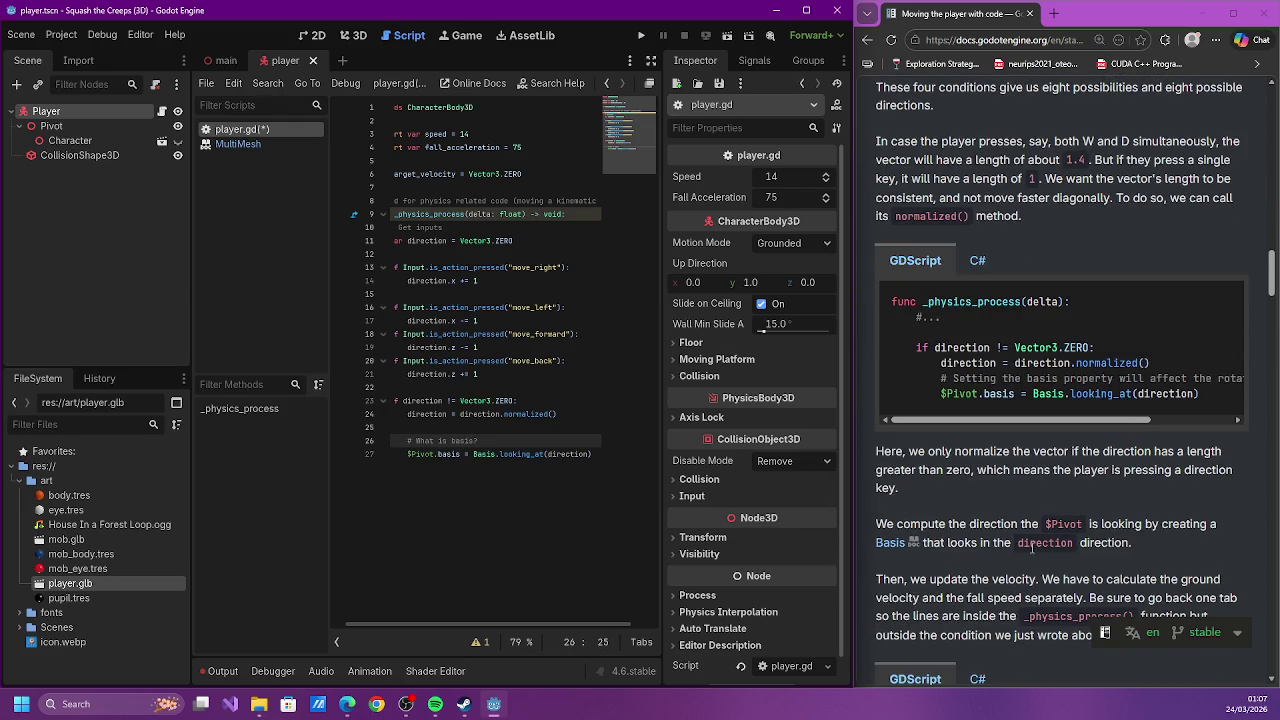
# Open the Basis class reference link from the tutorial in a new browser tab
pyautogui.rightClick(880, 545)
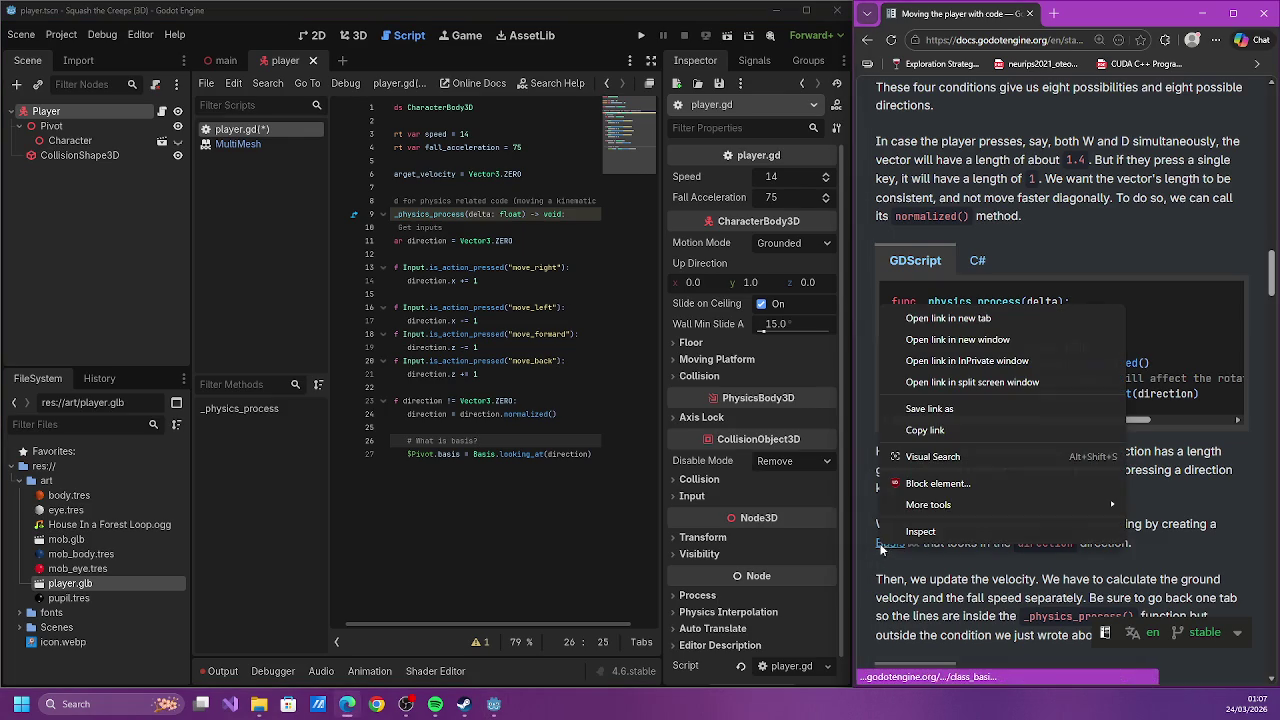
pyautogui.click(950, 318)
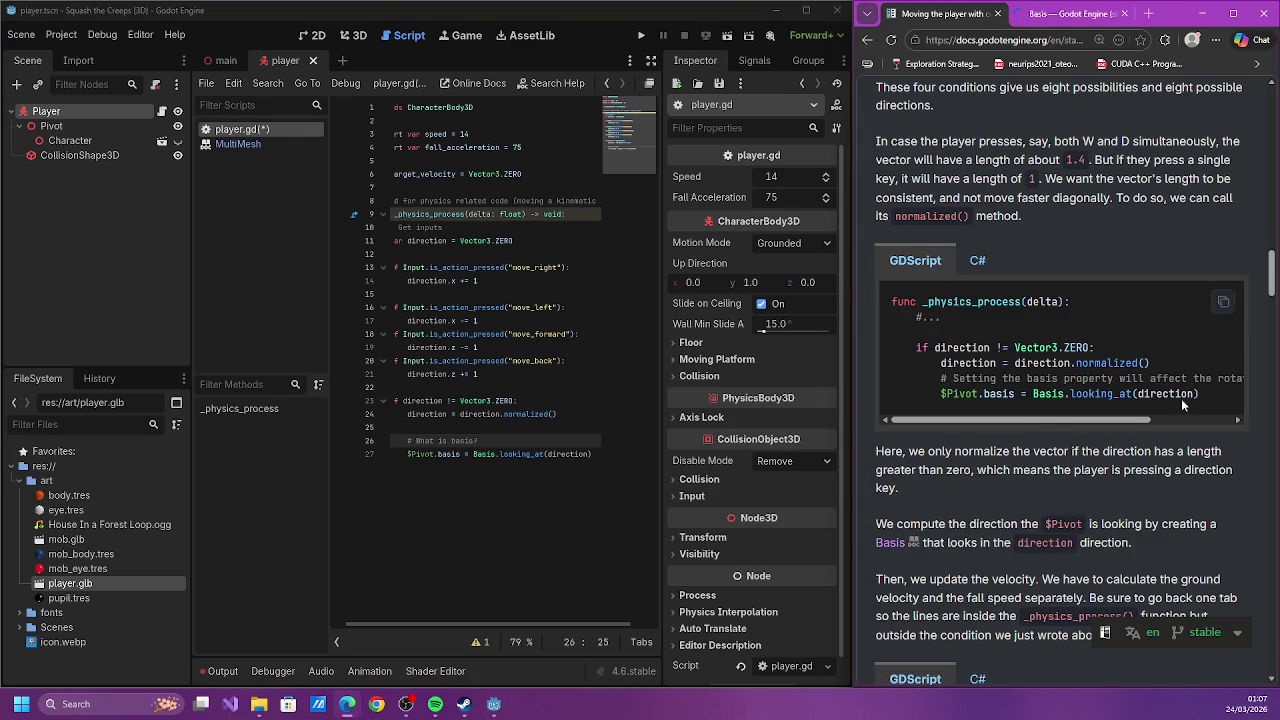
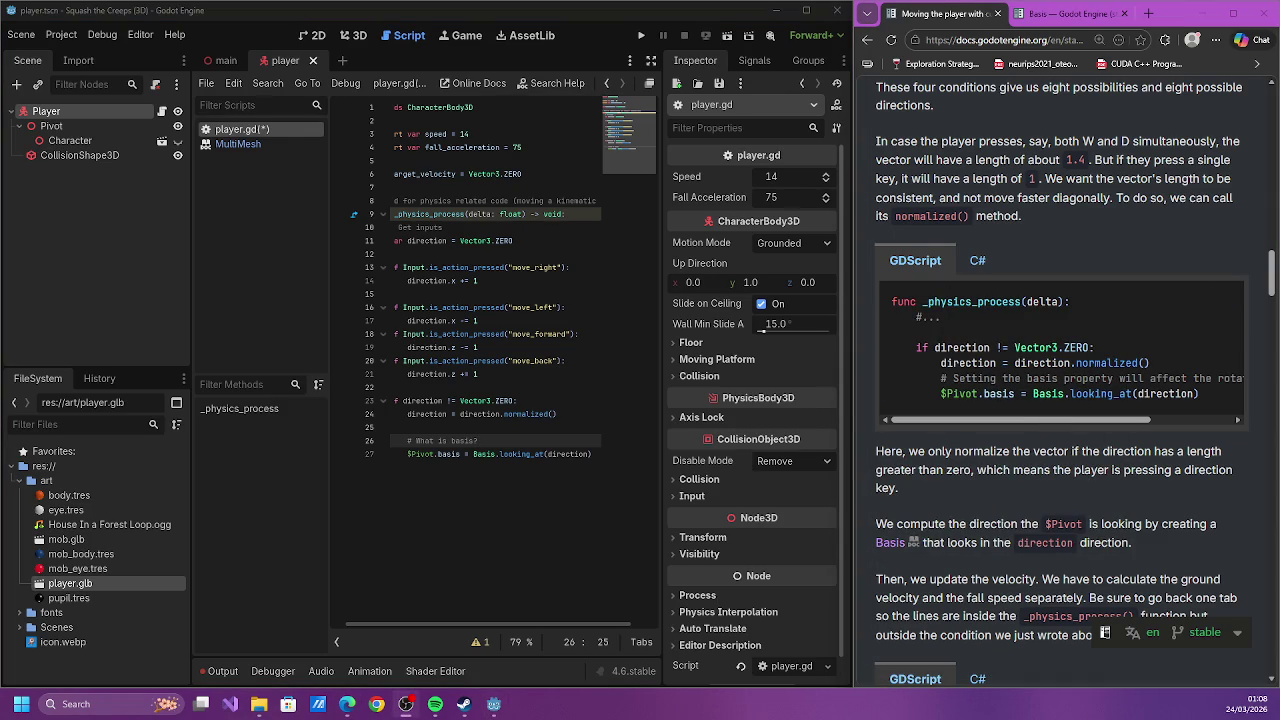
# On the Basis docs page, select the definition '3×3 matrix used to represent 3D rotation, scale, and shear'
pyautogui.click(1057, 14)
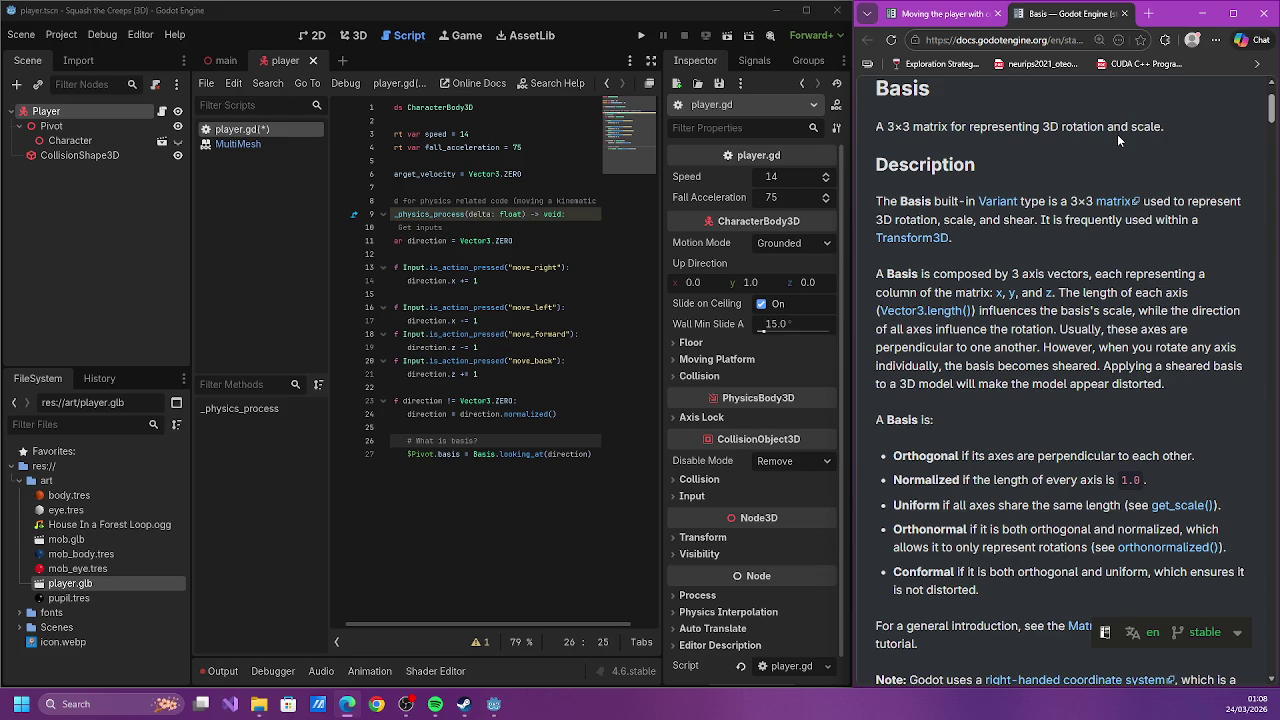
pyautogui.moveTo(877, 201)
pyautogui.mouseDown()
pyautogui.moveTo(1122, 220)
pyautogui.moveTo(1048, 201)
pyautogui.mouseUp()
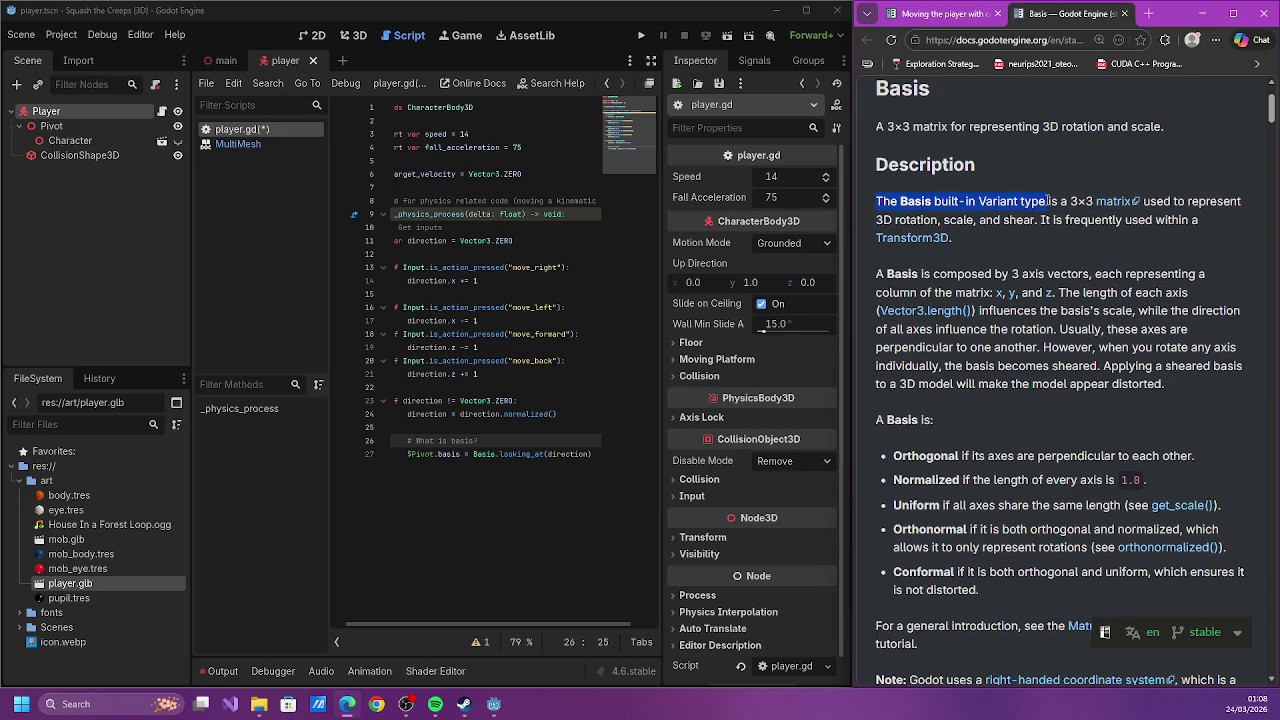
pyautogui.click(1066, 201)
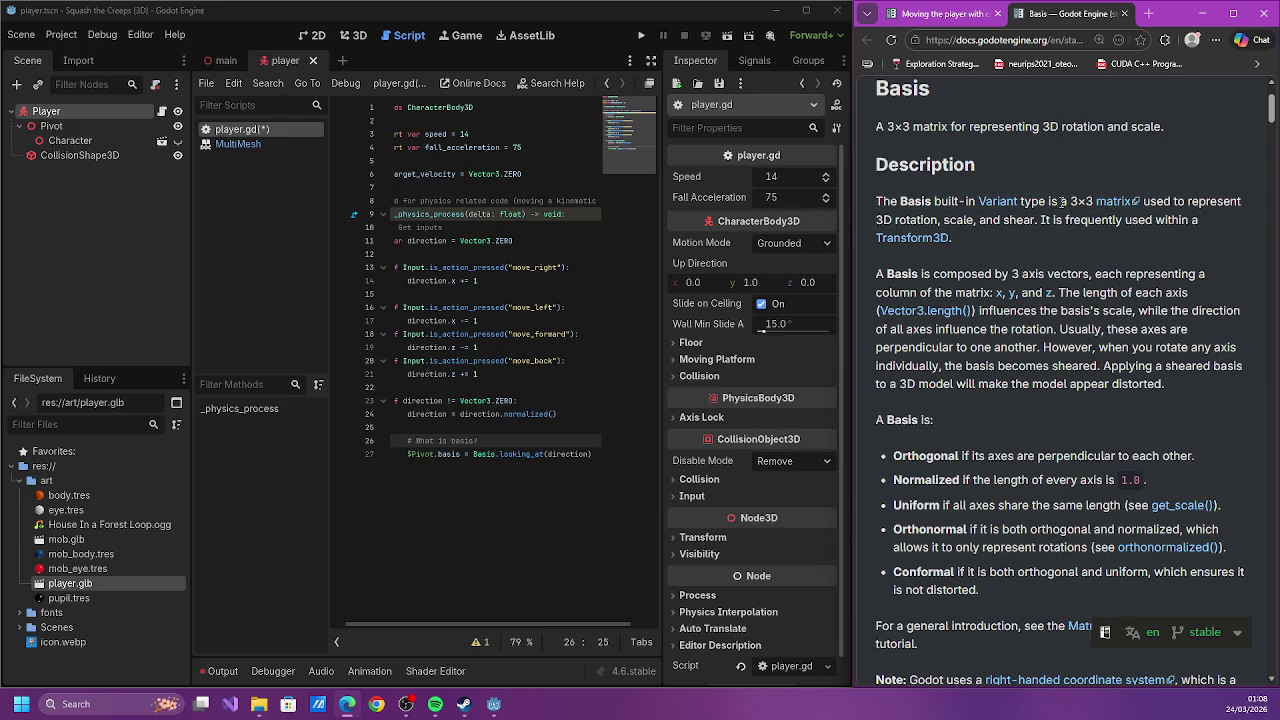
pyautogui.moveTo(1069, 201)
pyautogui.mouseDown()
pyautogui.moveTo(1132, 201)
pyautogui.moveTo(1037, 221)
pyautogui.mouseUp()
pyautogui.hotkey('ctrl', 'c')
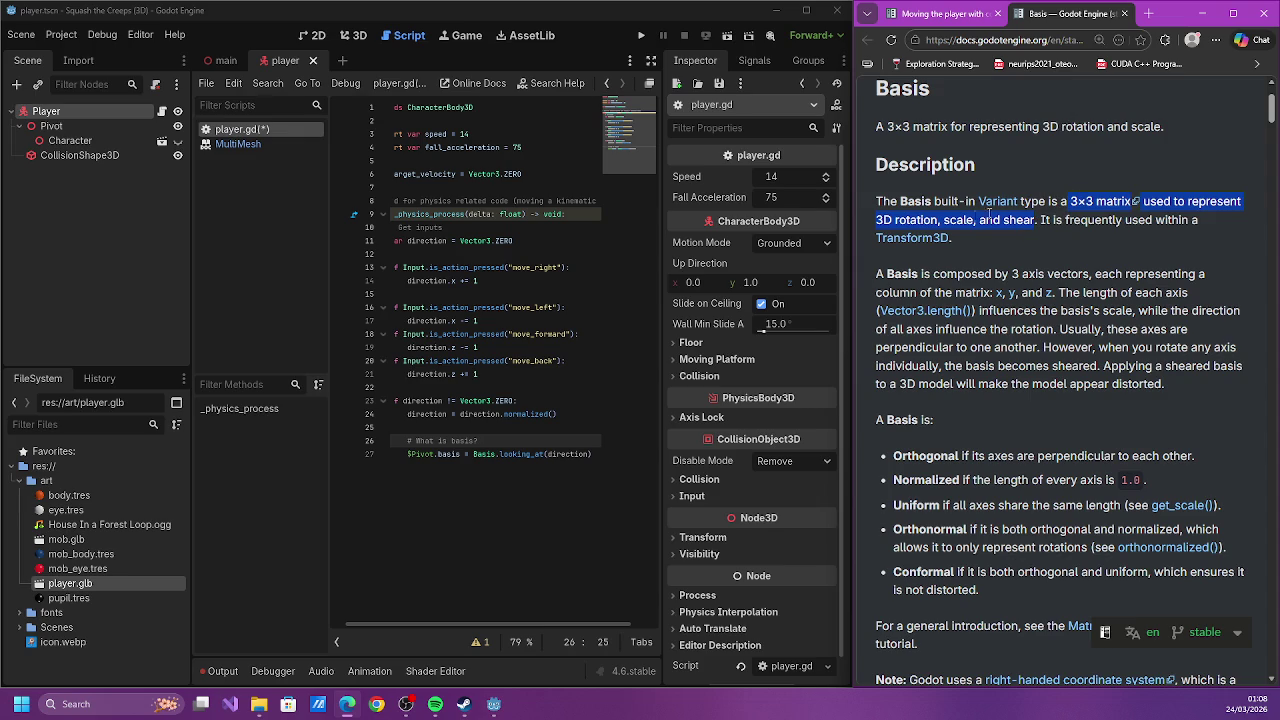
# Paste the definition into the 'What is basis?' comment on line 26, then return to the movement tutorial
pyautogui.click(484, 441)
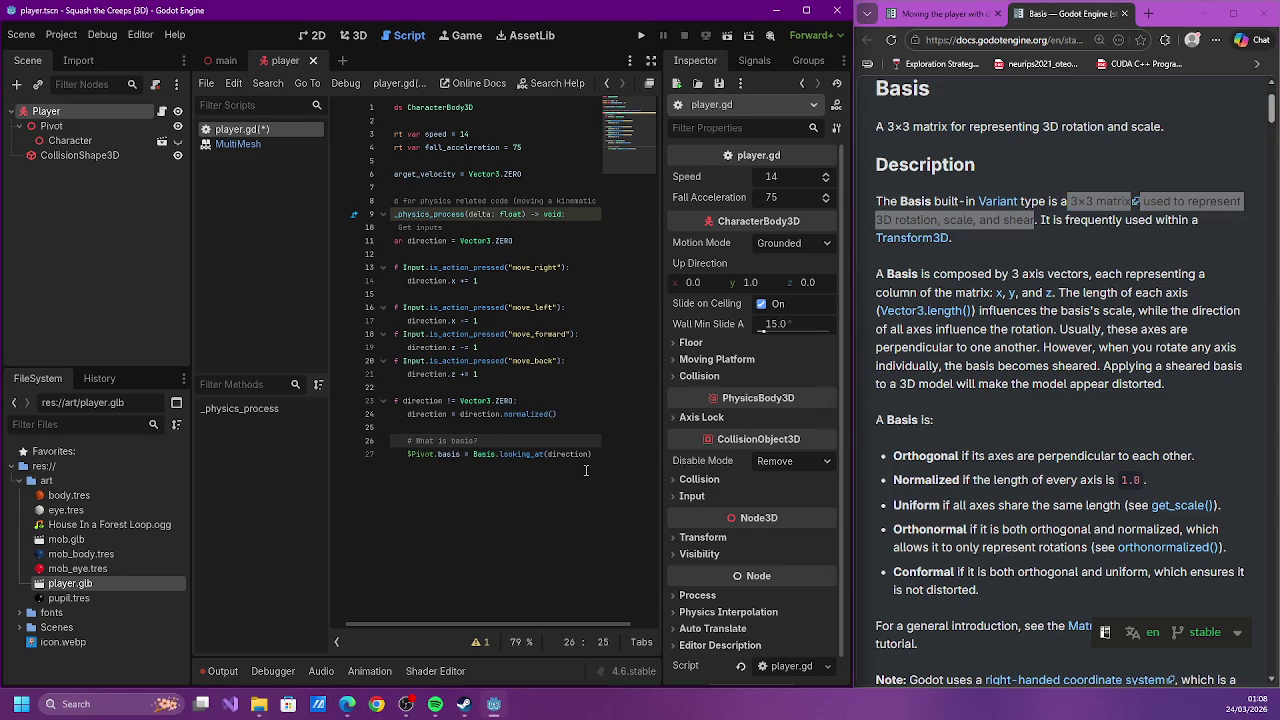
pyautogui.hotkey('ctrl', 'v')
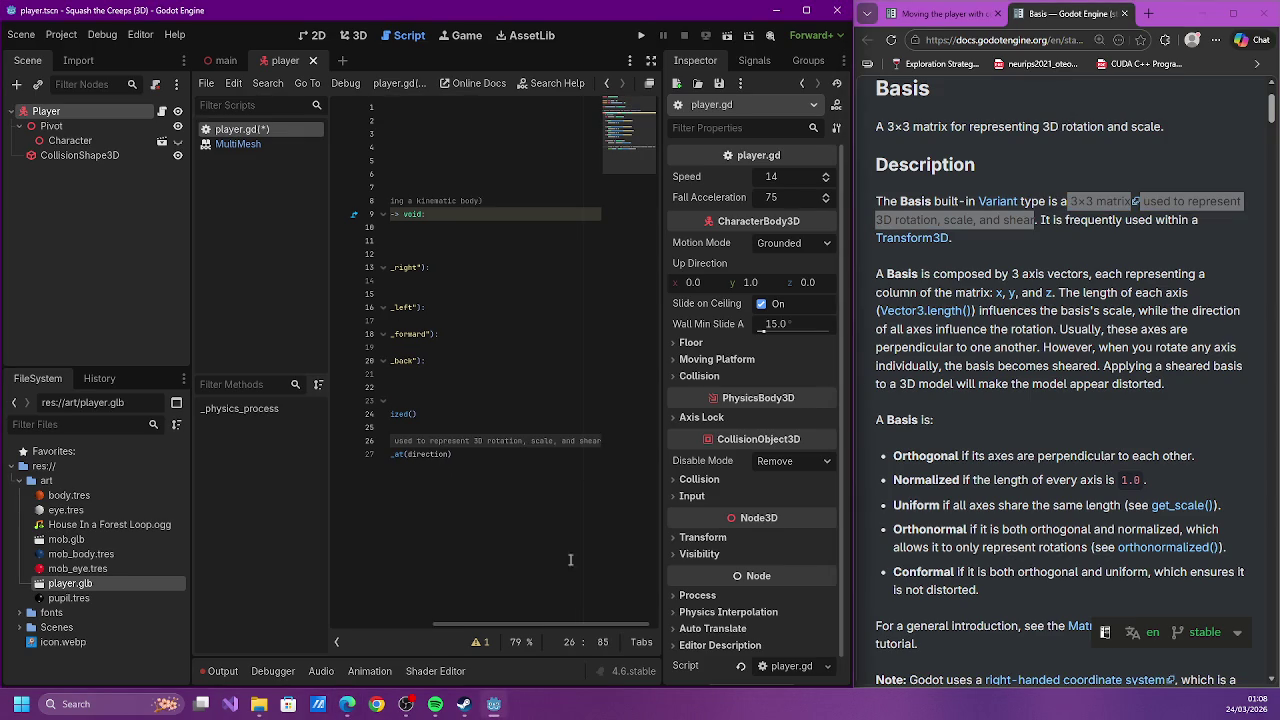
pyautogui.moveTo(587, 628)
pyautogui.mouseDown()
pyautogui.moveTo(498, 609)
pyautogui.moveTo(478, 620)
pyautogui.mouseUp()
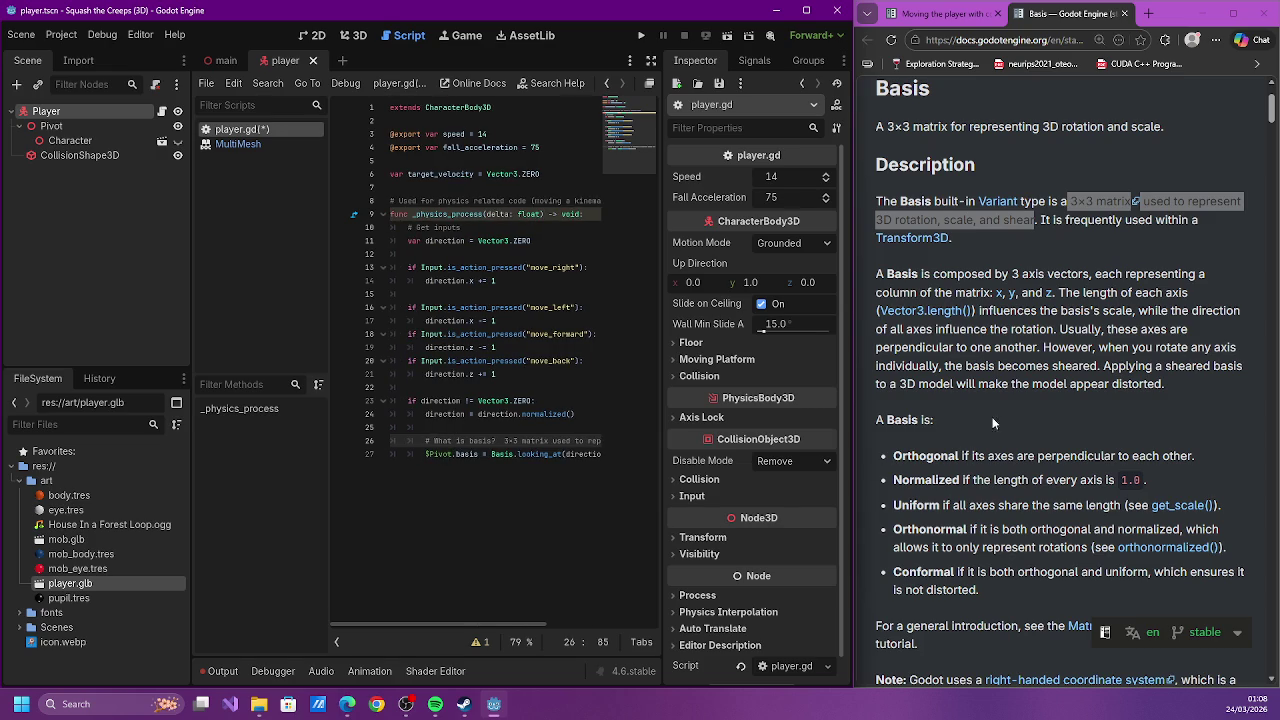
pyautogui.scroll(-2, 980, 413)
pyautogui.scroll(-3, 976, 421)
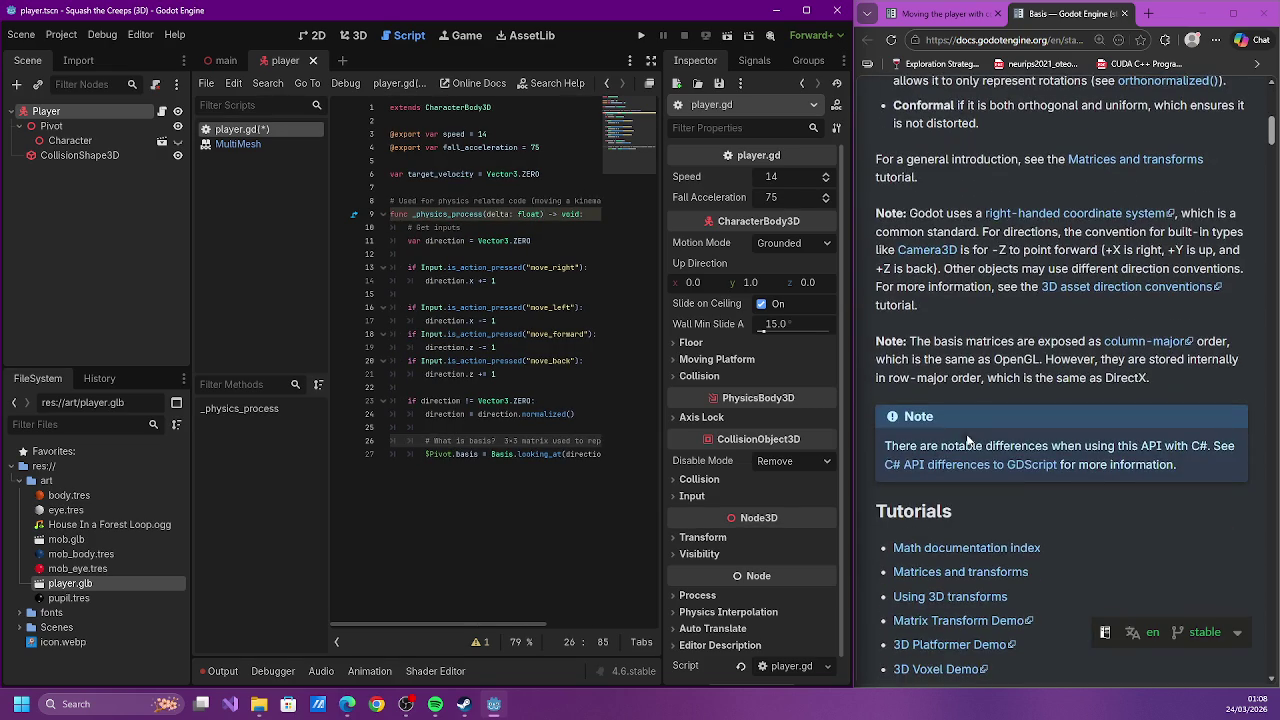
pyautogui.click(940, 14)
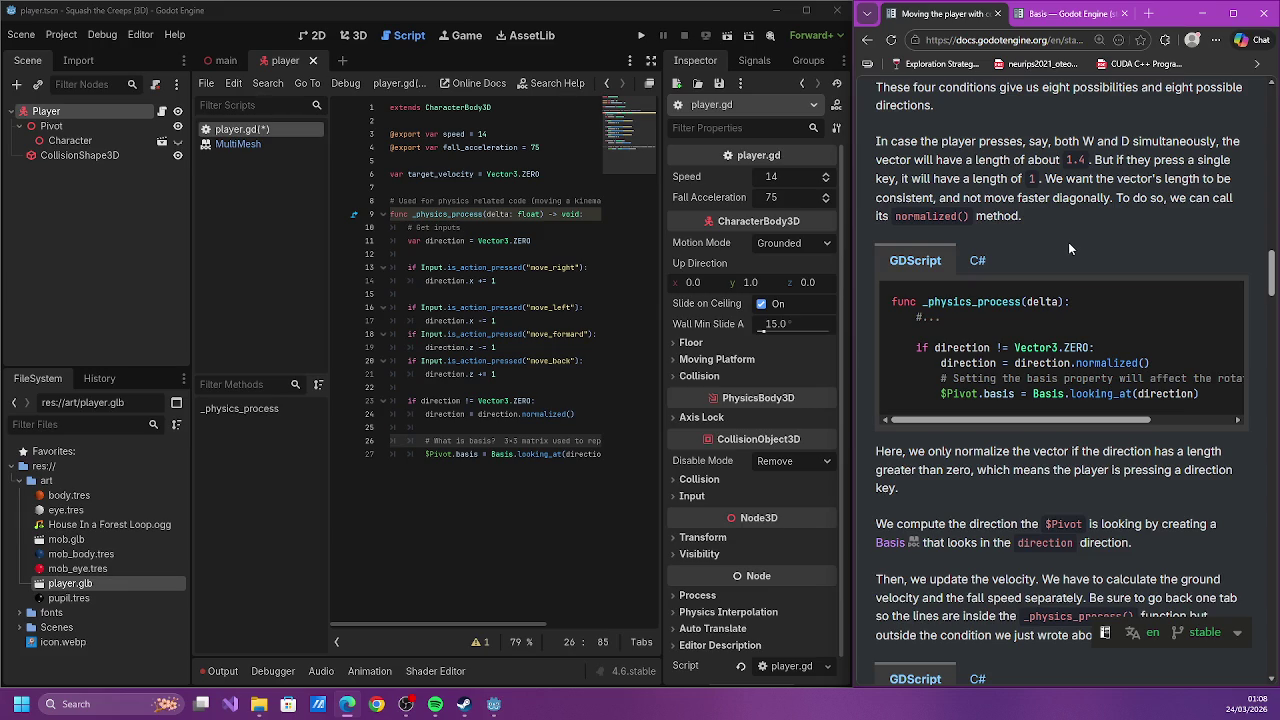
# Delete blank line 25 and add '# Make the player face the movement direction' above the if block
pyautogui.scroll(-3, 1068, 242)
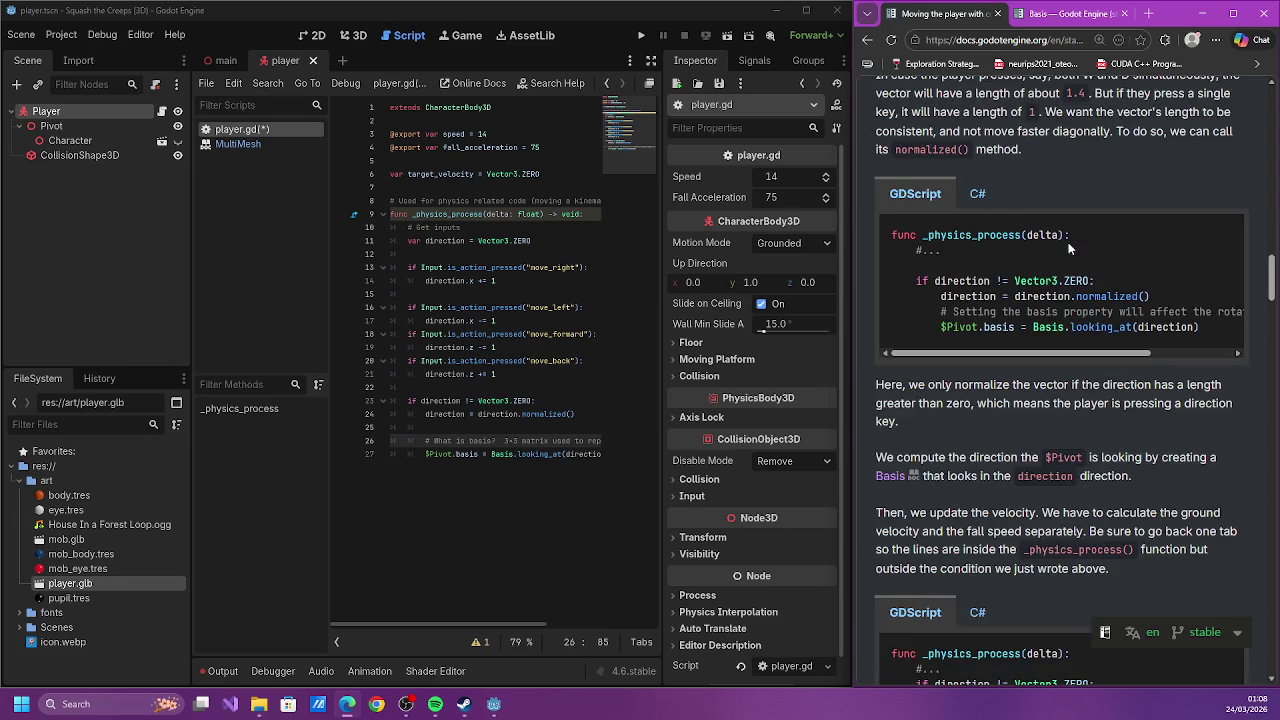
pyautogui.scroll(-2, 1068, 248)
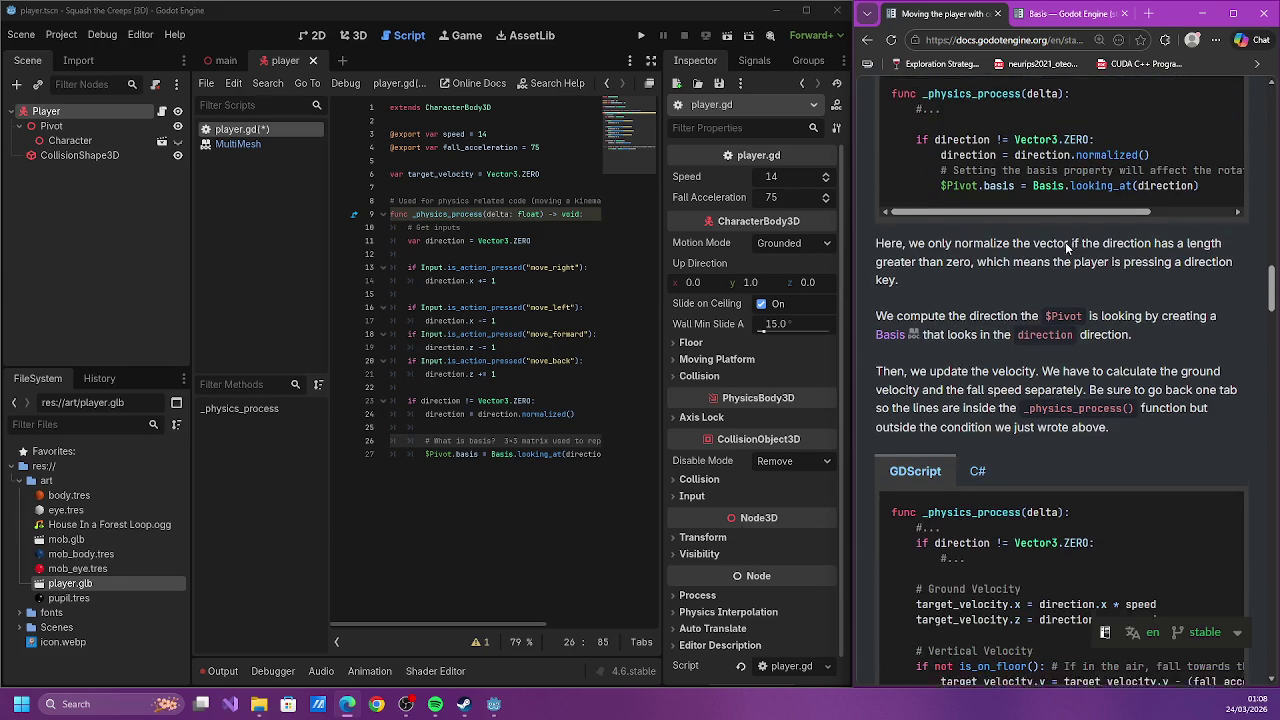
pyautogui.click(504, 427)
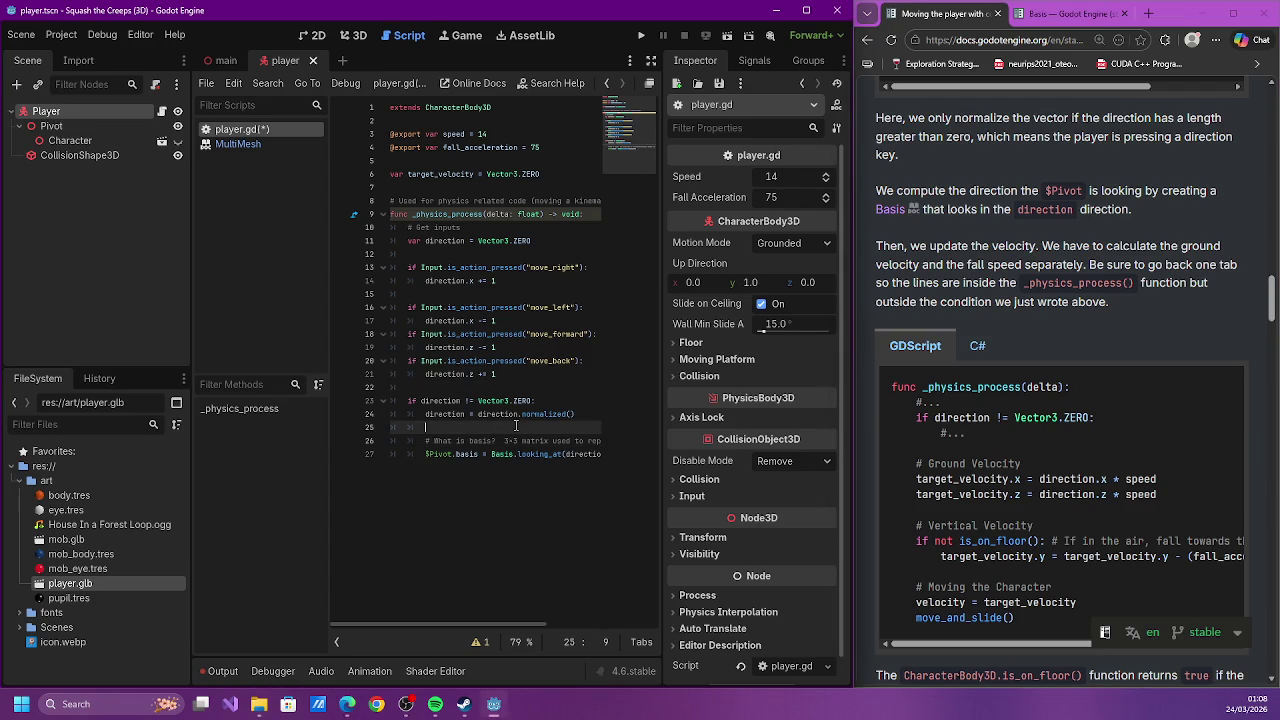
pyautogui.press('BackSpace')
pyautogui.press('BackSpace')
pyautogui.press('BackSpace')
pyautogui.press('Up')
pyautogui.press('Up')
pyautogui.press('Return')
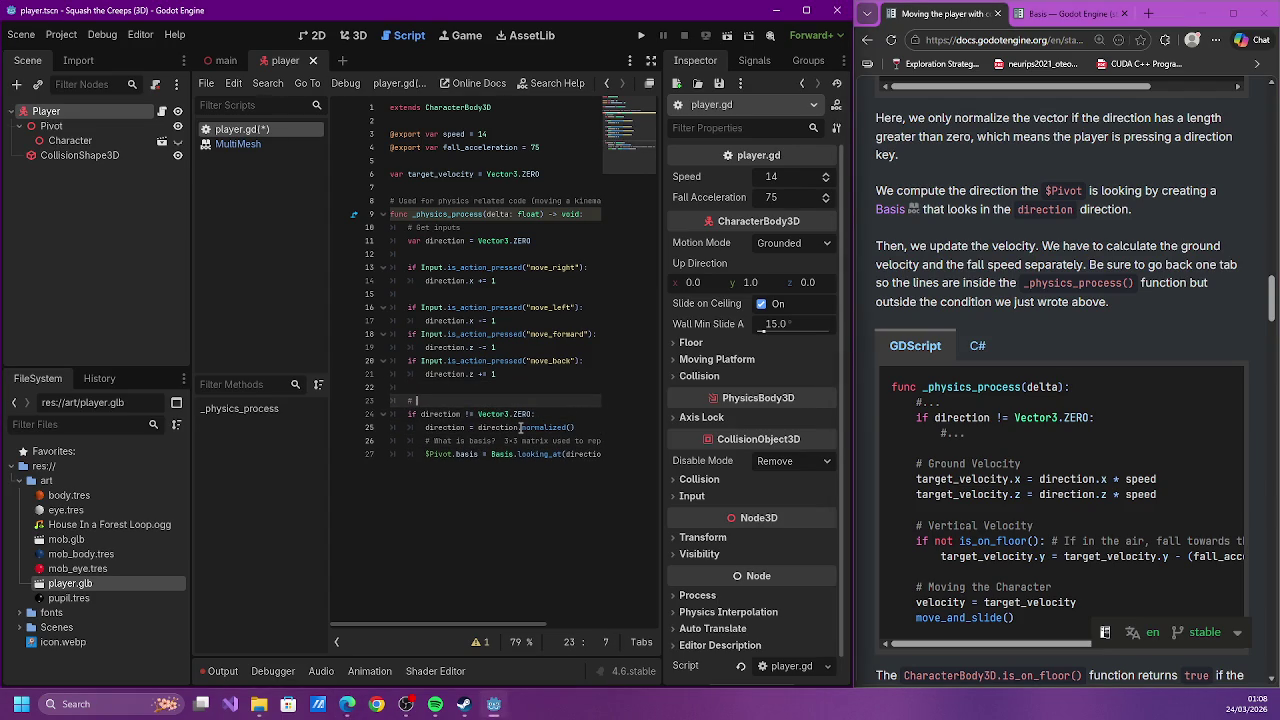
pyautogui.write('ake the player fac')
pyautogui.write('e the movement dire')
pyautogui.write('ction')
# Start a dedented comment line 'Ground Vel' below the Pivot basis line
pyautogui.press('Down')
pyautogui.press('Down')
pyautogui.press('Down')
pyautogui.press('Return')
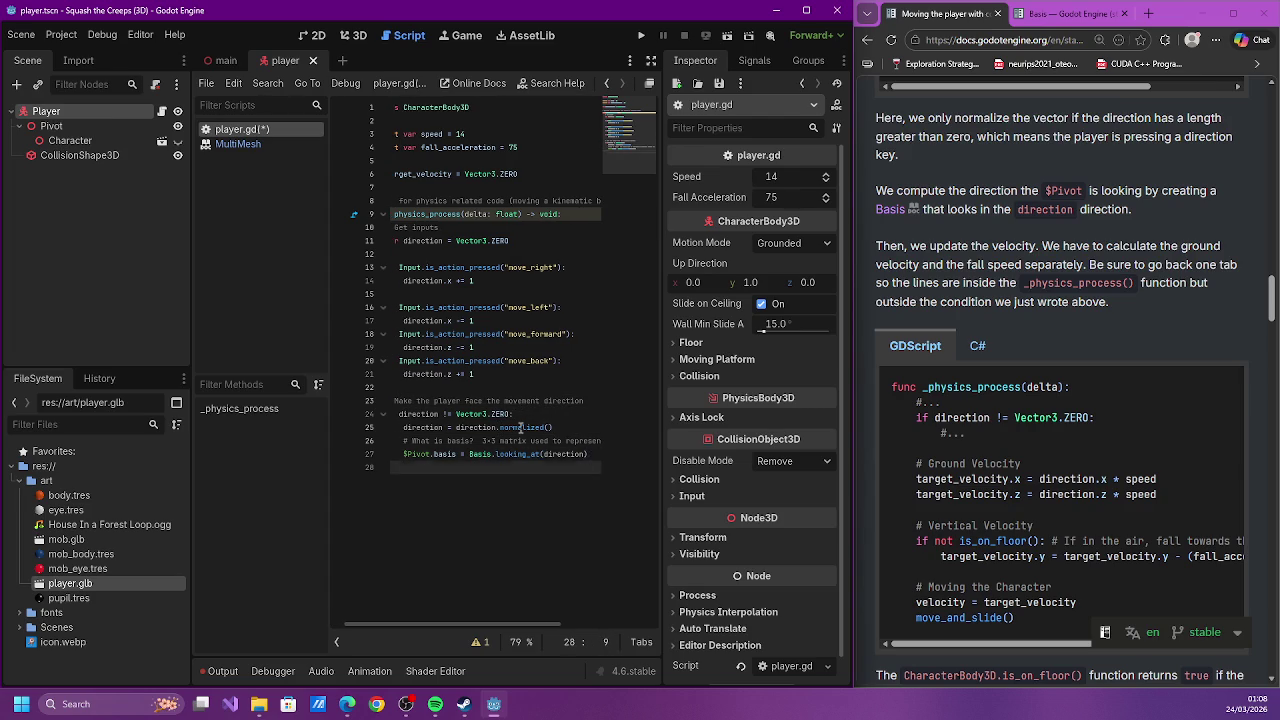
pyautogui.press('Return')
pyautogui.press('BackSpace')
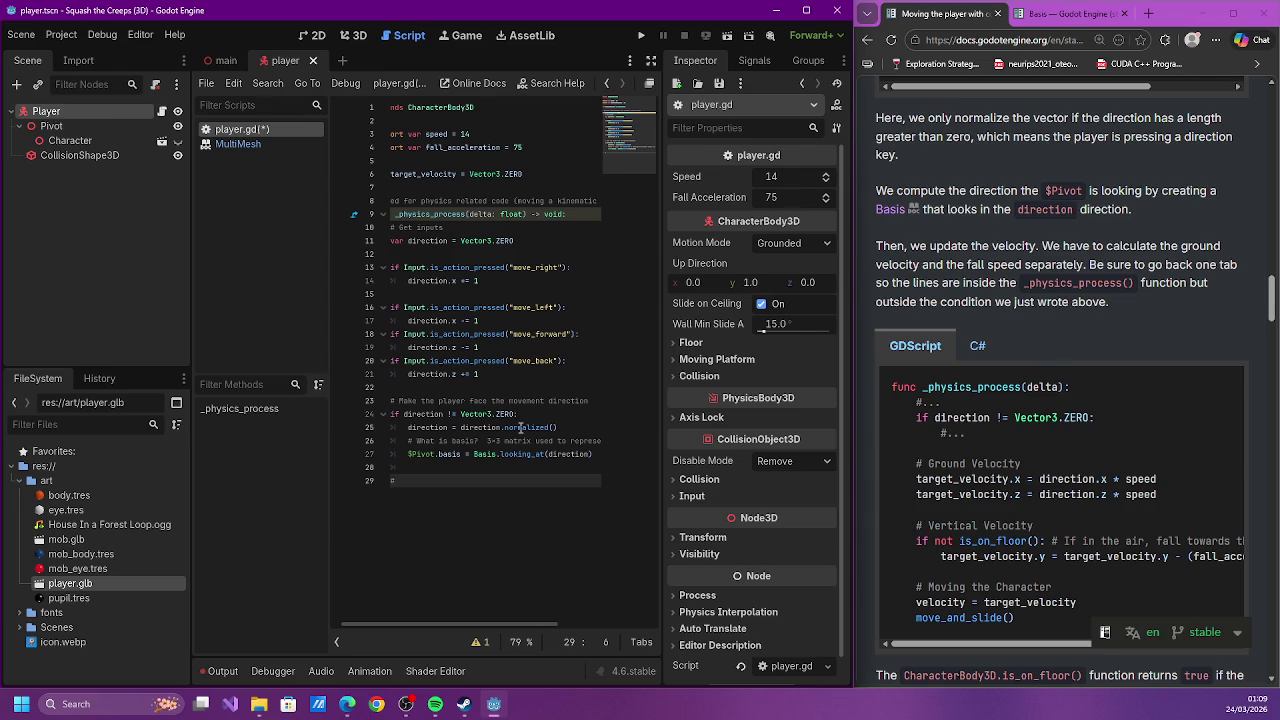
pyautogui.write('Ground Vel')
# Under '# Ground Velocity', set target_velocity.x and target_velocity.z to direction times speed
pyautogui.write('ity')
pyautogui.press('Return')
pyautogui.write('target')
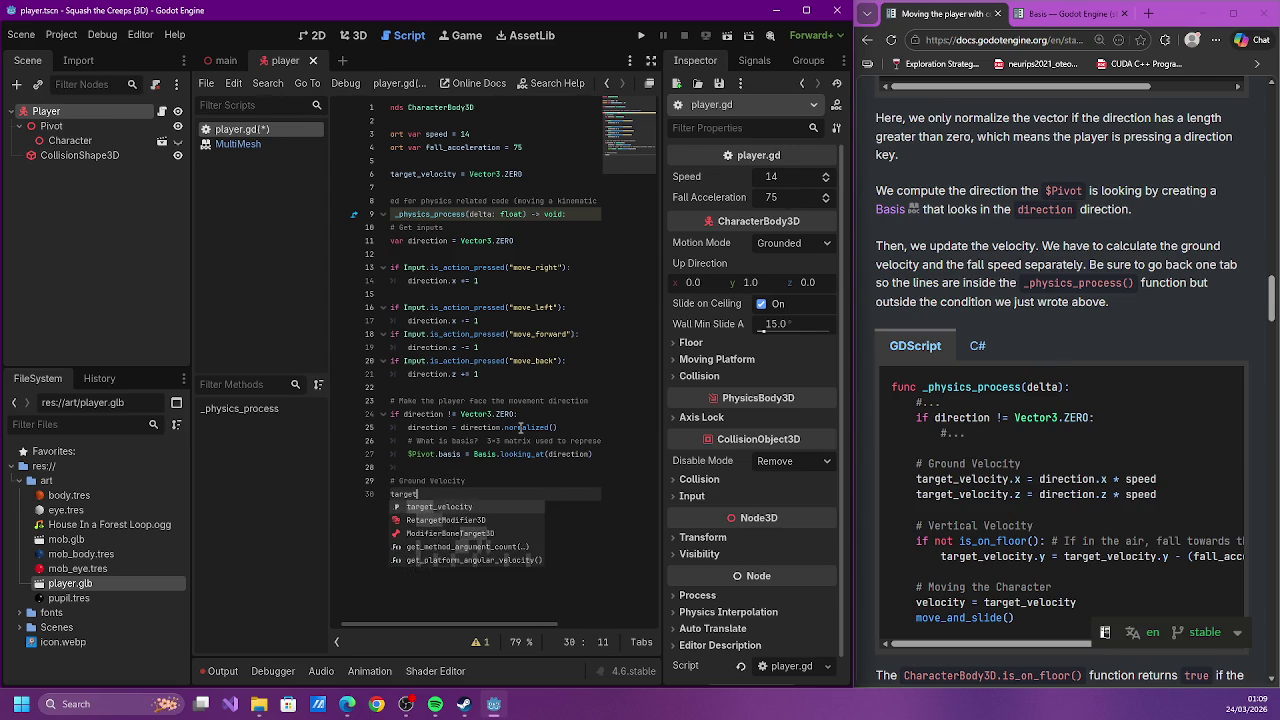
pyautogui.press('Return')
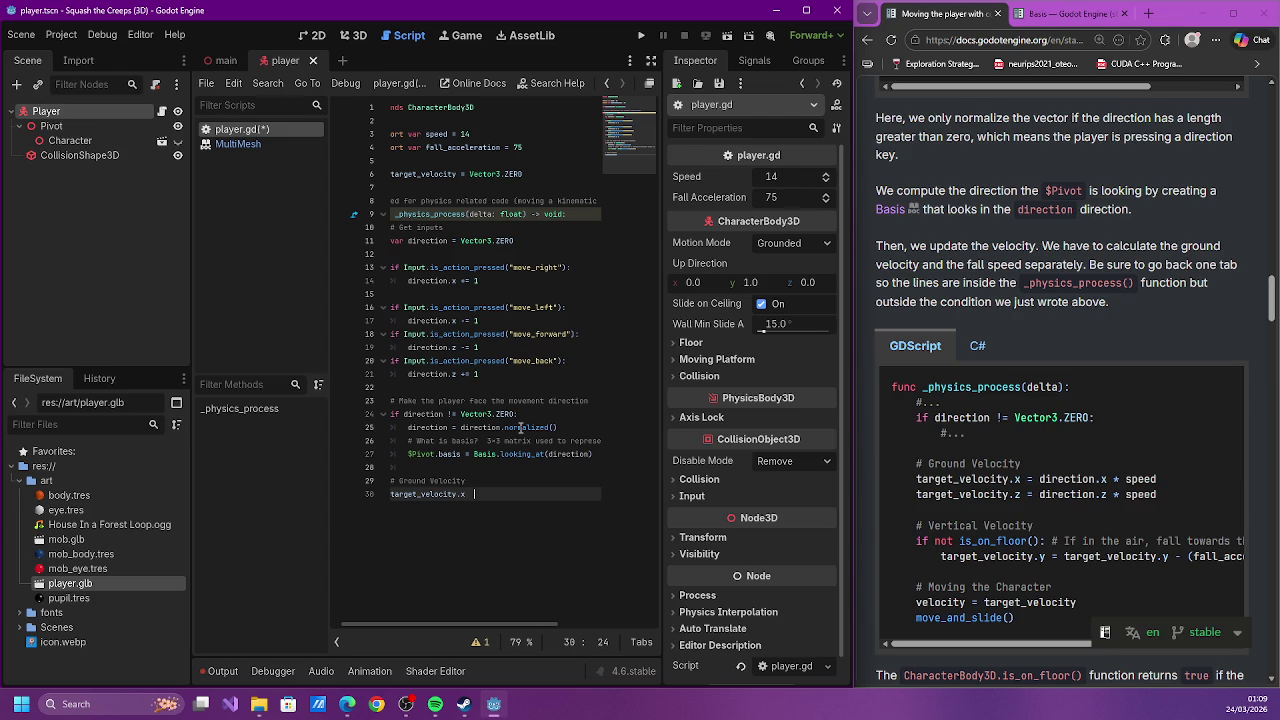
pyautogui.write('= direction.z')
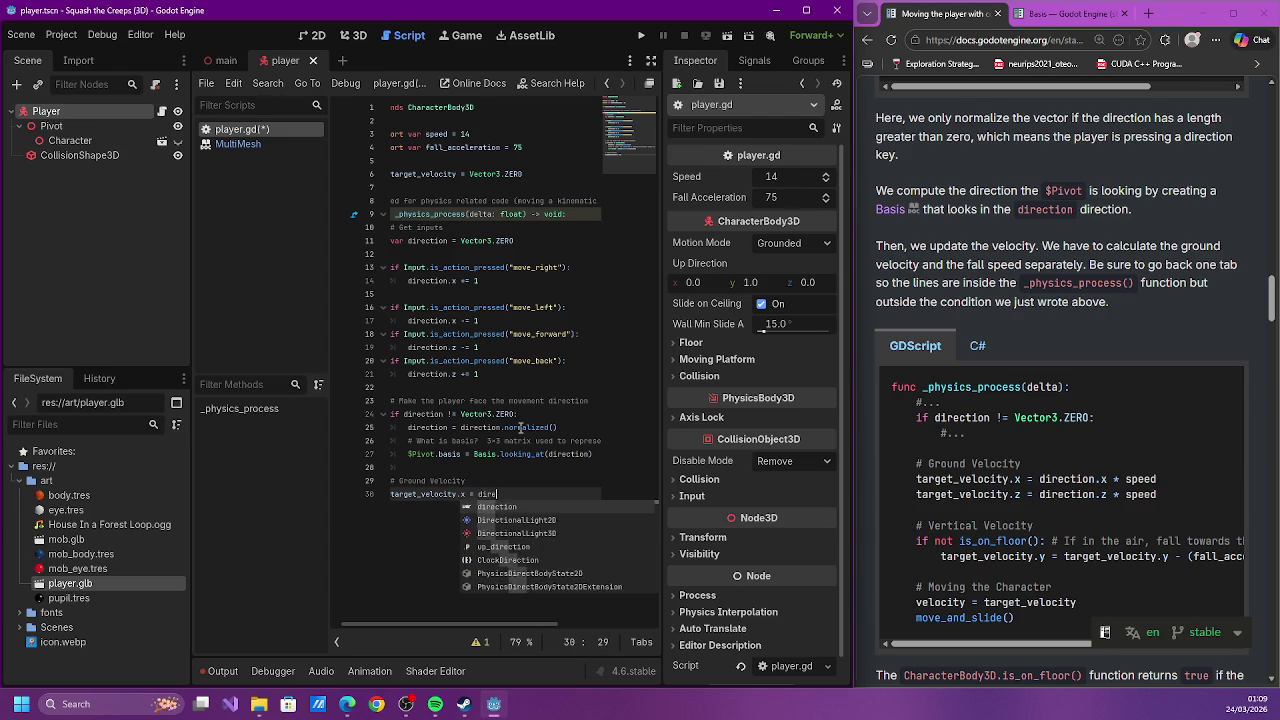
pyautogui.press('BackSpace')
pyautogui.write('x')
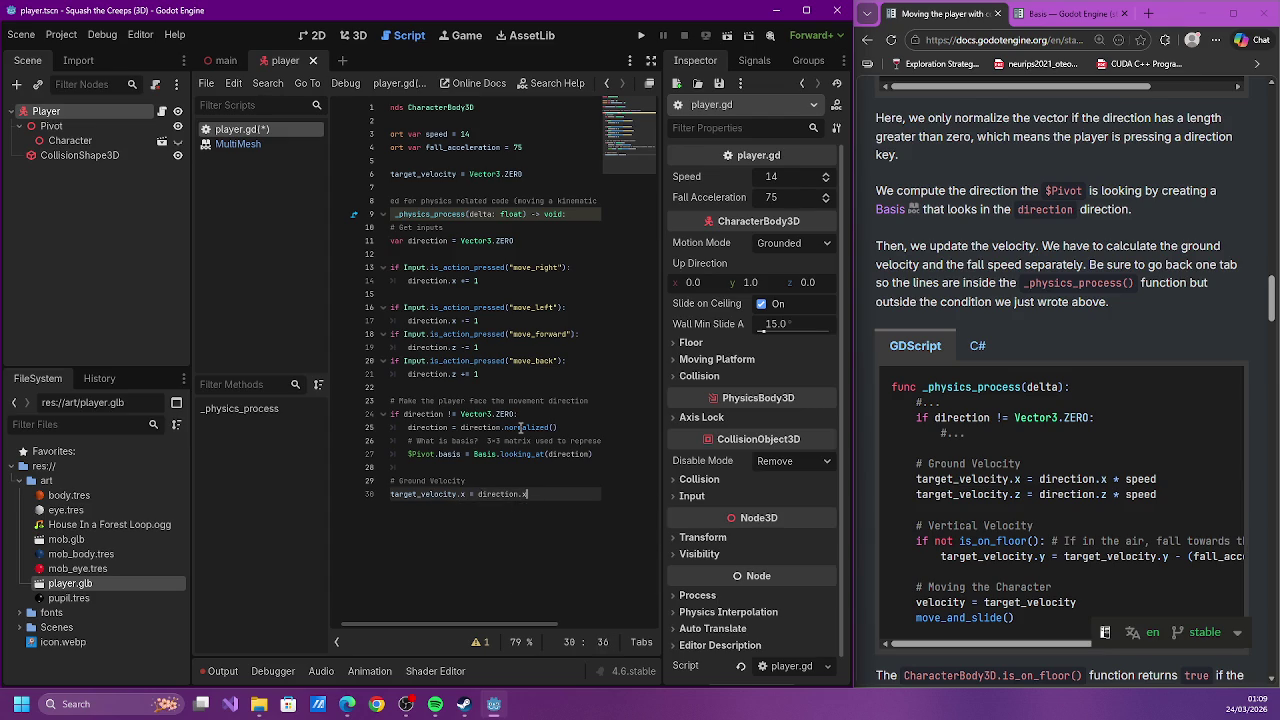
pyautogui.write(' * speed')
pyautogui.press('Return')
pyautogui.write('target_velocity.z')
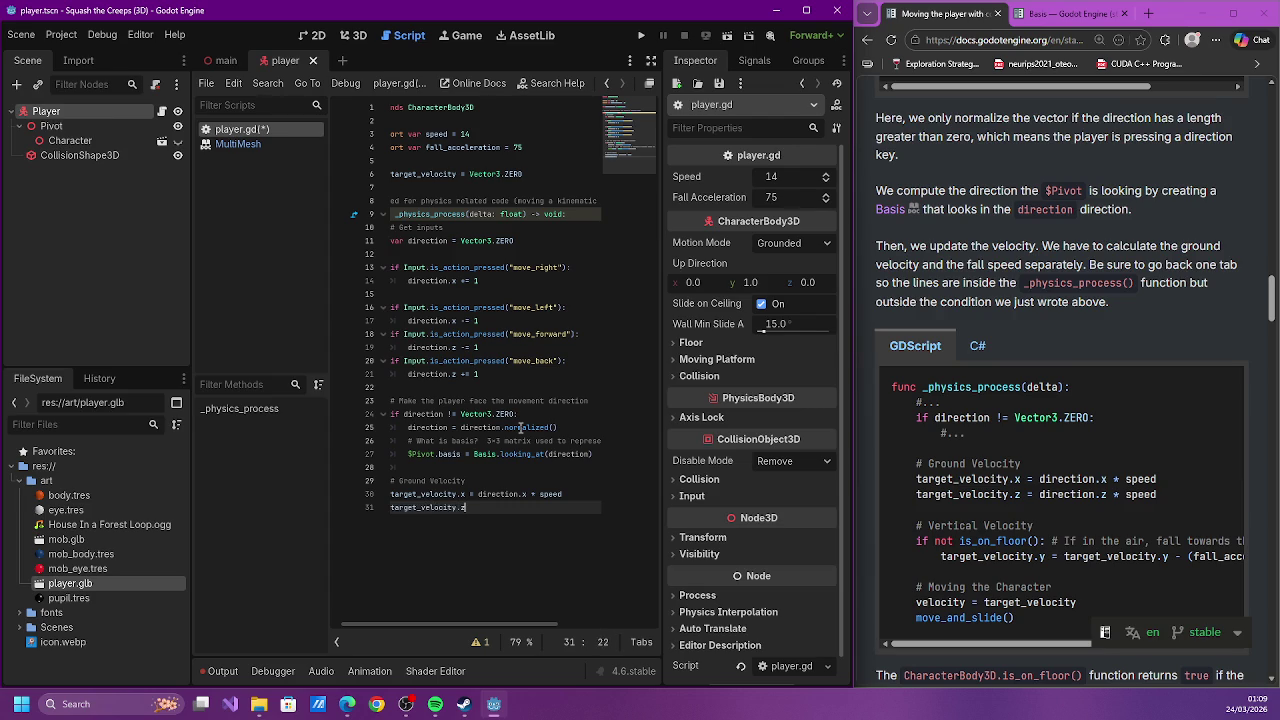
pyautogui.write(' = direction.z')
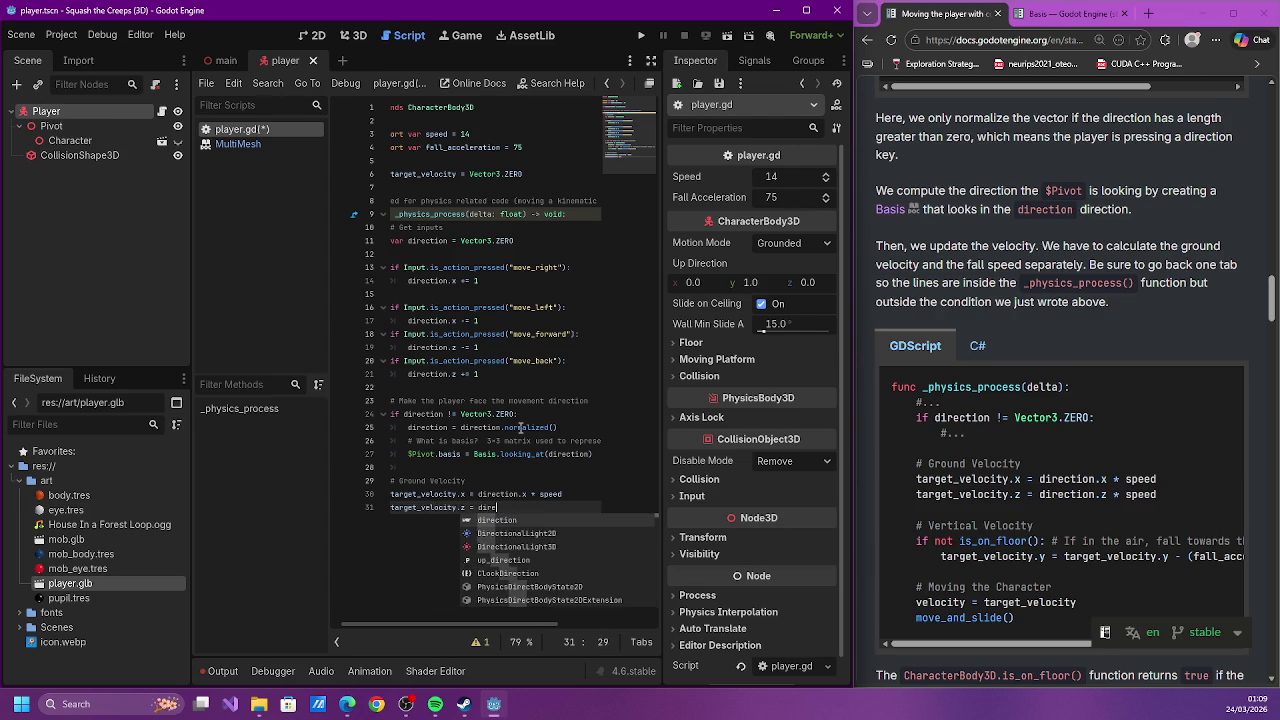
pyautogui.write(' * speed')
# Add a '# Vertical Velocity' comment and begin 'if not is_on_floor' below it
pyautogui.press('Return')
pyautogui.press('Return')
pyautogui.write('# ')
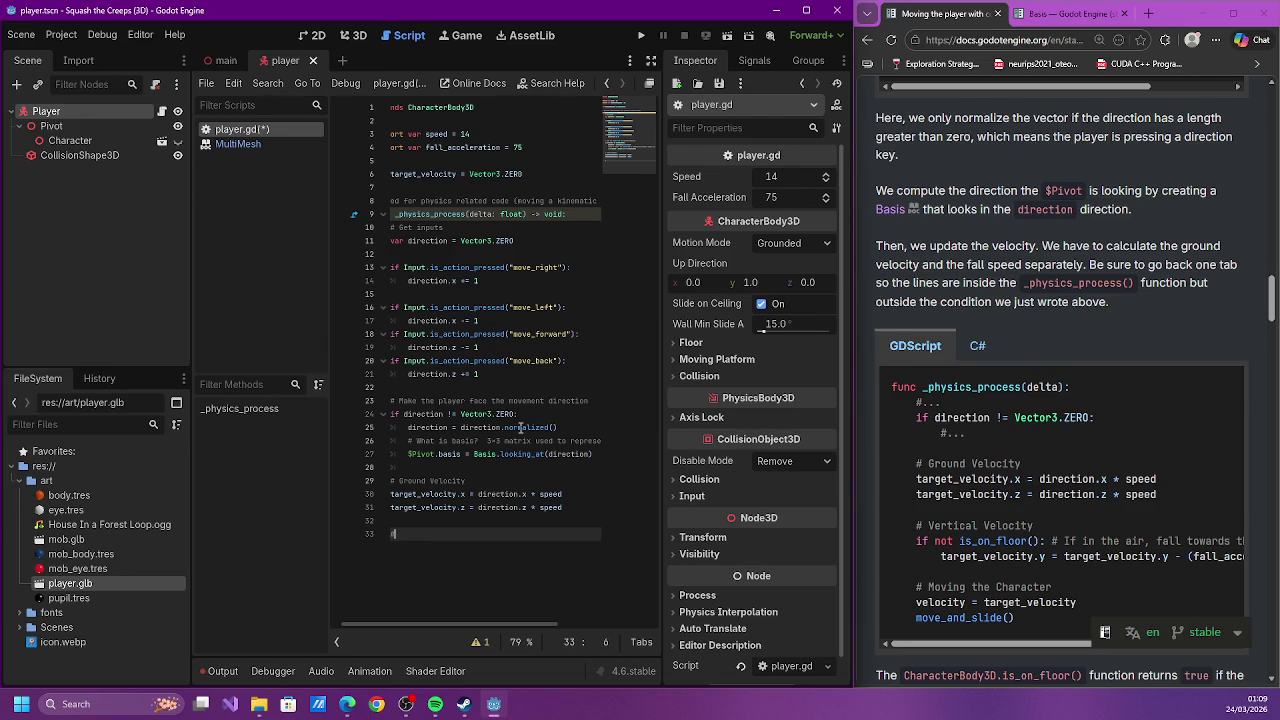
pyautogui.write('Vertical ')
pyautogui.write('Velocity')
pyautogui.press('Return')
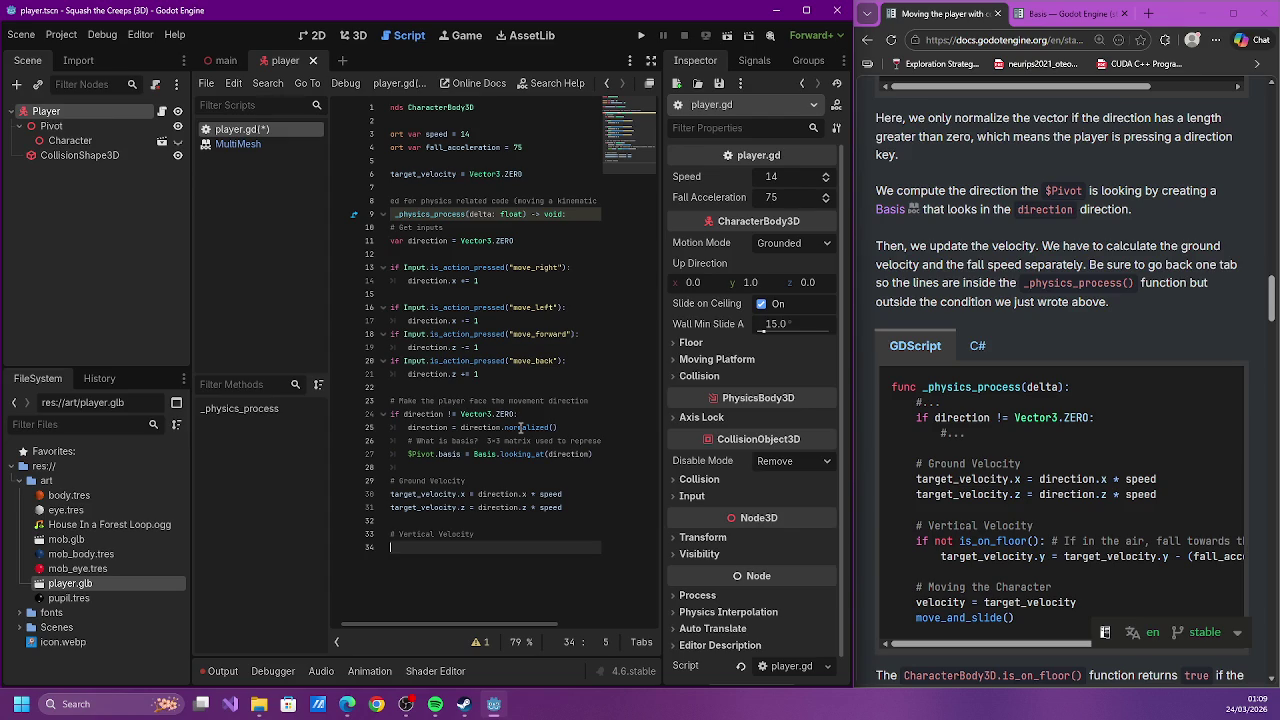
pyautogui.write('if not is_o')
pyautogui.write('n_flo')
# Complete the is_on_floor() check, fix its typo on line 34, and move to indented line 35
pyautogui.press('Return')
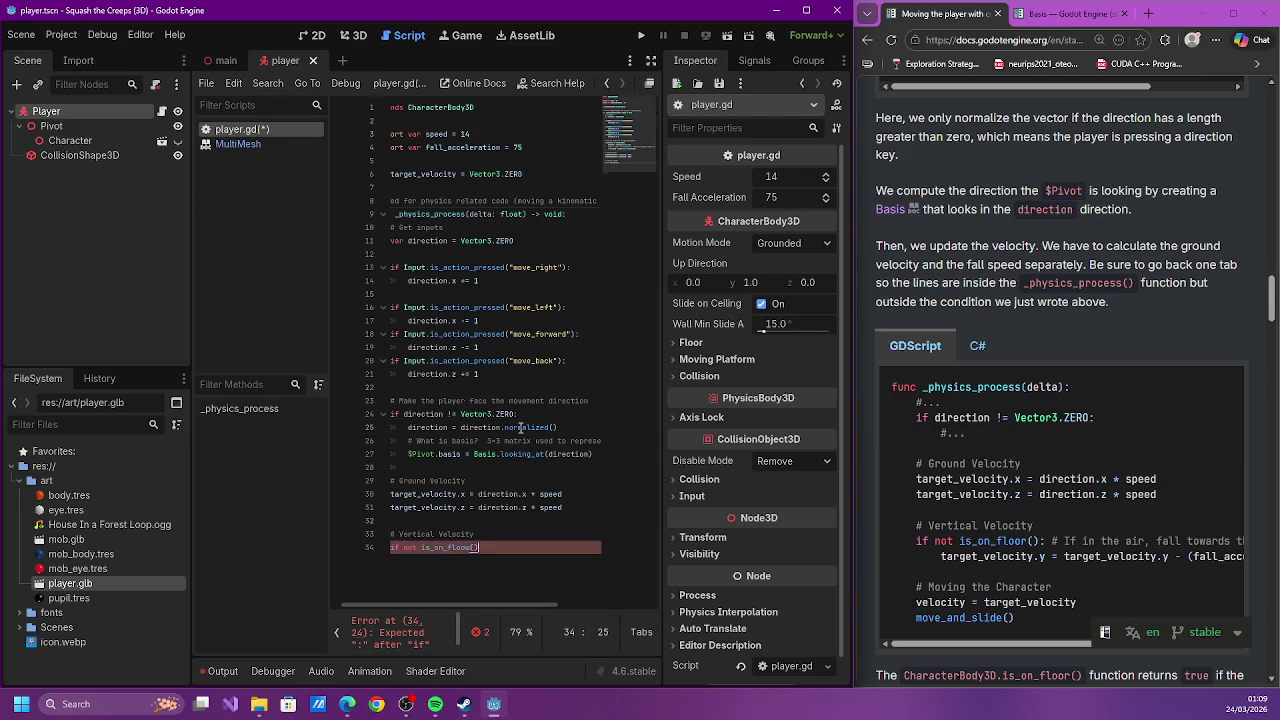
pyautogui.write('uilt')
pyautogui.write('-in-function')
pyautogui.press('Return')
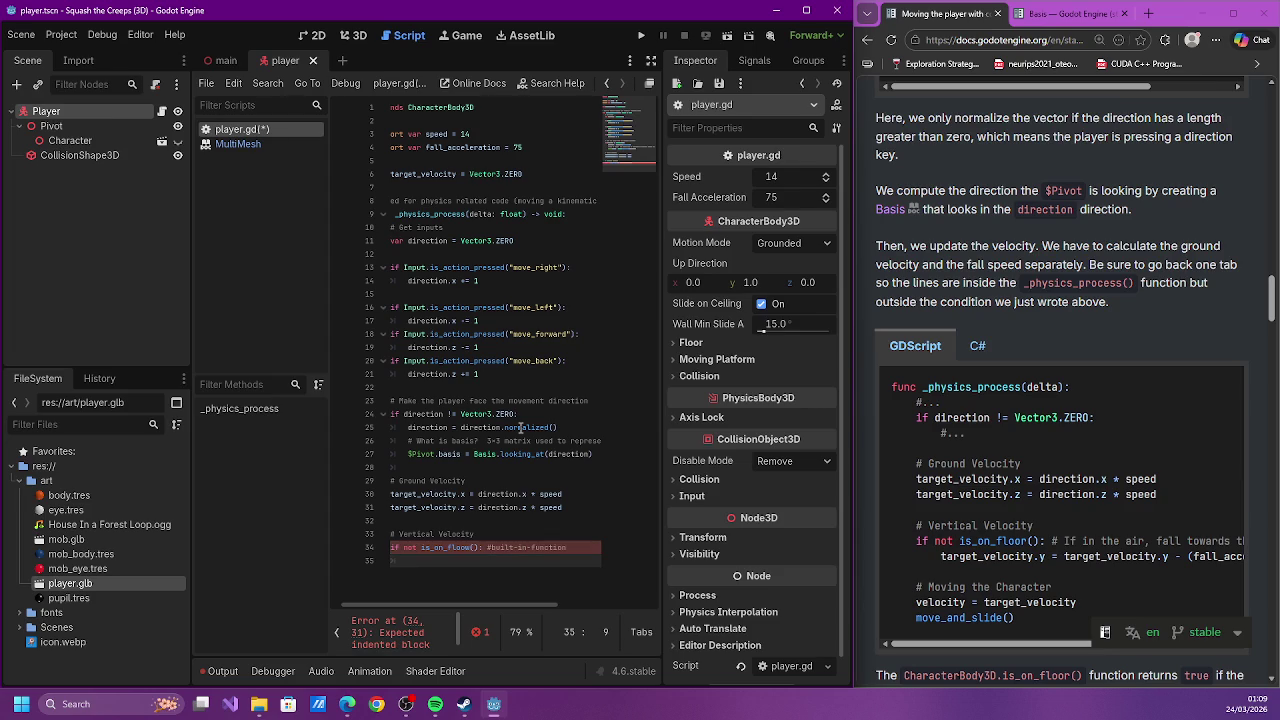
pyautogui.press('Up')
pyautogui.hotkey('ctrl', 'Right')
pyautogui.hotkey('ctrl', 'Right')
pyautogui.hotkey('ctrl', 'Right')
pyautogui.hotkey('ctrl', 'Right')
pyautogui.press('BackSpace')
pyautogui.write('r')
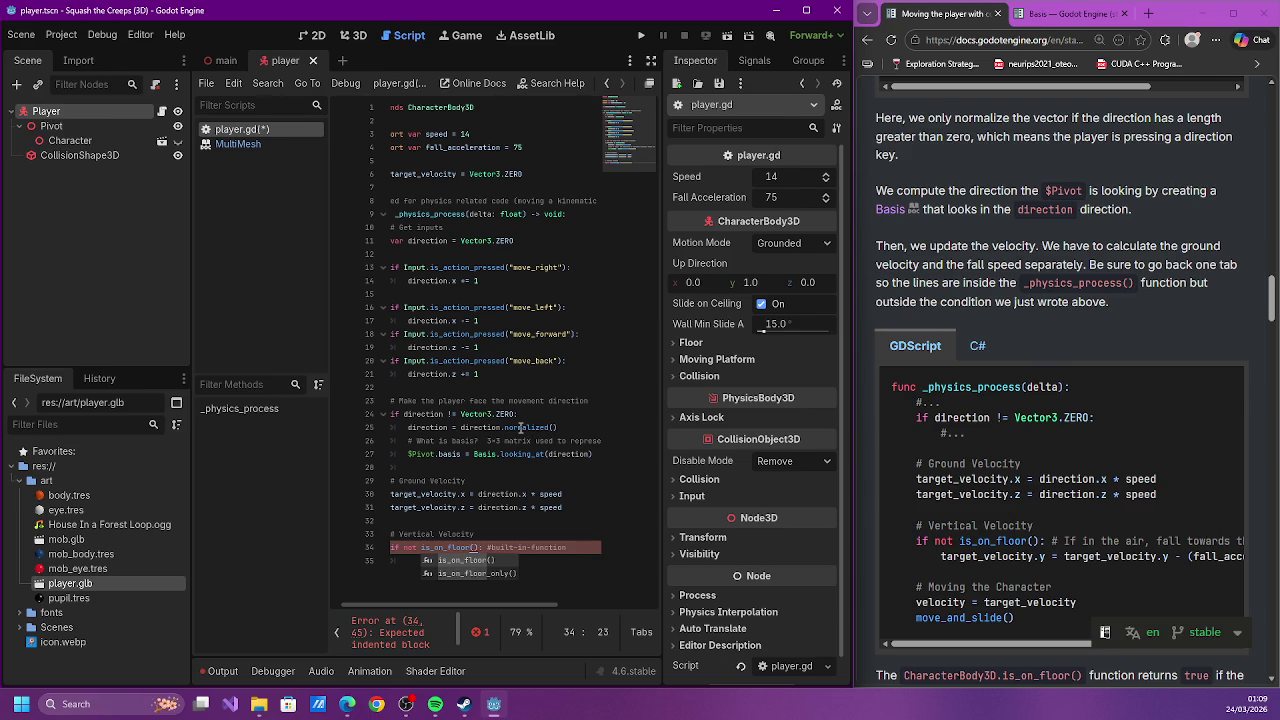
pyautogui.press('Escape')
pyautogui.press('Down')
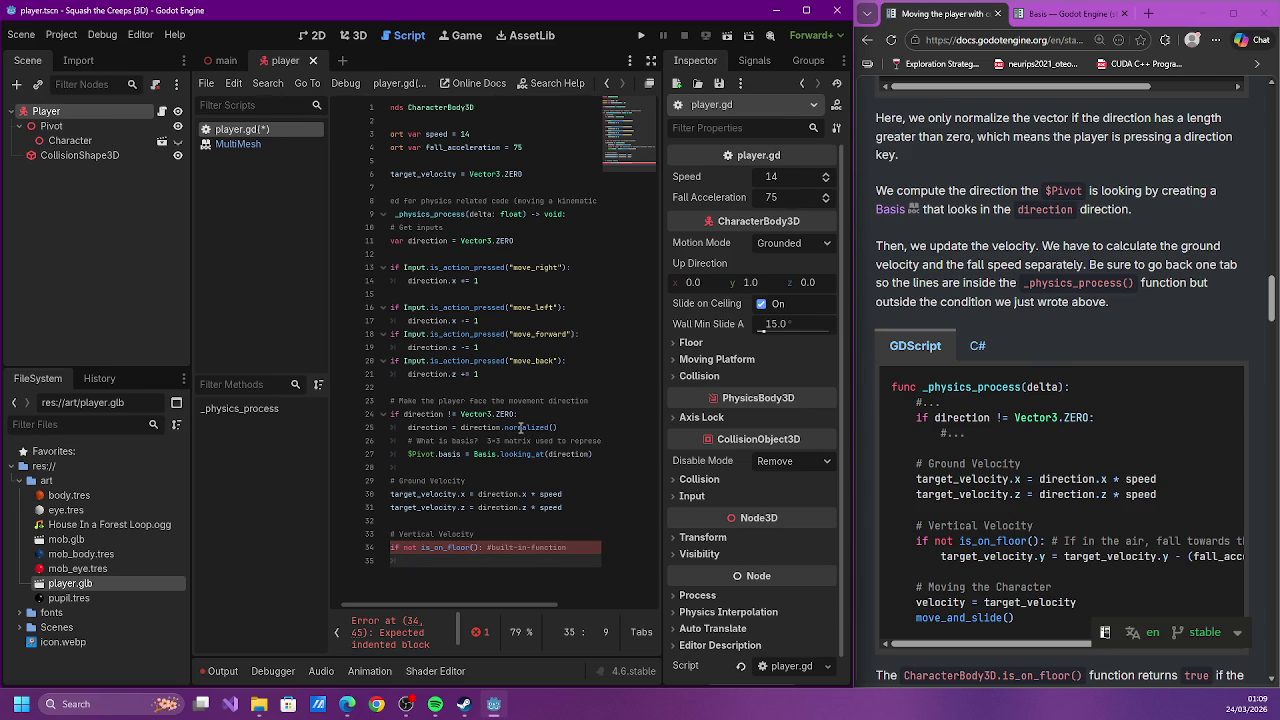
# Type 'target_velocity.y = target_velocity.y - (fall_acceleration' on line 35
pyautogui.write('target_v')
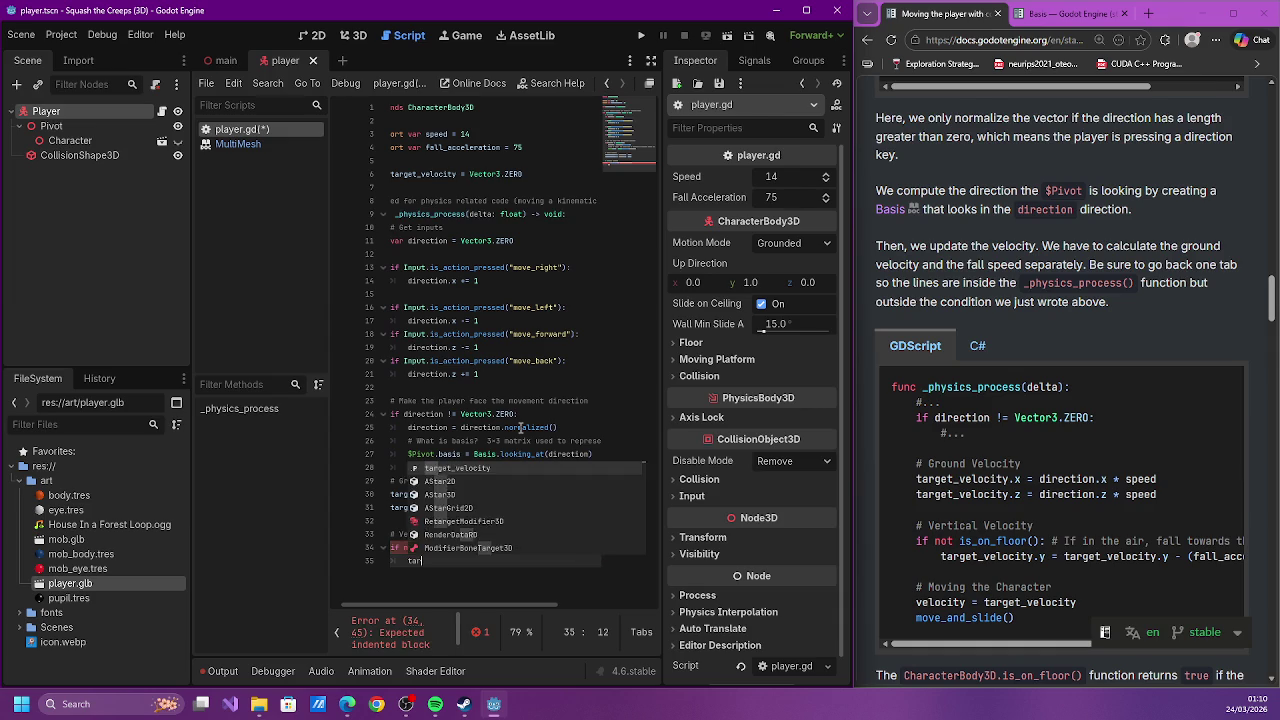
pyautogui.write('velocity.y')
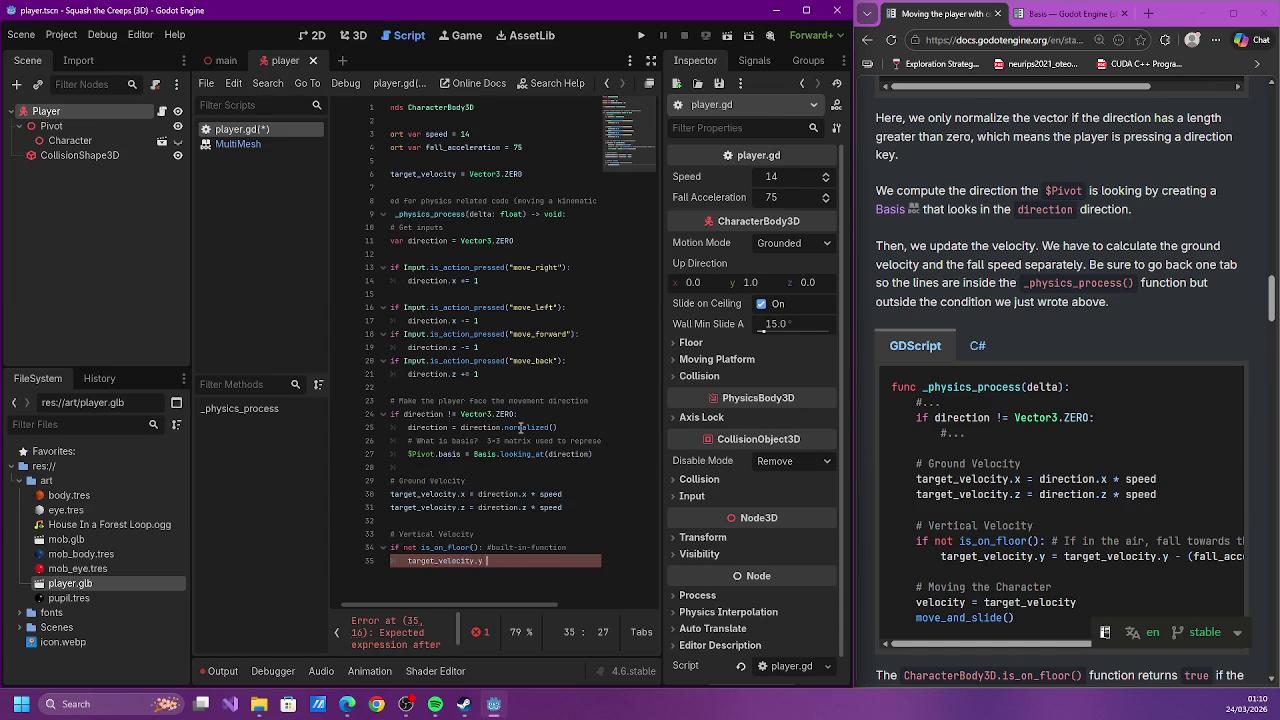
pyautogui.write('target_vel')
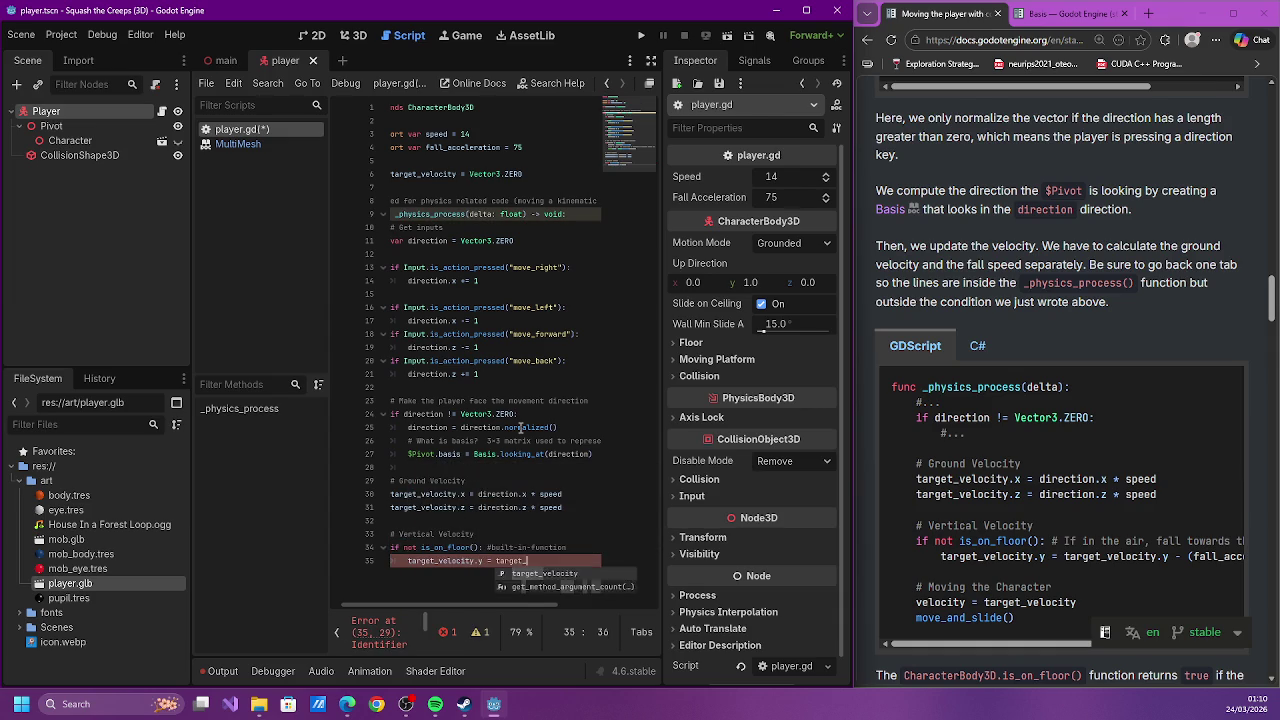
pyautogui.write('ocity.y')
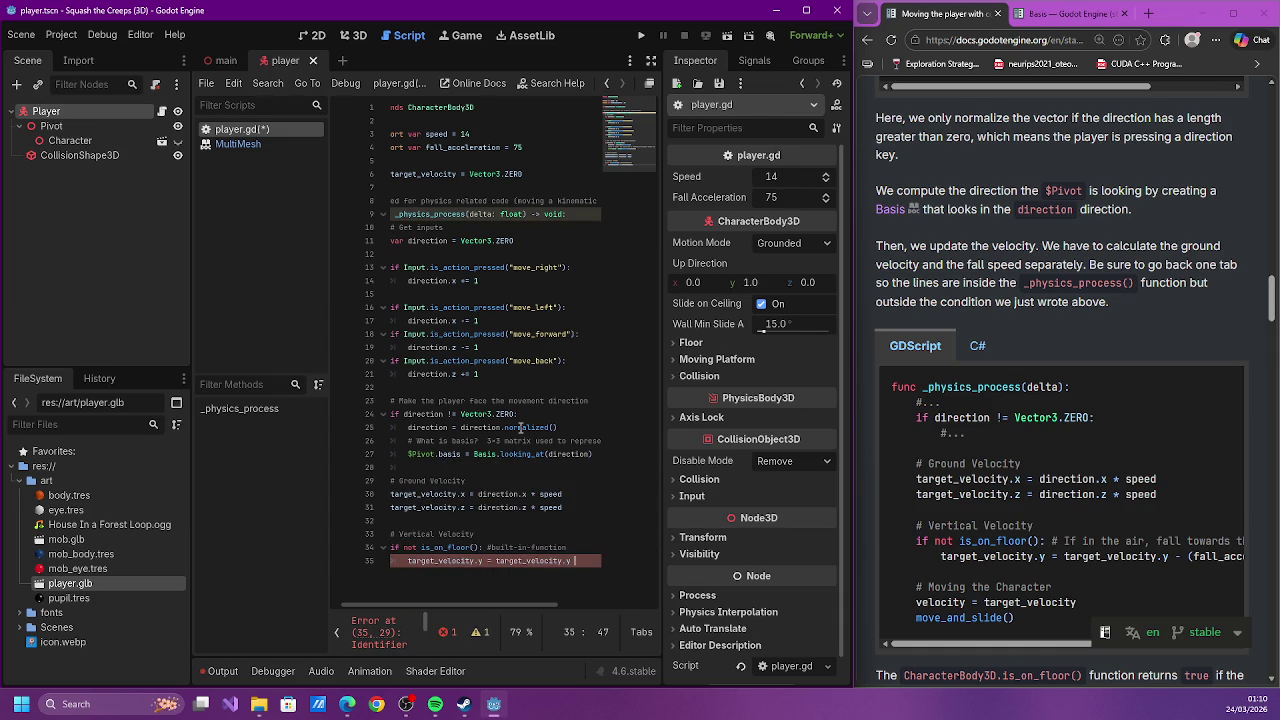
pyautogui.write('(fall_a')
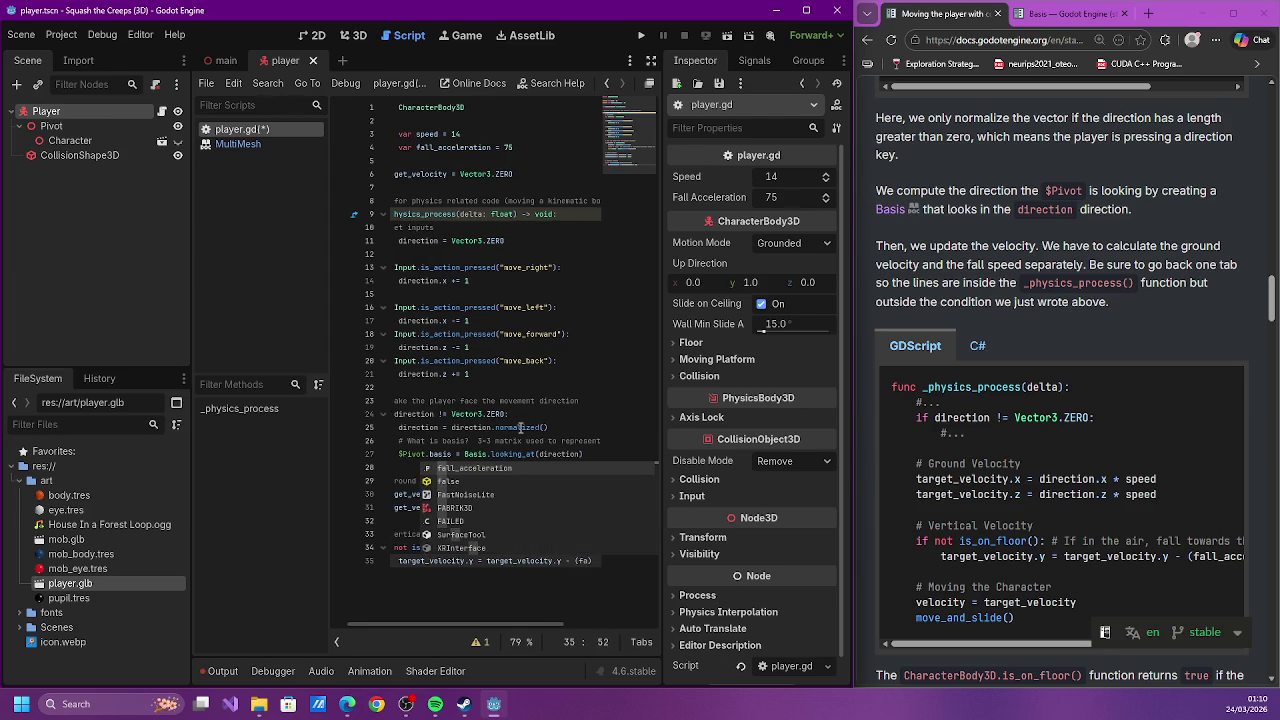
pyautogui.press('Return')
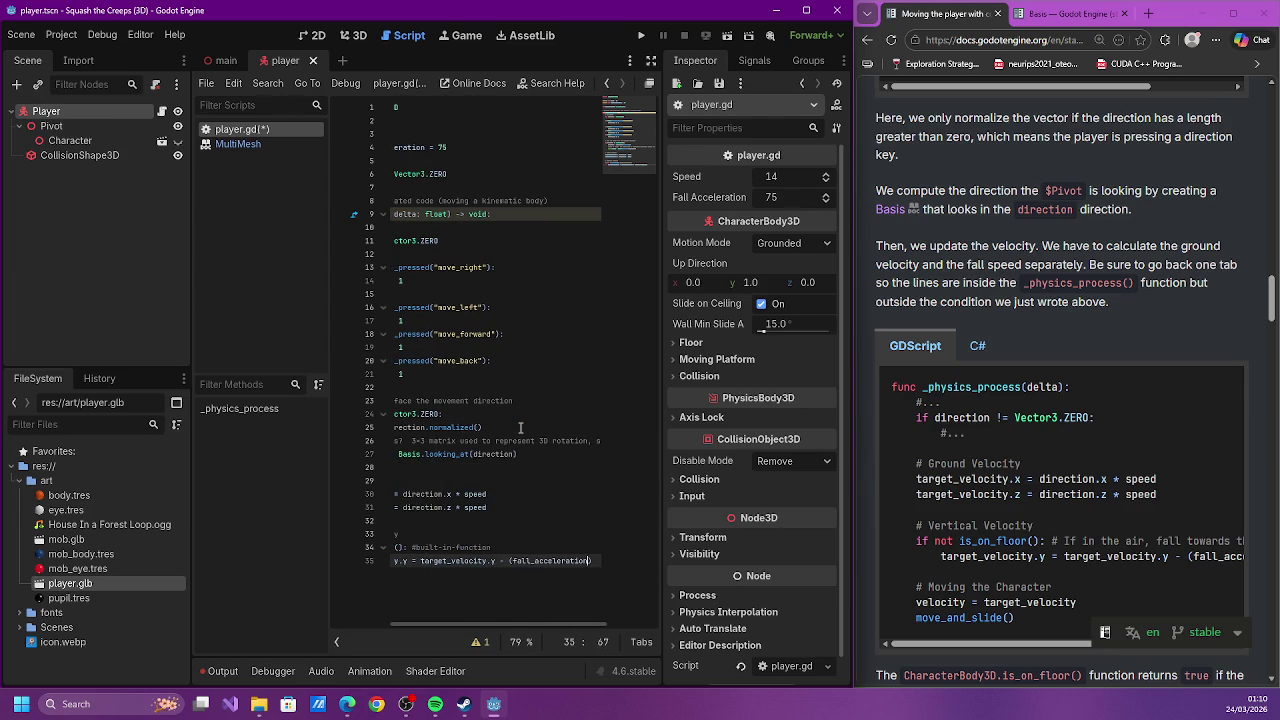
pyautogui.moveTo(1027, 644); pyautogui.dragTo(1133, 641)
# Finish line 35 by appending '* delta)' to the fall formula
pyautogui.click(646, 596)
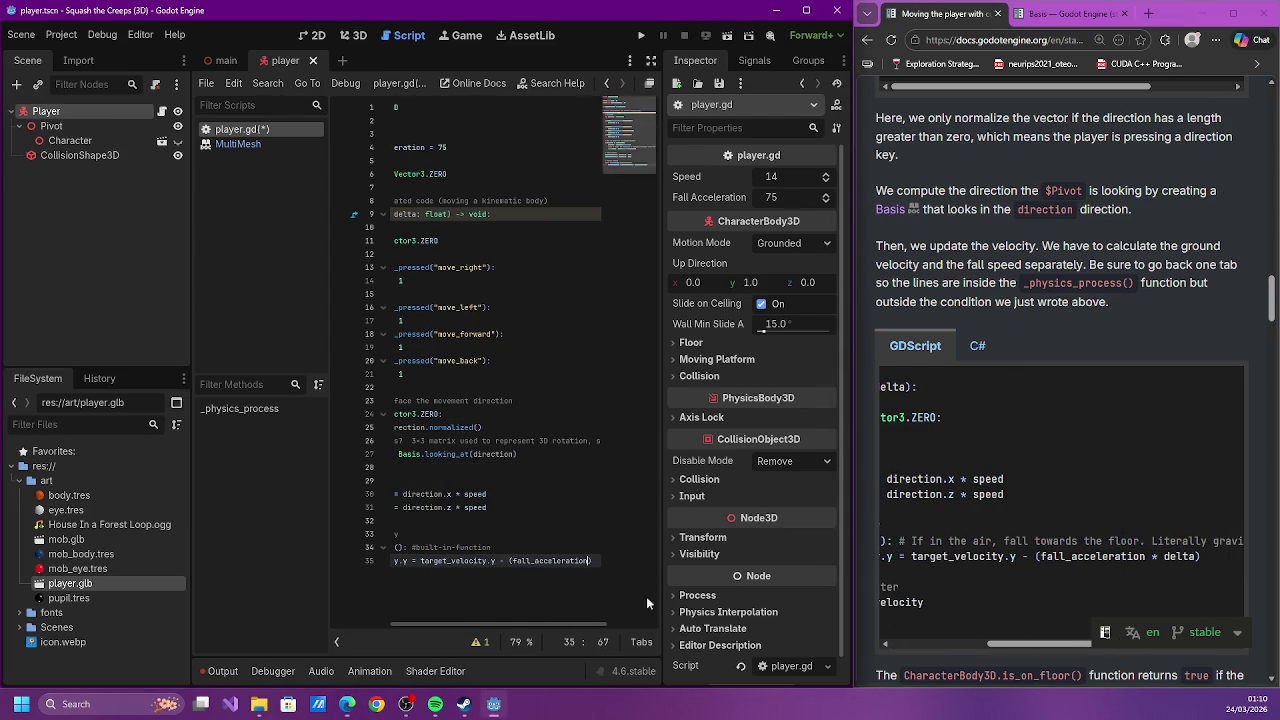
pyautogui.write('* delta')
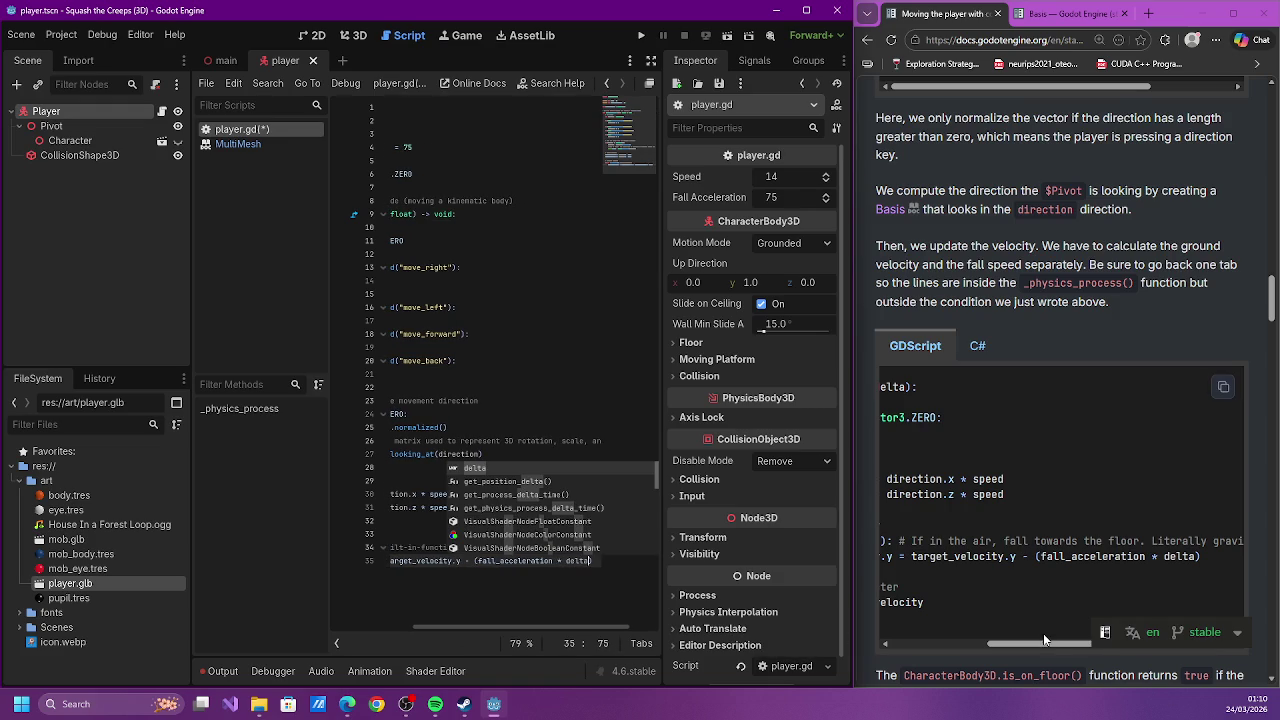
pyautogui.click(1069, 643)
pyautogui.moveTo(1069, 643); pyautogui.dragTo(1089, 645)
pyautogui.moveTo(1175, 649); pyautogui.dragTo(960, 645)
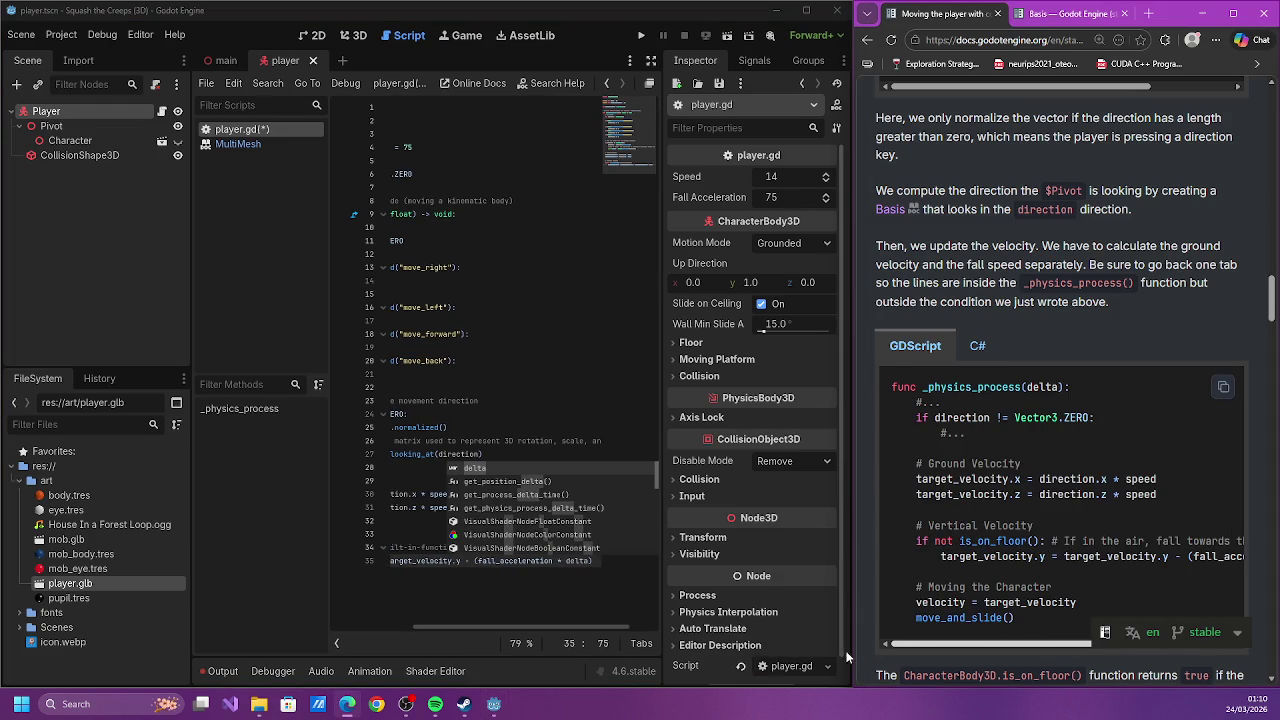
pyautogui.click(620, 566)
pyautogui.write(')')
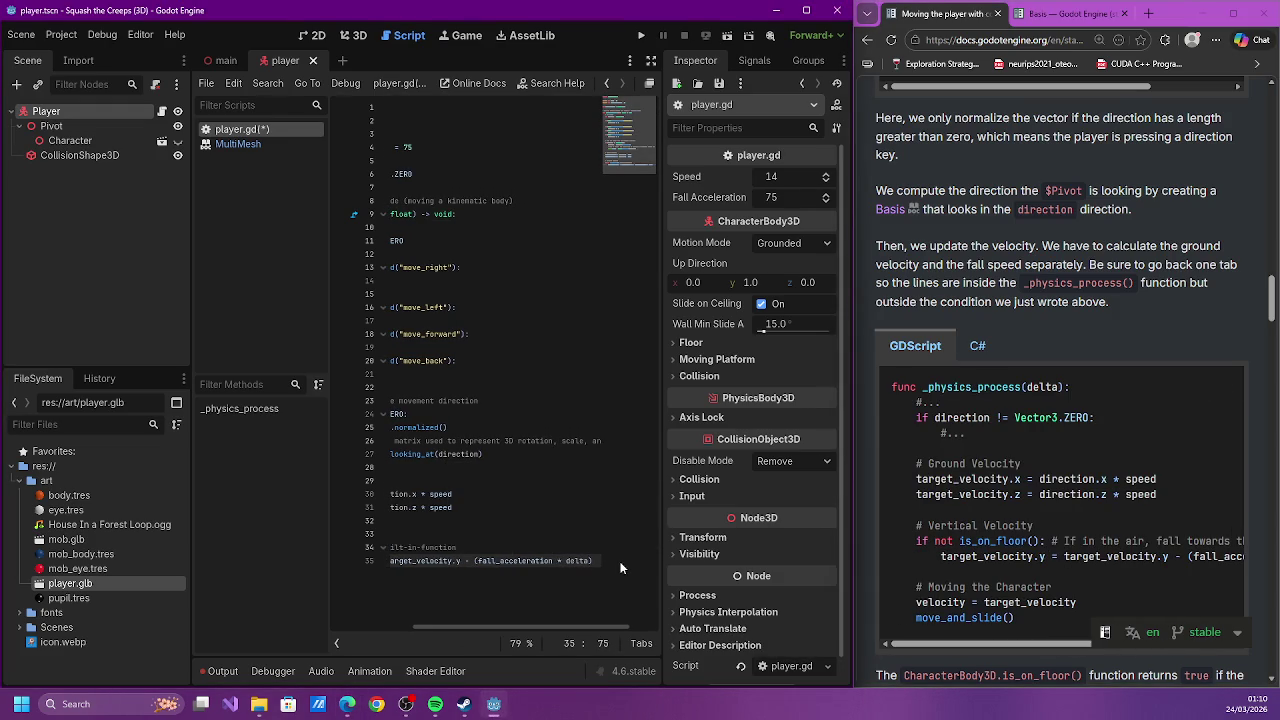
# Add commented 'velocity = target_velocity' and 'move_and_slide()' lines outside the if block
pyautogui.press('Return')
pyautogui.press('Return')
pyautogui.press('BackSpace')
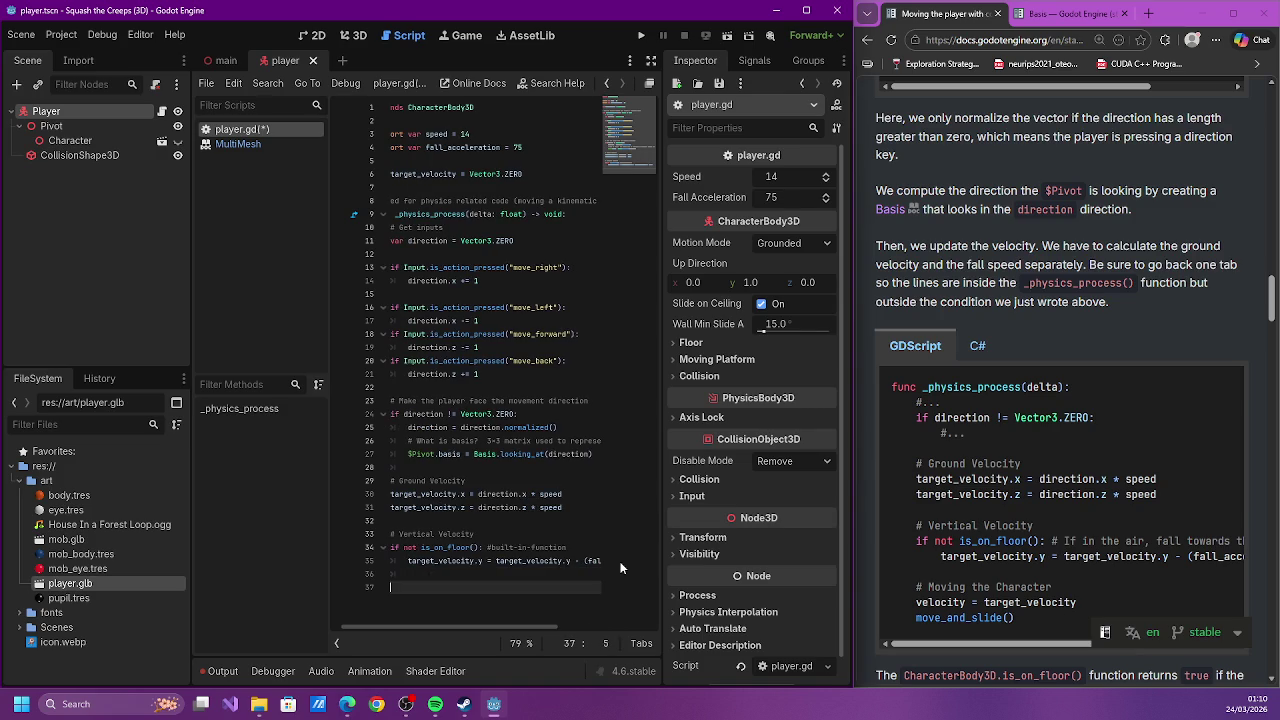
pyautogui.write('velocity ')
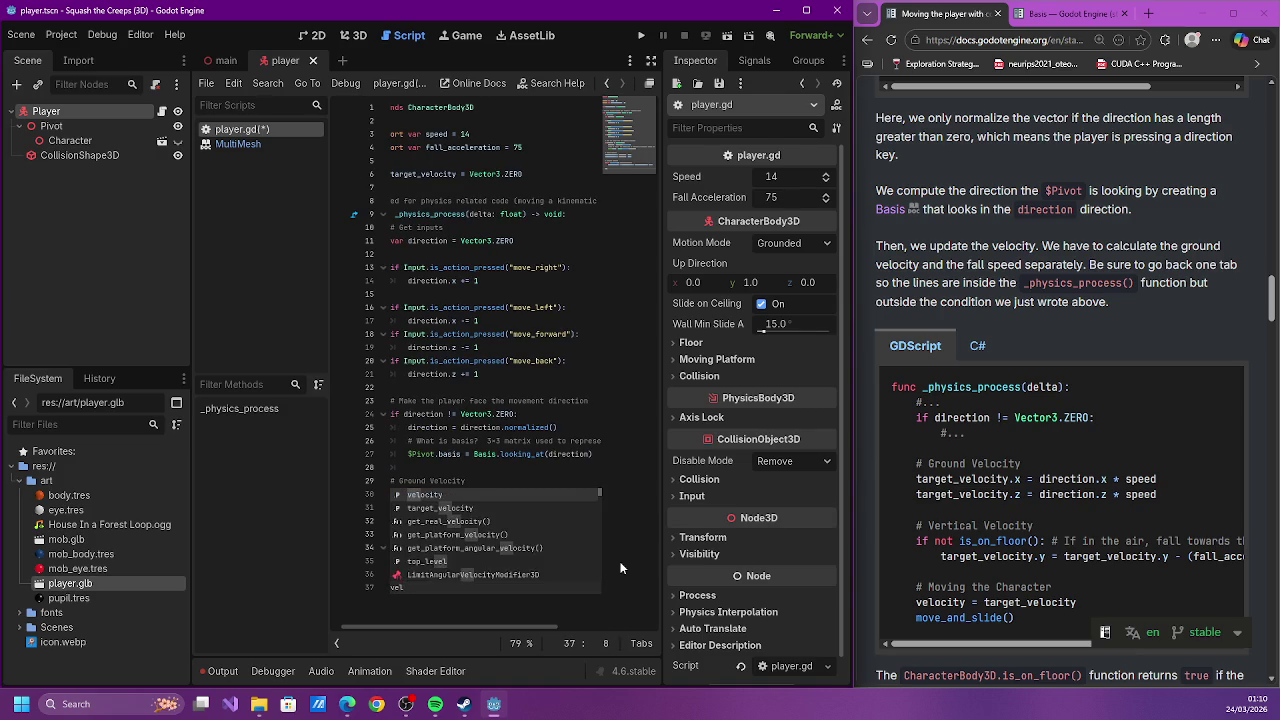
pyautogui.write('= target_velocity')
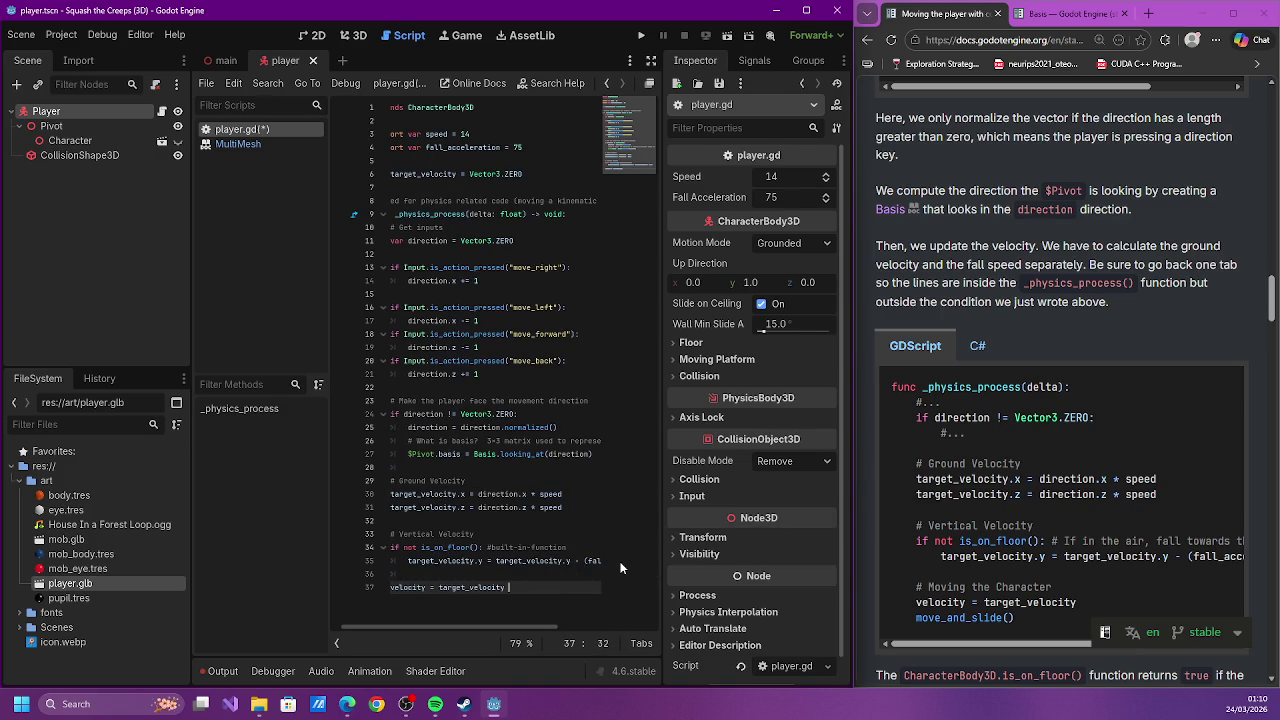
pyautogui.write('#')
pyautogui.write('ec')
pyautogui.write('ocity is a')
pyautogui.write('member of this cla')
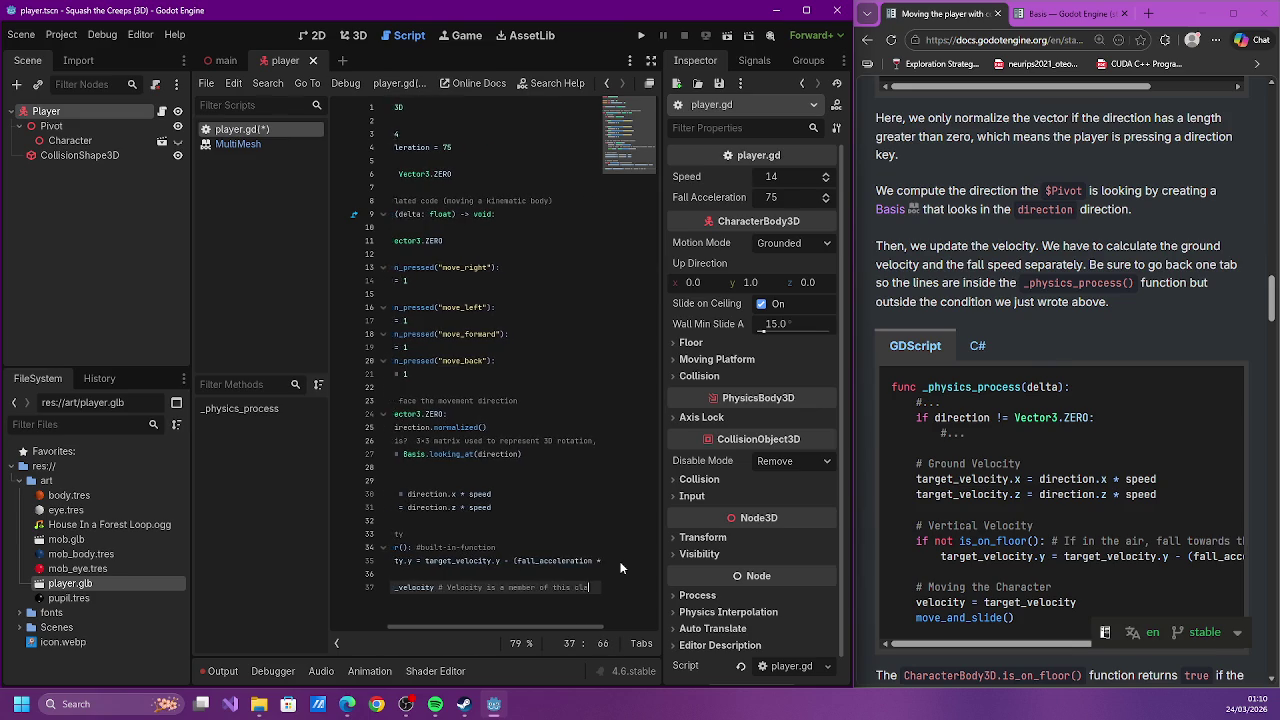
pyautogui.press('Return')
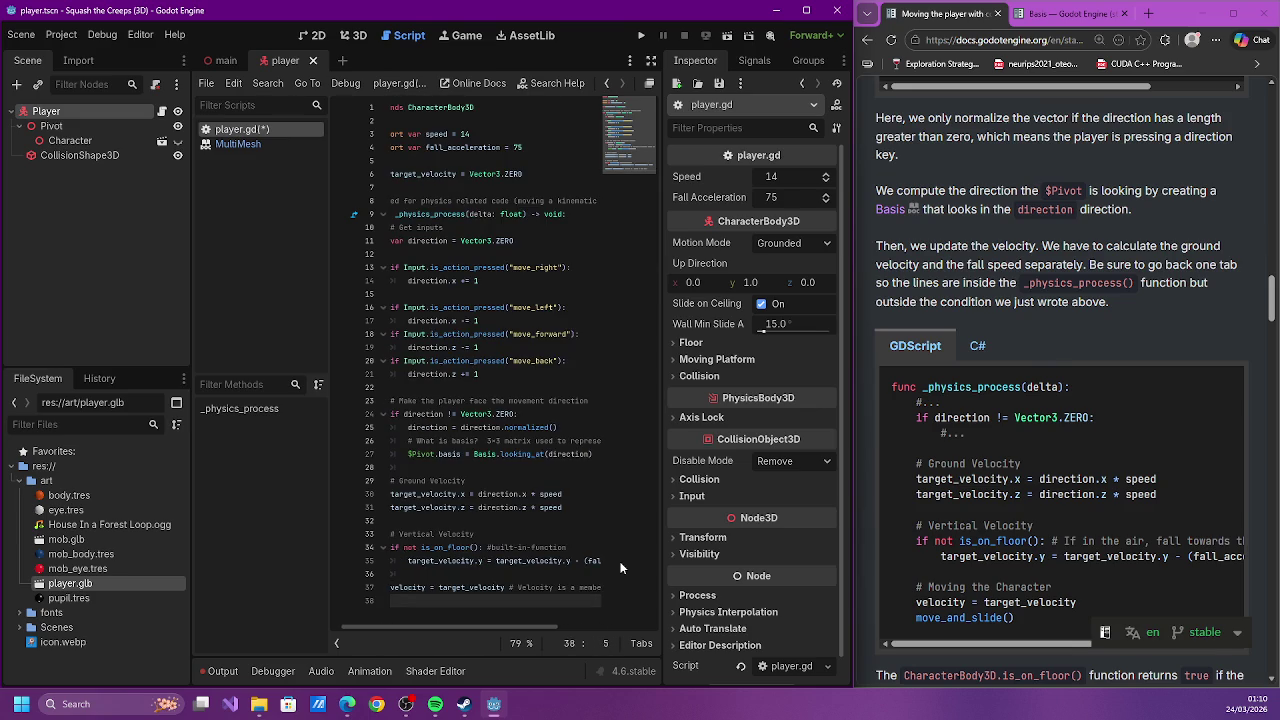
pyautogui.write('move_and_sl')
pyautogui.write('ide')
pyautogui.write('() # ')
pyautogui.write('ses ')
pyautogui.write('velocity ')
pyautogui.write('to ')
pyautogui.write('move and sli')
pyautogui.write('de the s')
# End the move_and_slide comment with 'object' and save player.gd
pyautogui.press('BackSpace')
pyautogui.write('object')
pyautogui.hotkey('ctrl', 's')
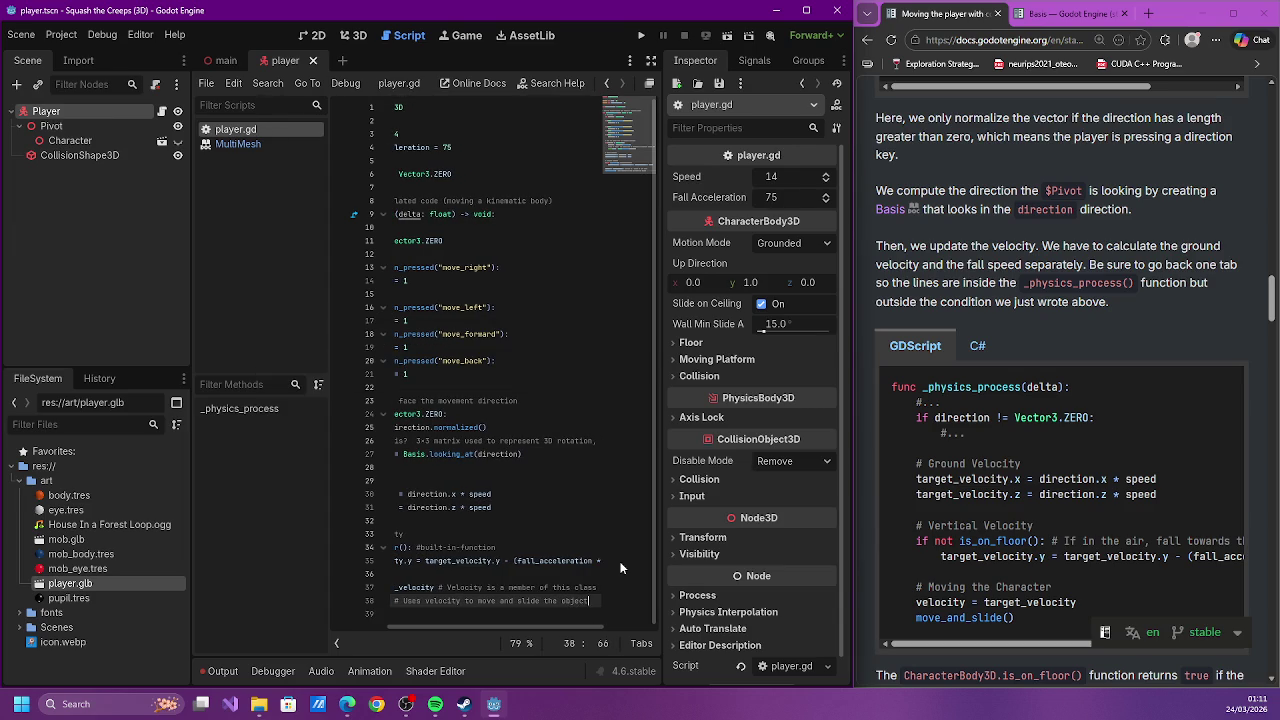
# Read through the docs' vertical velocity and physics engine explanations
pyautogui.scroll(-4, 1015, 482)
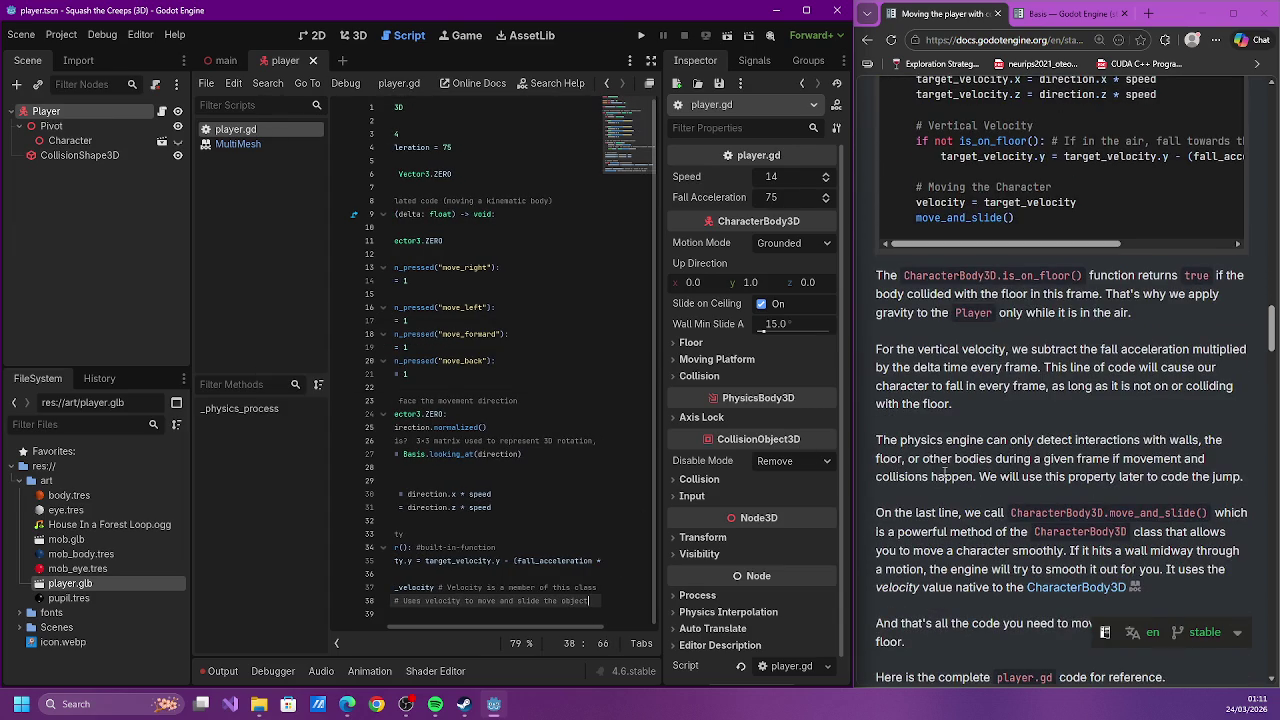
pyautogui.moveTo(1009, 337); pyautogui.dragTo(1142, 440)
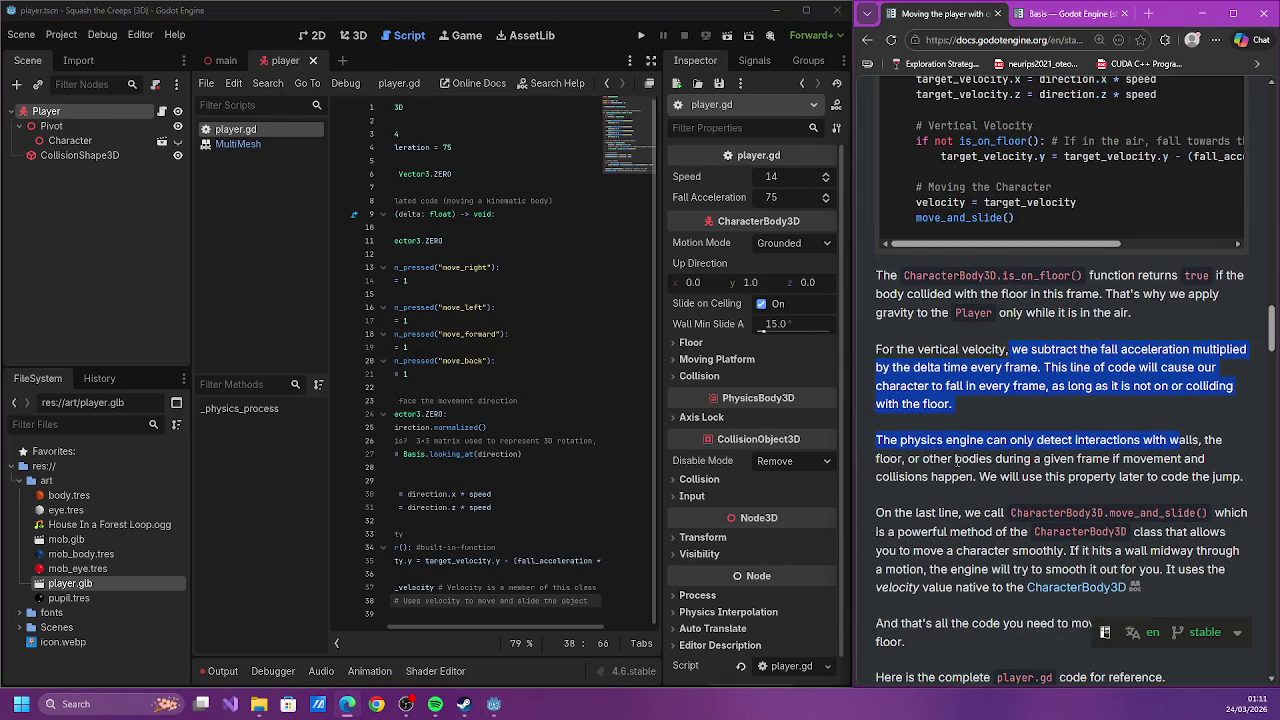
pyautogui.click(1010, 535)
pyautogui.moveTo(1010, 535)
pyautogui.mouseDown()
pyautogui.moveTo(1089, 411)
pyautogui.moveTo(951, 536)
pyautogui.mouseUp()
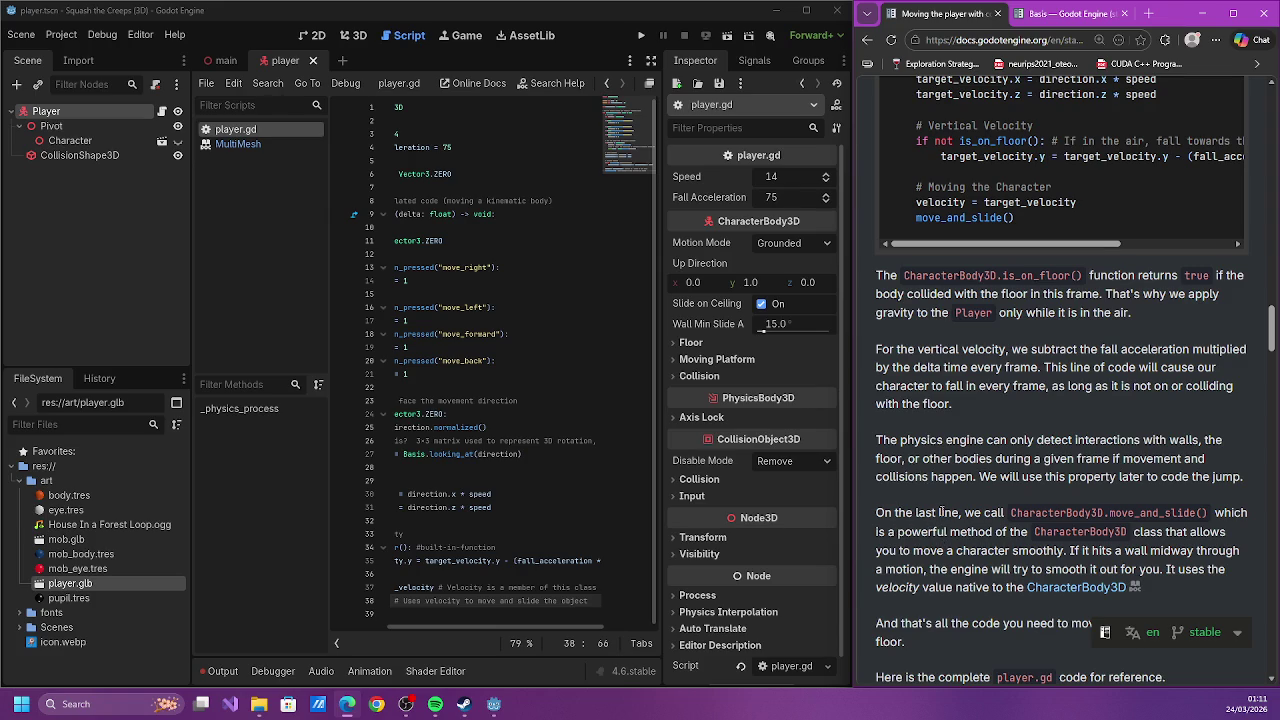
pyautogui.scroll(-3, 941, 512)
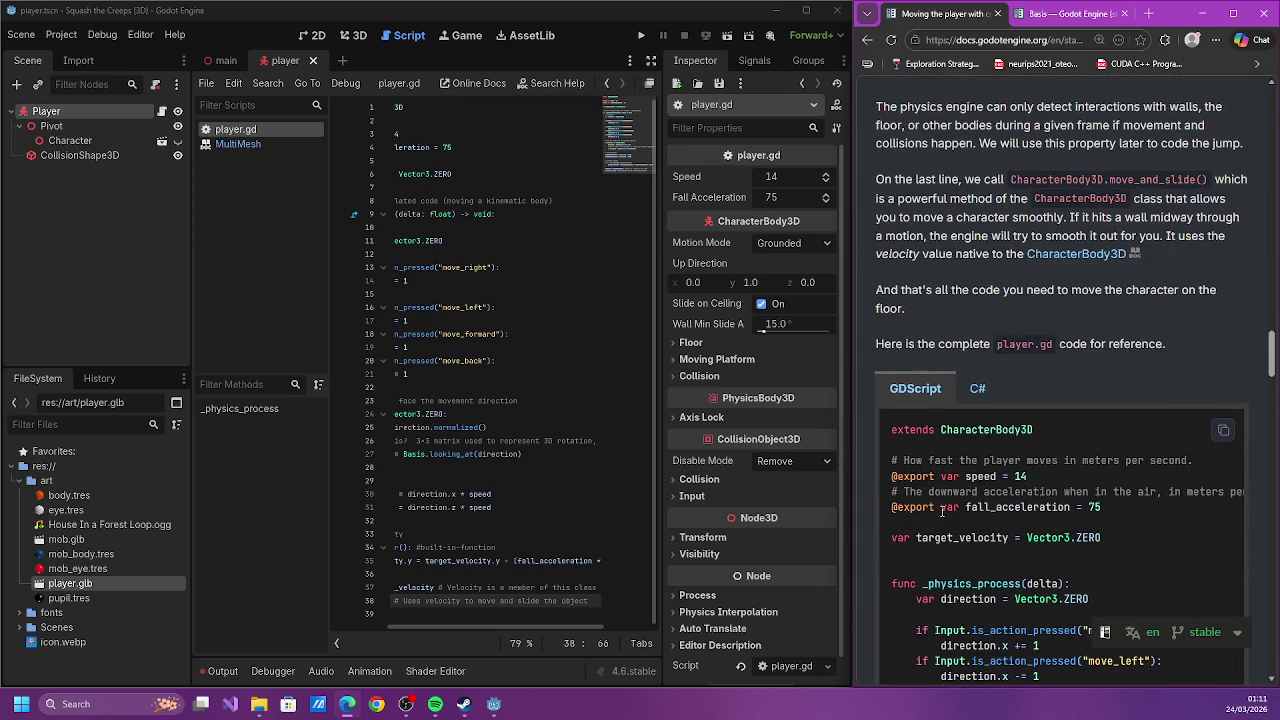
pyautogui.scroll(-5, 941, 512)
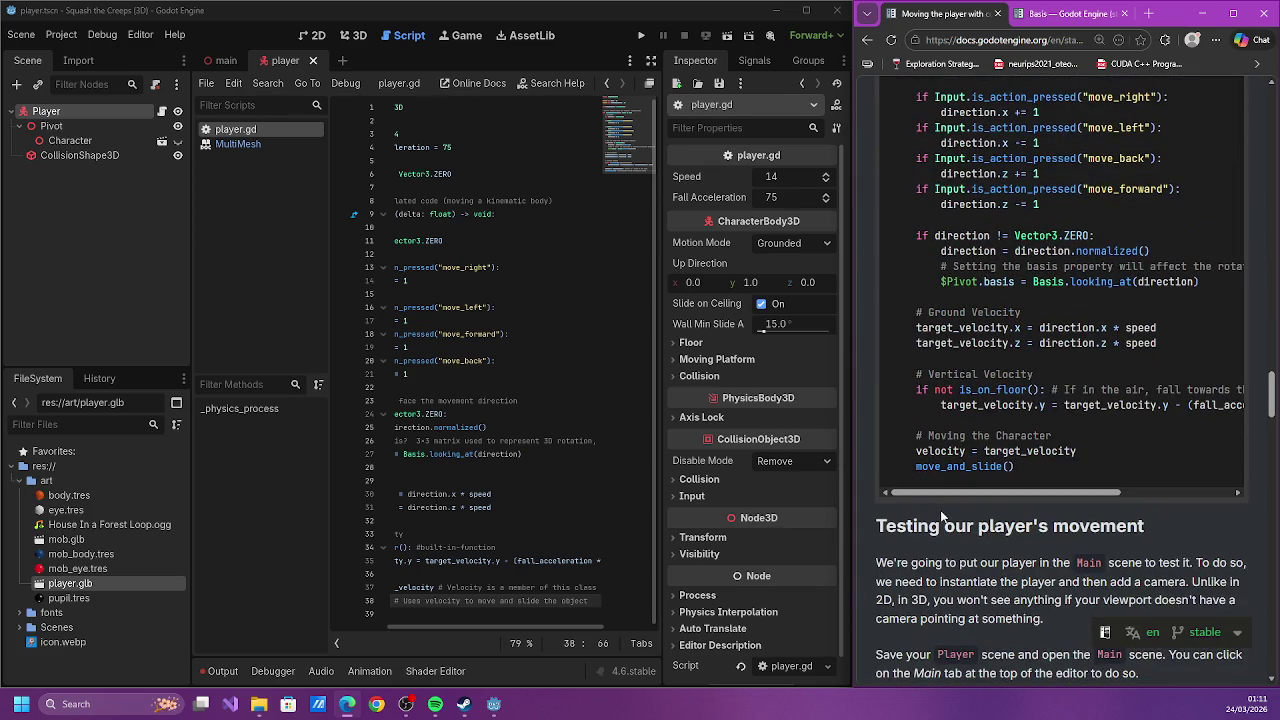
# Switch to main.tscn and open Select Scene listing mob.glb, player.glb, main.tscn and player.tscn
pyautogui.scroll(-4, 940, 512)
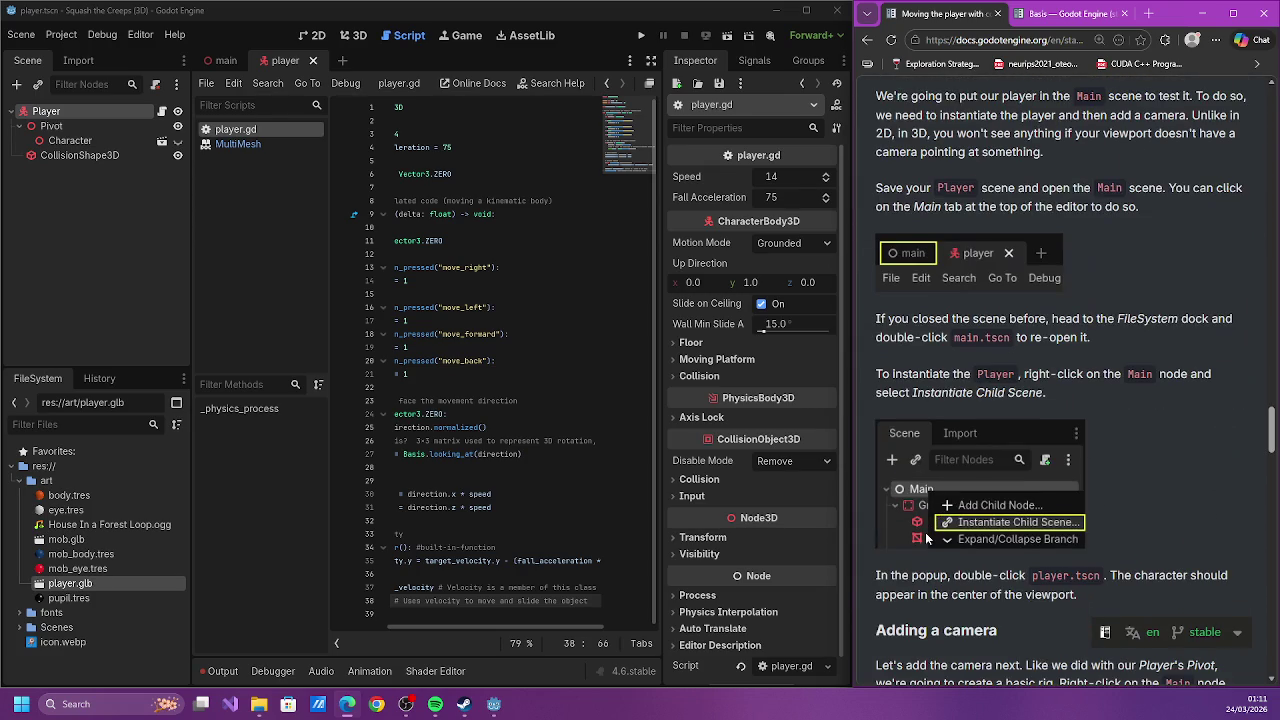
pyautogui.click(222, 61)
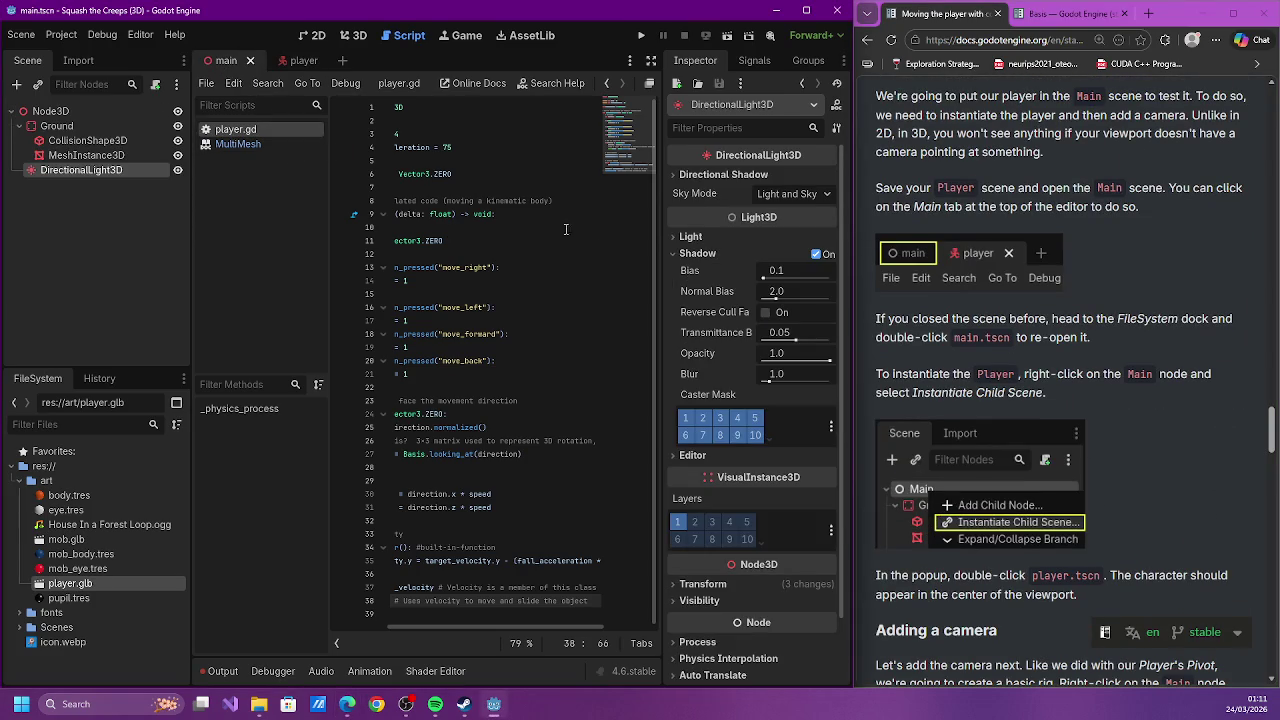
pyautogui.scroll(-1, 866, 407)
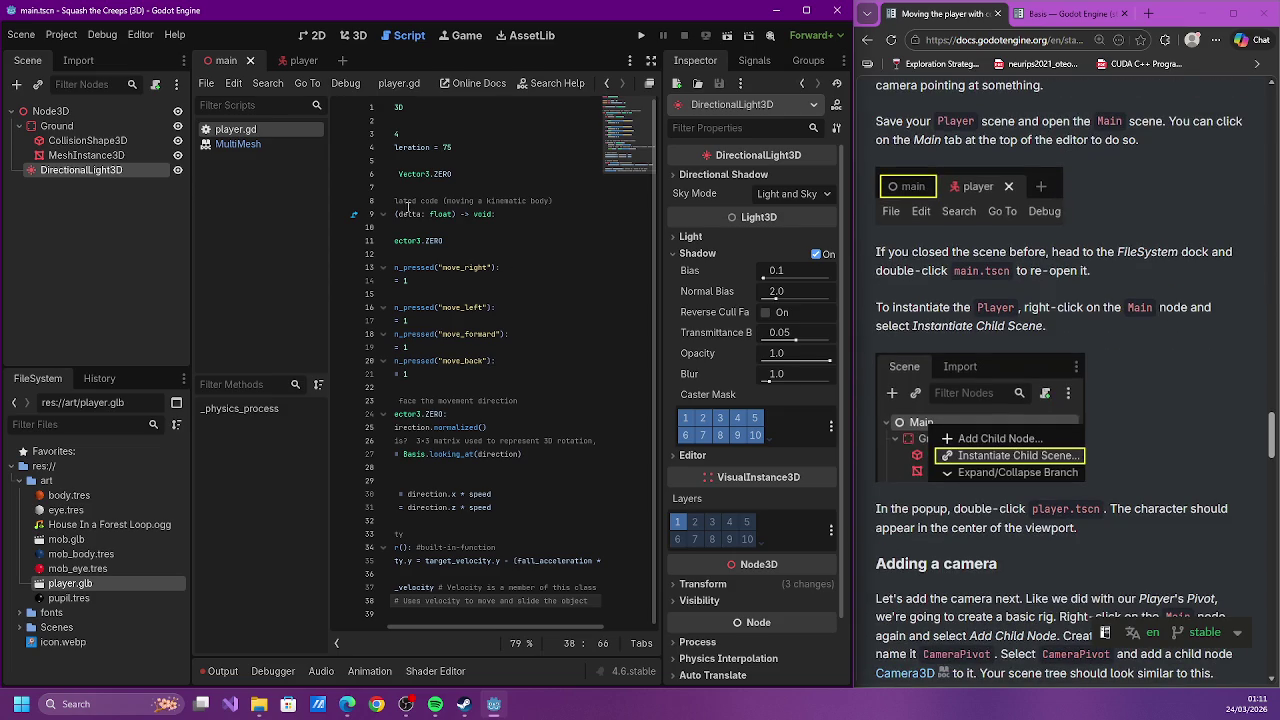
pyautogui.click(38, 85)
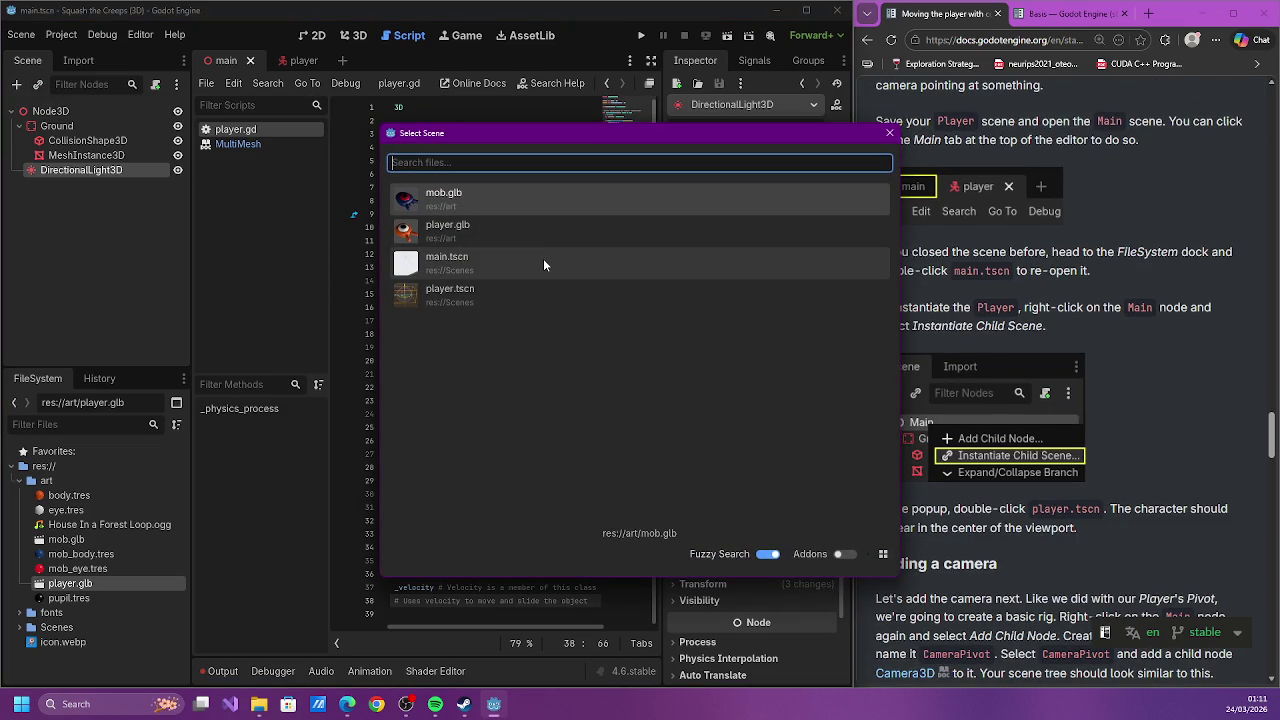
# Instance player.tscn into main, and make the player's Character model visible again, saving player.tscn
pyautogui.doubleClick(562, 293)
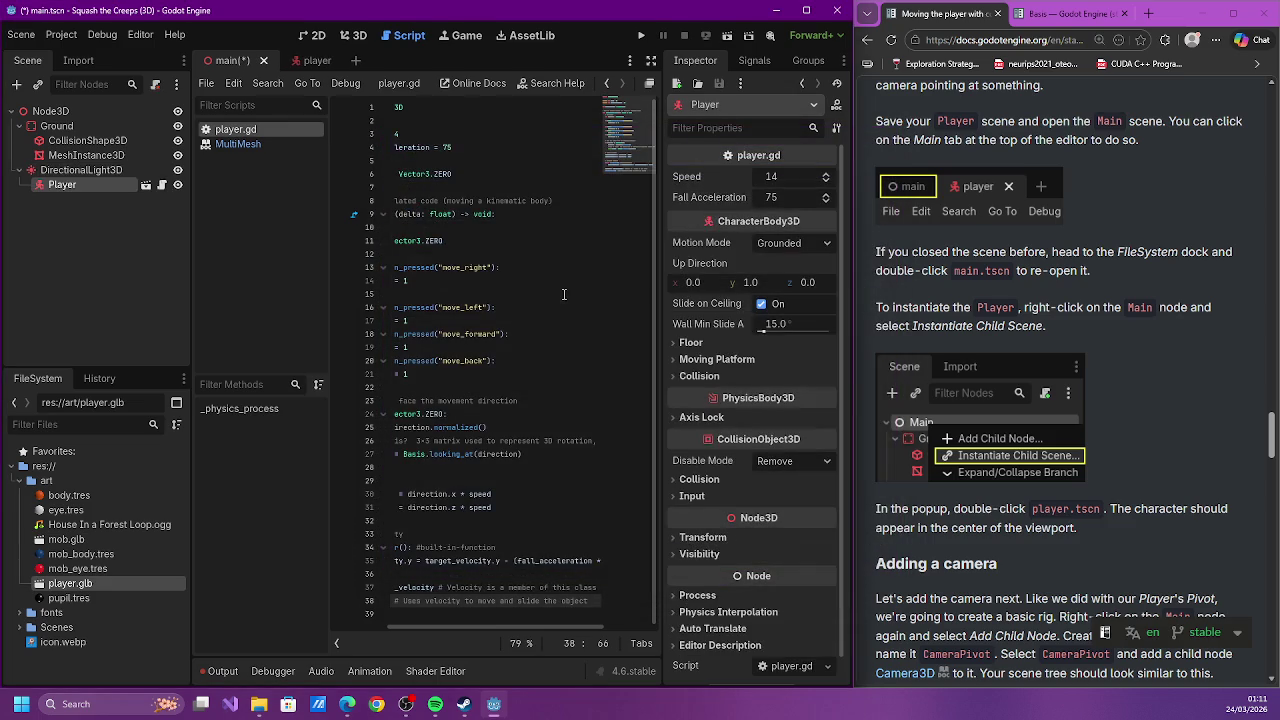
pyautogui.click(102, 212)
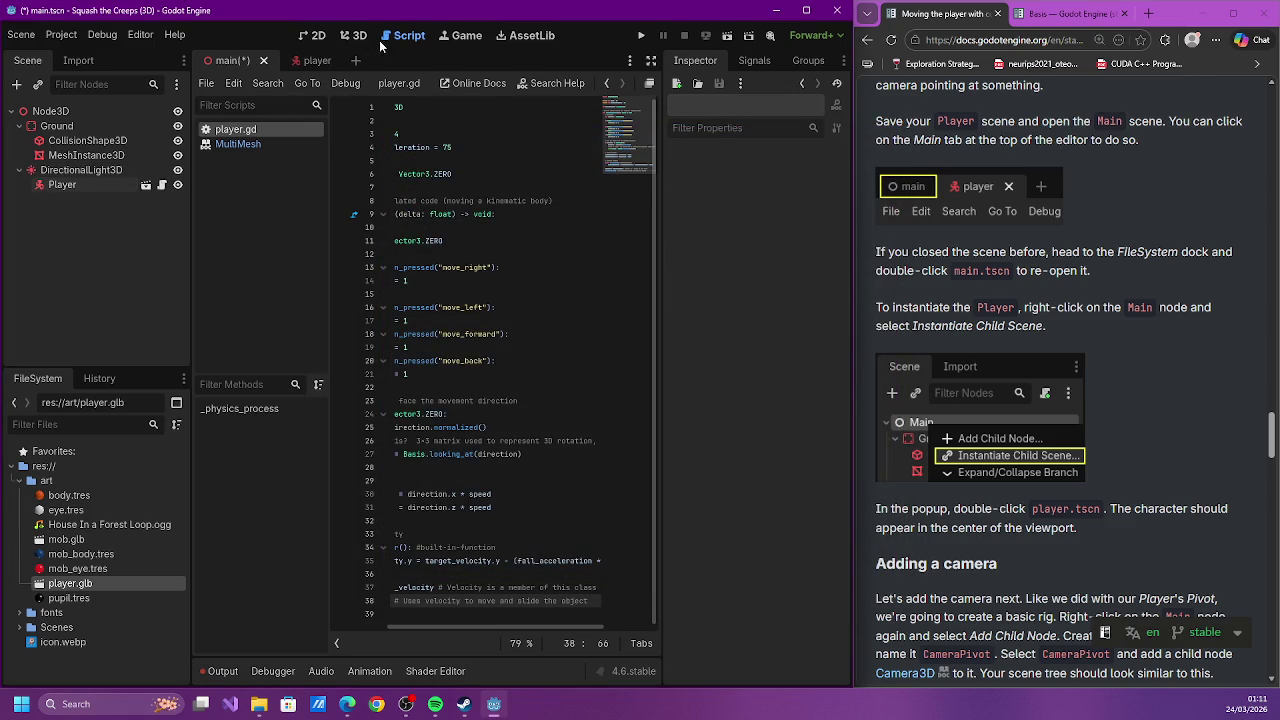
pyautogui.click(300, 60)
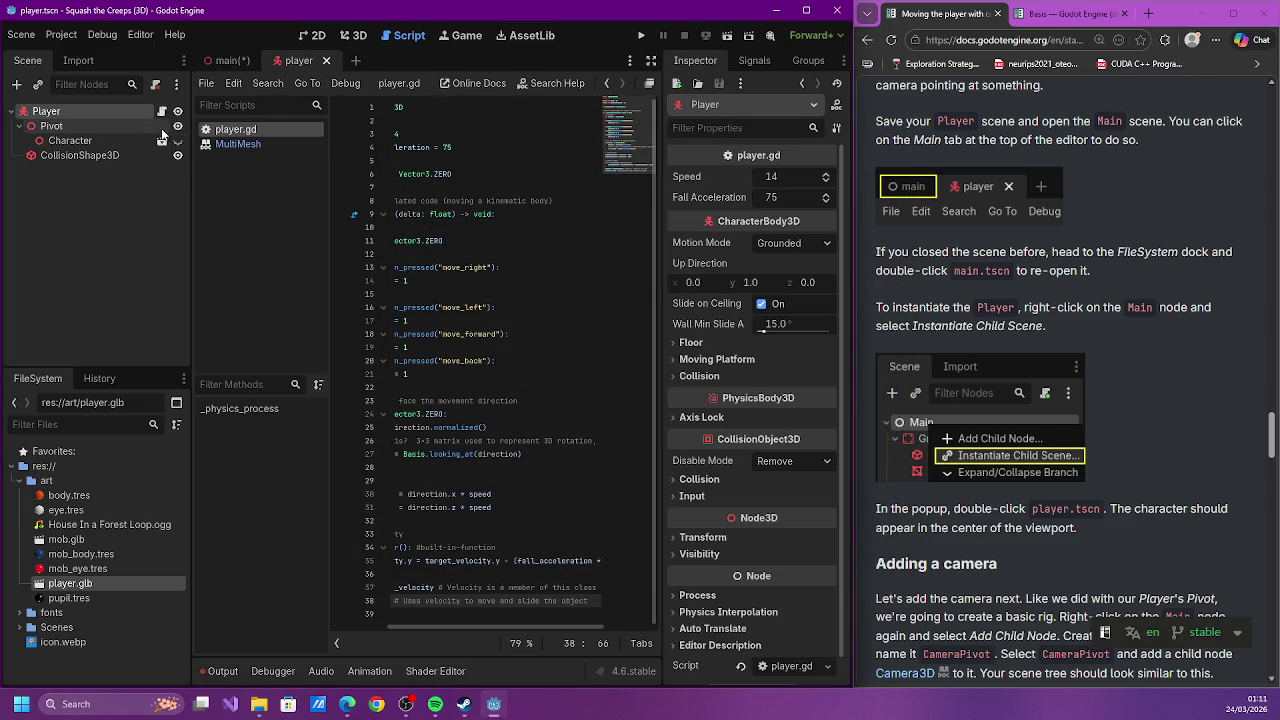
pyautogui.click(178, 141)
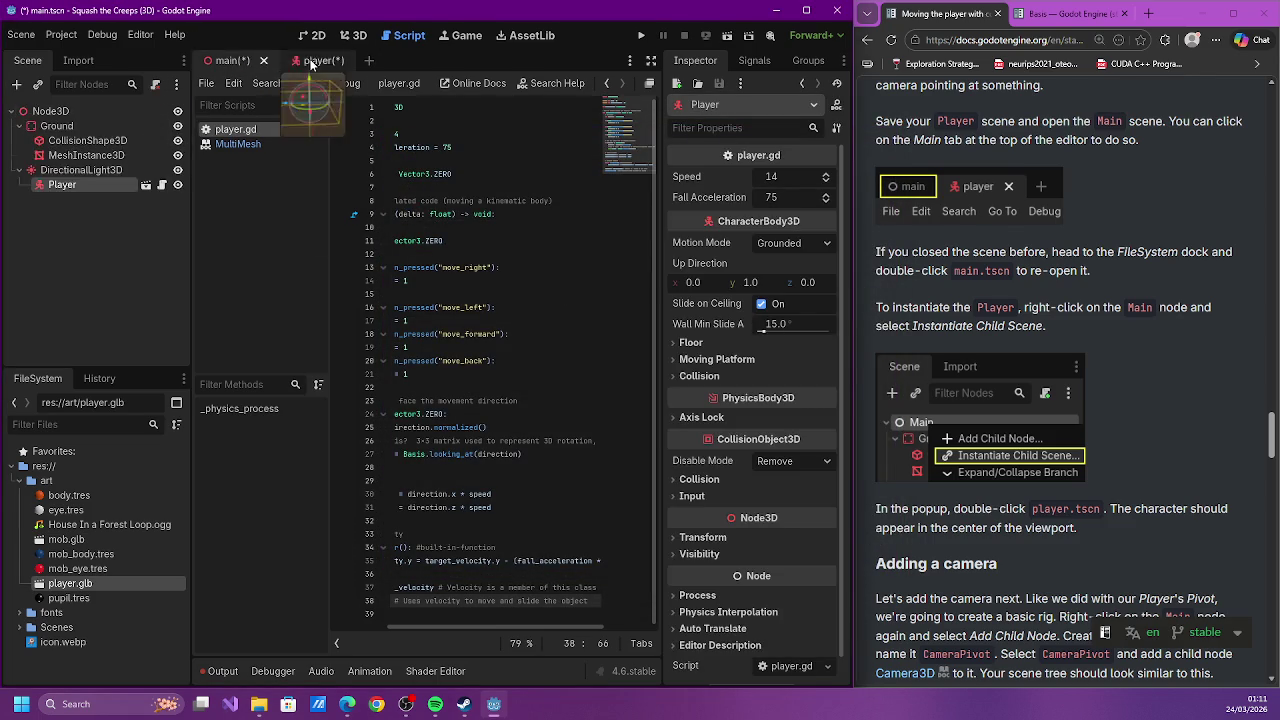
pyautogui.hotkey('ctrl', 's')
# Save the main scene and drag Player from under DirectionalLight3D onto Node3D
pyautogui.click(230, 60)
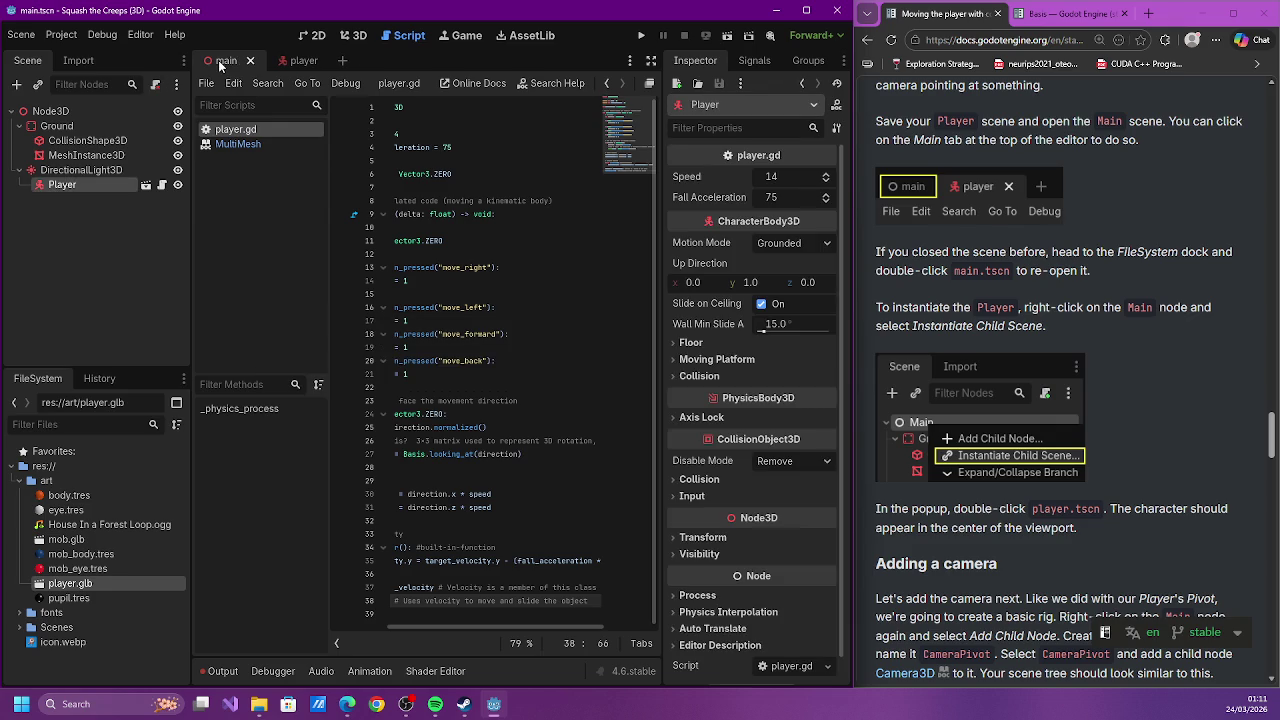
pyautogui.hotkey('ctrl', 's')
pyautogui.scroll(-2, 958, 324)
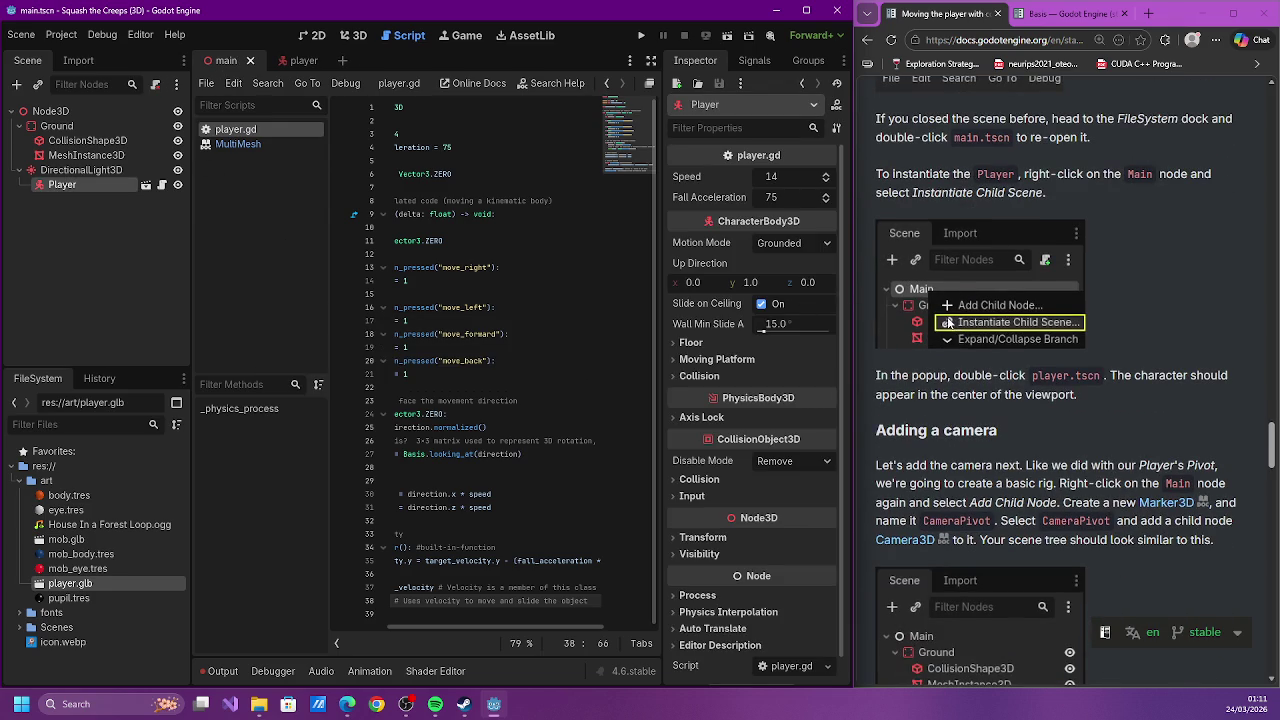
pyautogui.moveTo(60, 184); pyautogui.dragTo(50, 111)
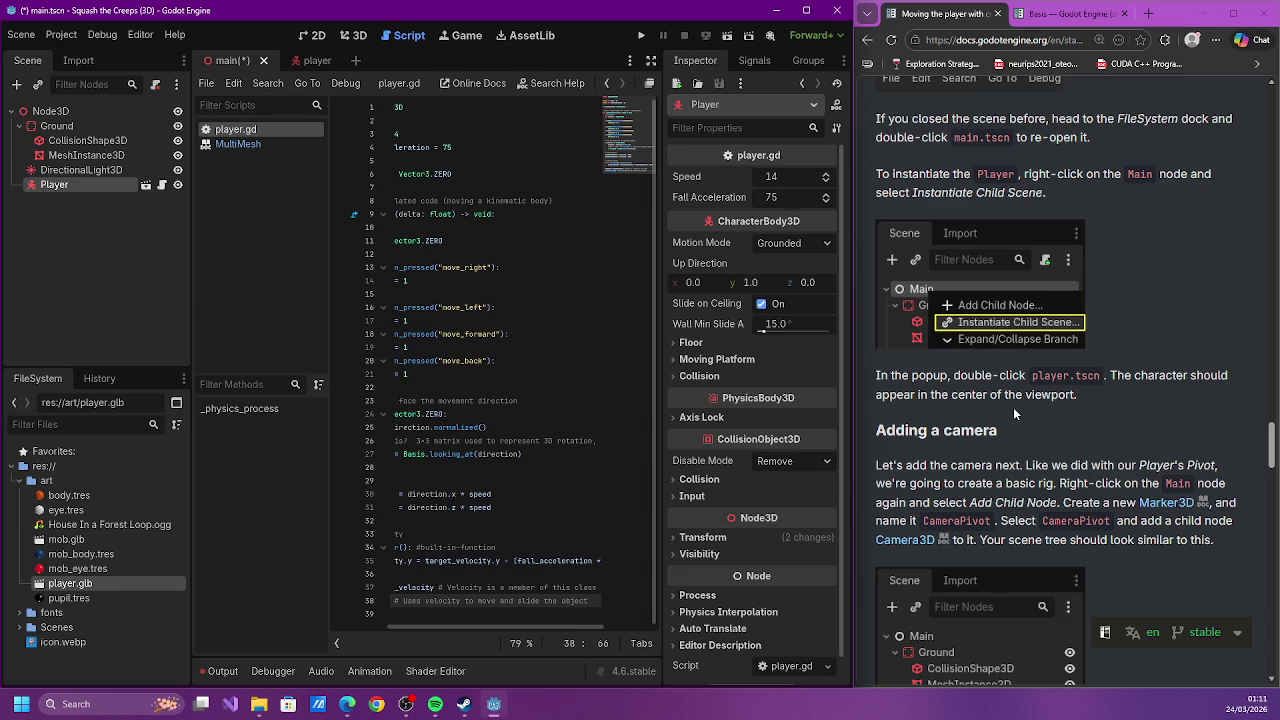
# Create a Marker3D node via the 'marker' search and save the main scene in the 3D view
pyautogui.click(15, 85)
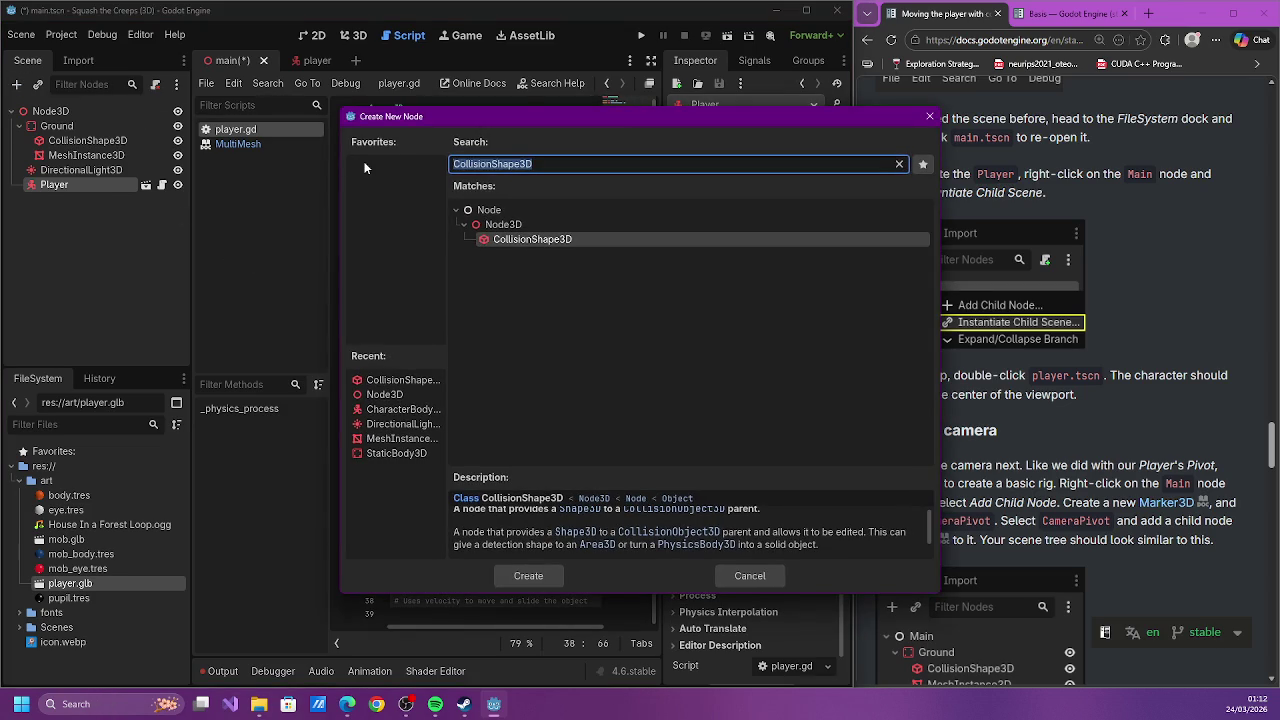
pyautogui.write('camerap')
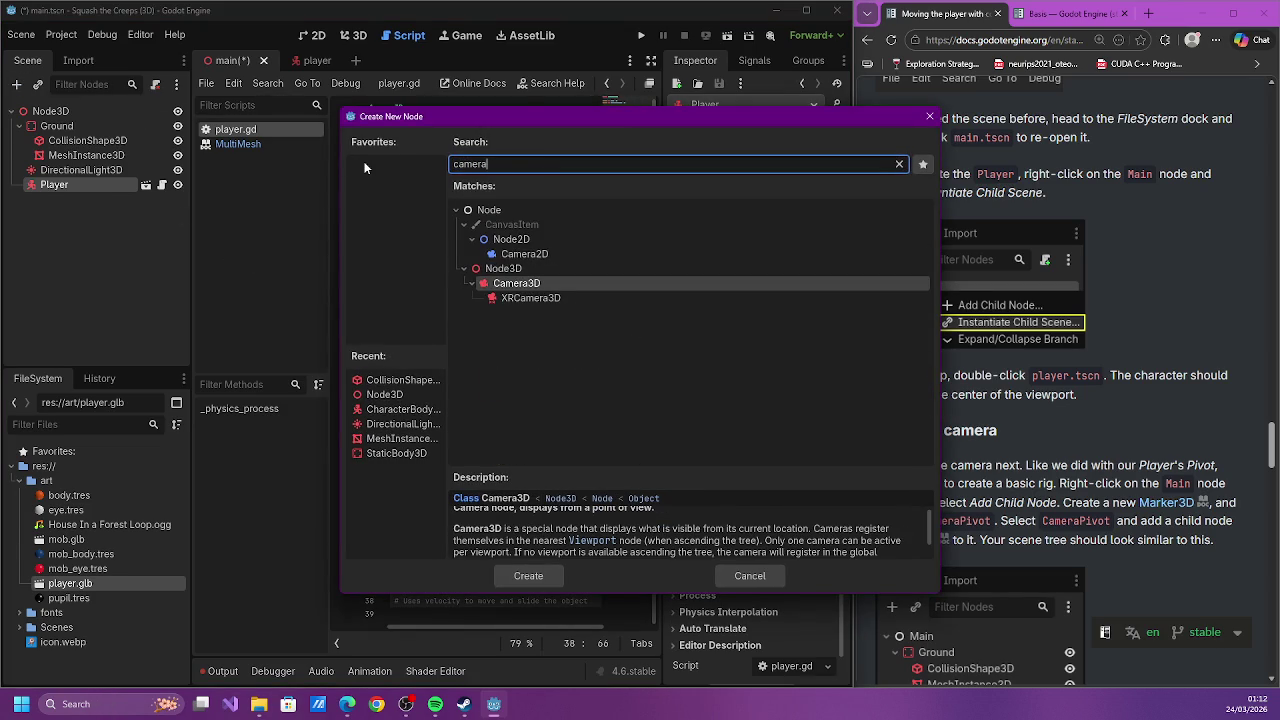
pyautogui.press('BackSpace')
pyautogui.press('BackSpace')
pyautogui.press('BackSpace')
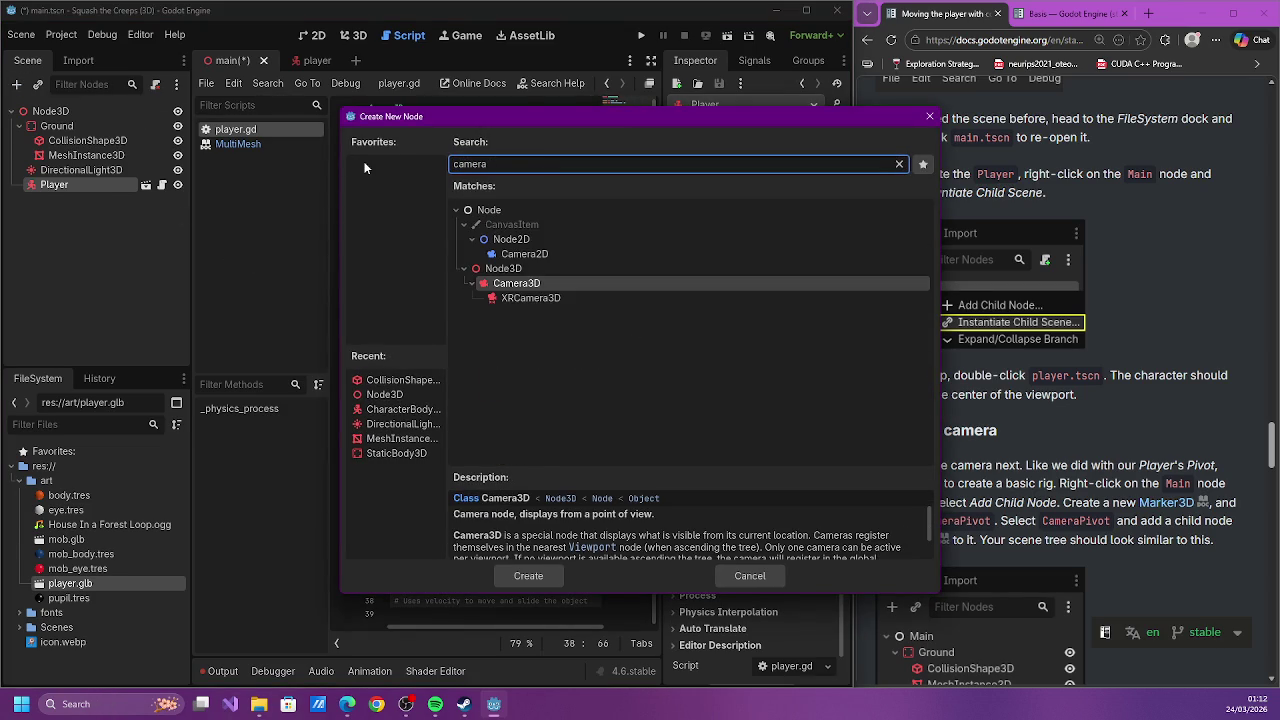
pyautogui.write('marke')
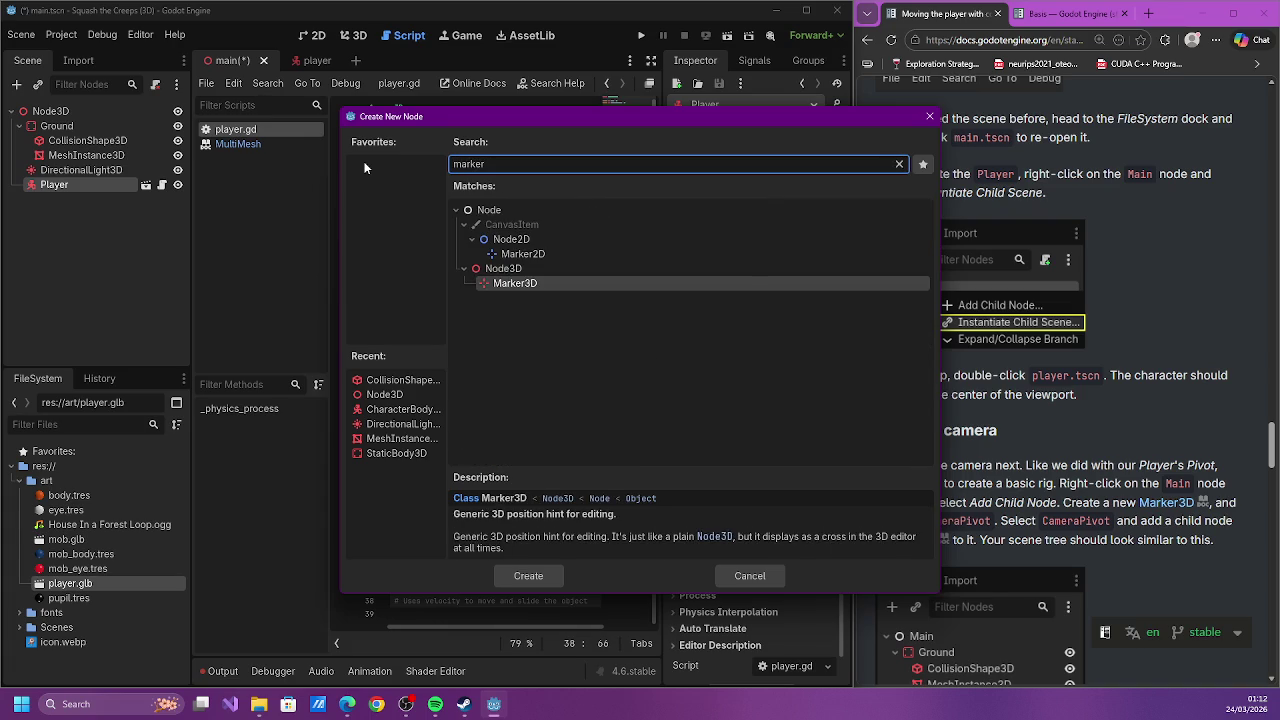
pyautogui.press('Return')
pyautogui.click(346, 35)
pyautogui.hotkey('ctrl', 's')
# Select Player and then the Marker3D in the scene tree
pyautogui.scroll(-3, 375, 255)
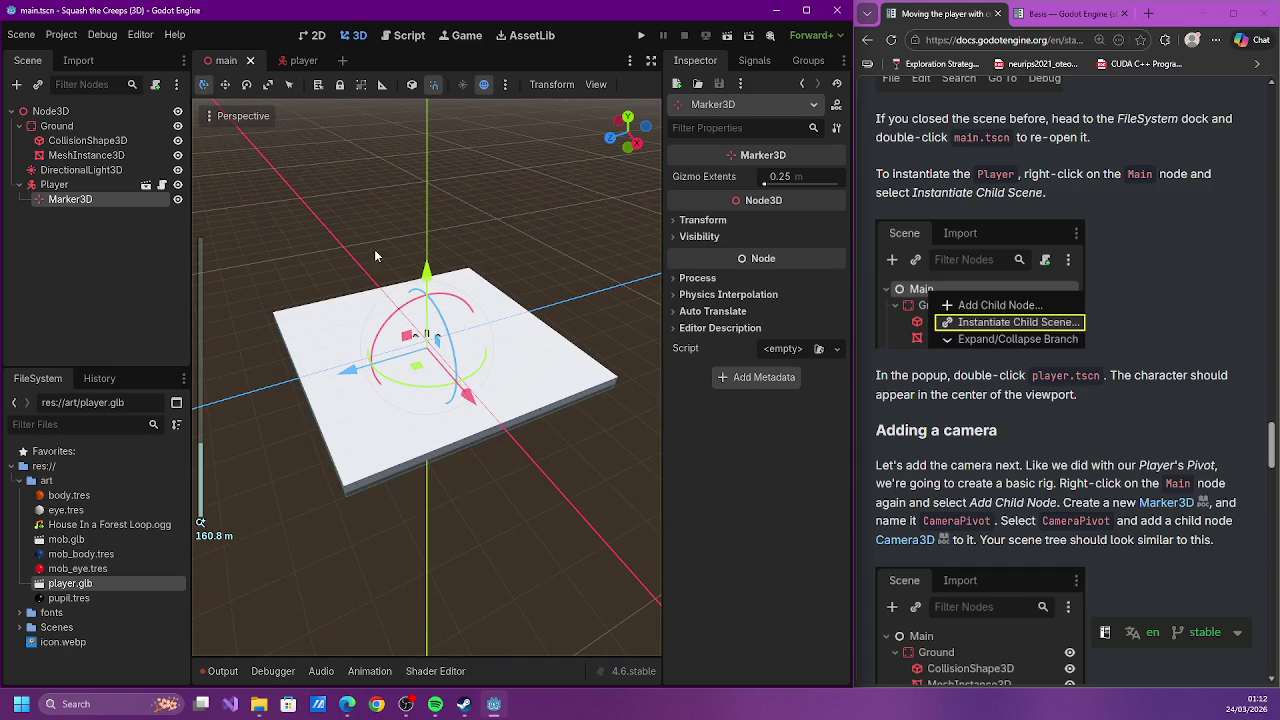
pyautogui.click(65, 185)
pyautogui.click(70, 200)
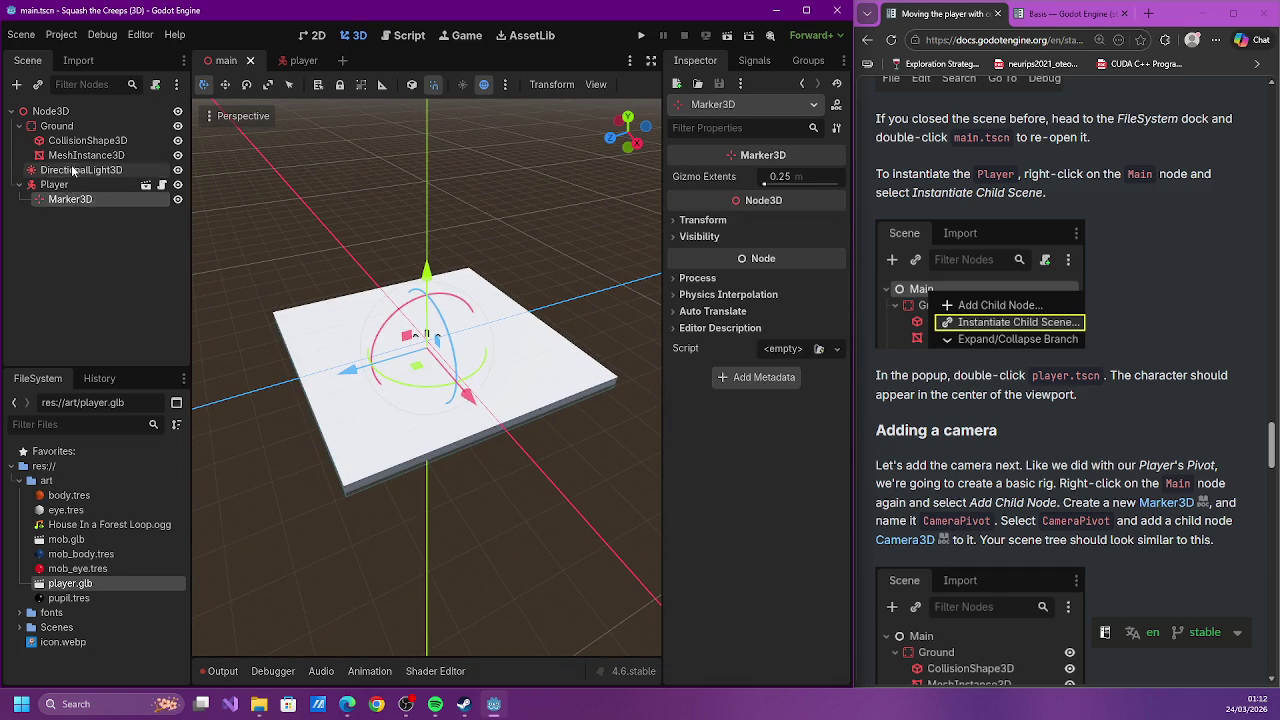
# Select Player and set its X rotation and Y position to 0
pyautogui.click(75, 170)
pyautogui.click(77, 143)
pyautogui.click(70, 199)
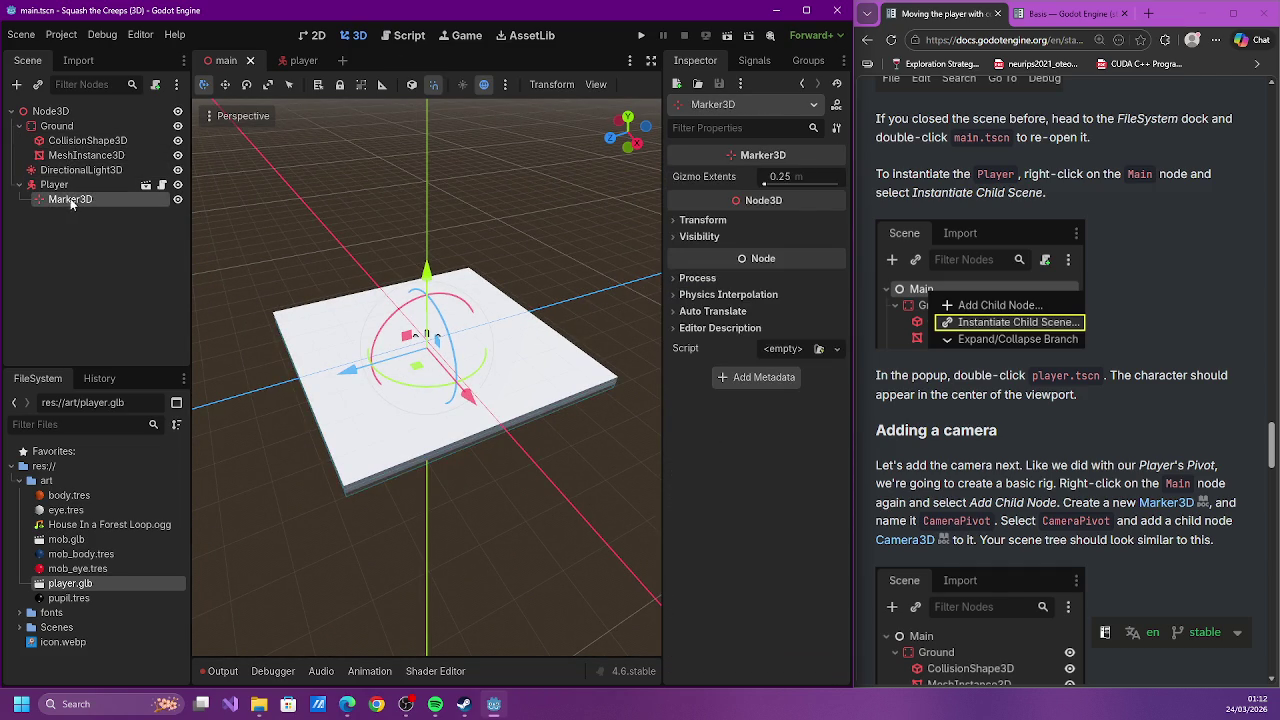
pyautogui.click(69, 186)
pyautogui.scroll(-1, 776, 309)
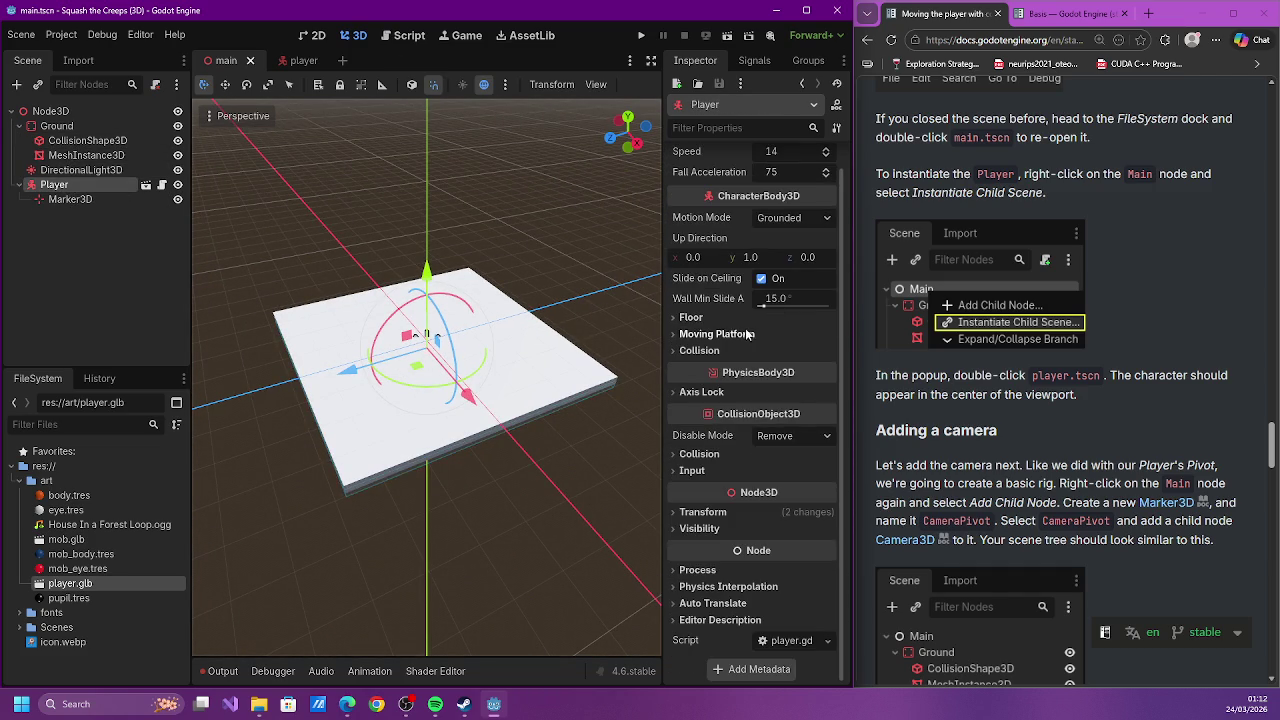
pyautogui.click(716, 512)
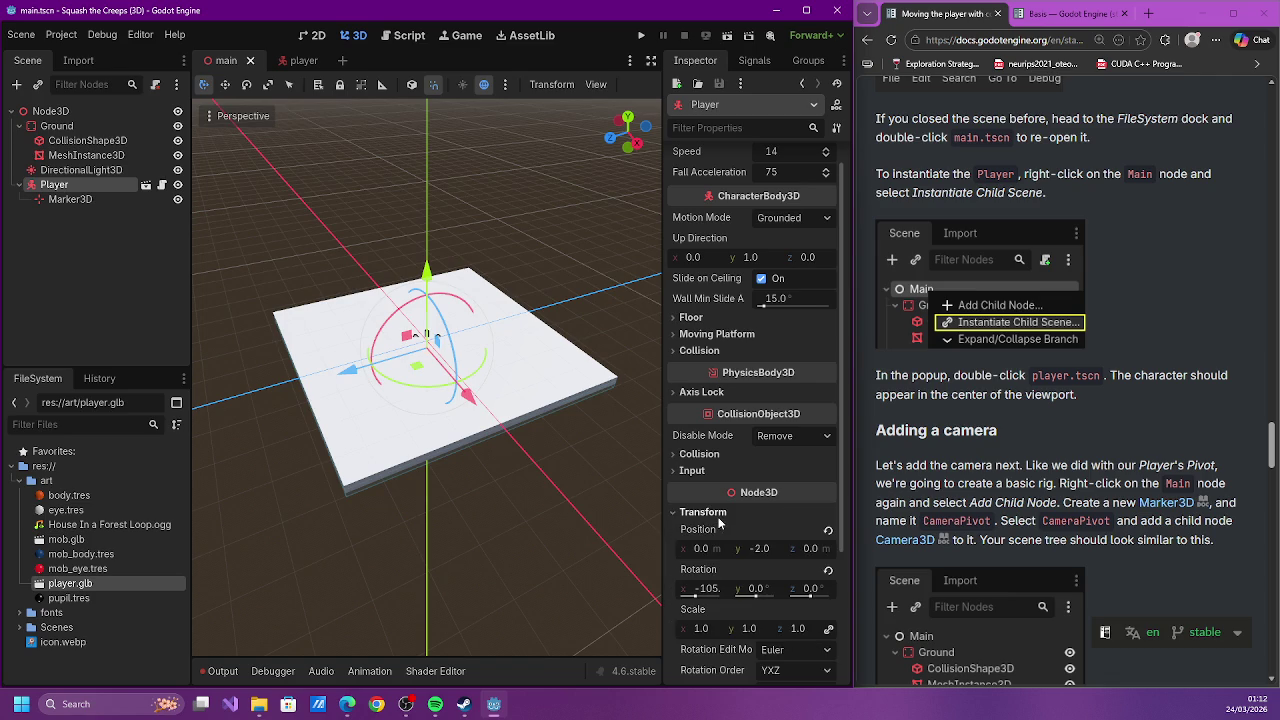
pyautogui.click(766, 549)
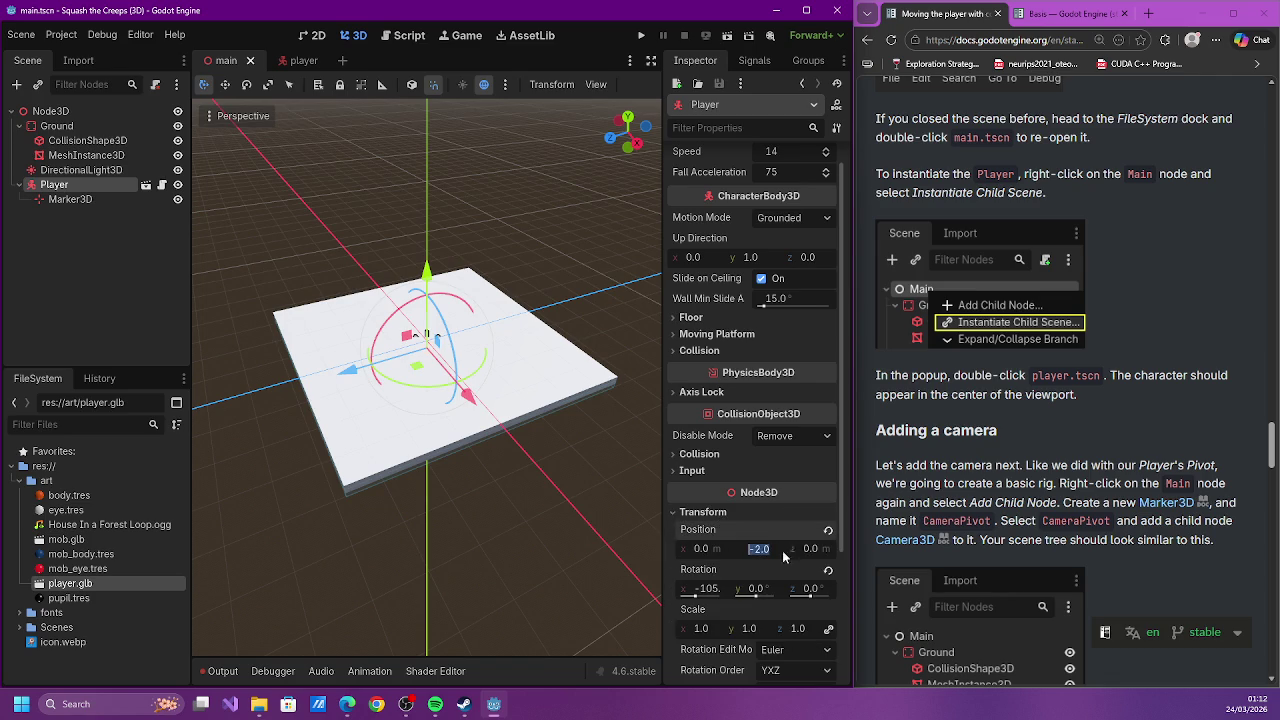
pyautogui.click(705, 590)
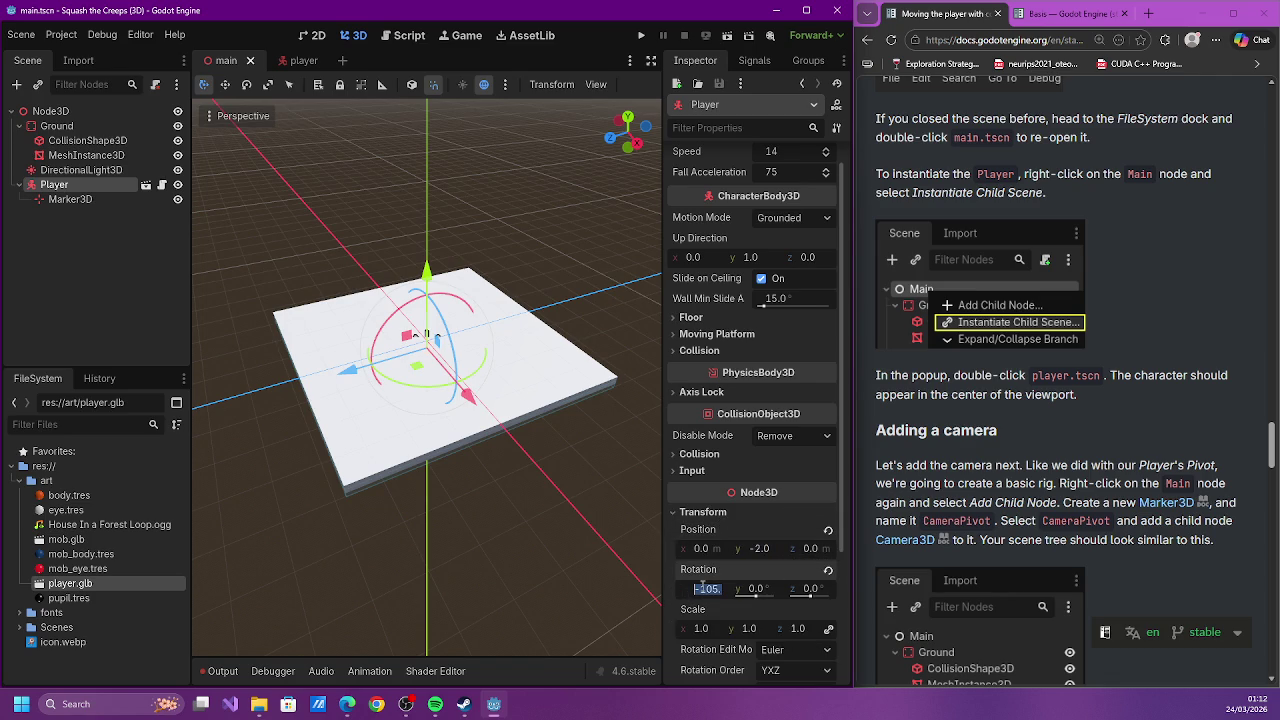
pyautogui.write('0')
pyautogui.click(765, 550)
pyautogui.write('0')
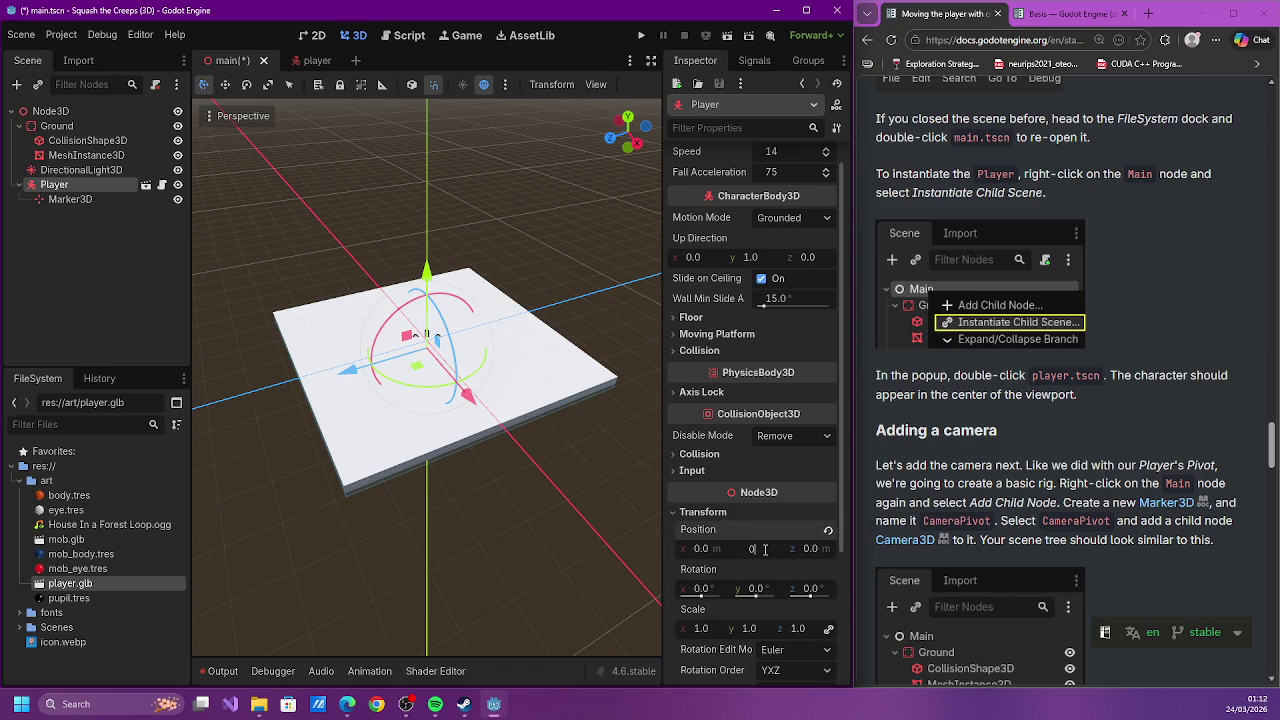
pyautogui.press('Return')
# Frame the Player and nudge it along the Y gizmo arrow down onto the ground
pyautogui.moveTo(428, 266)
pyautogui.mouseDown()
pyautogui.moveTo(436, 258)
pyautogui.moveTo(406, 323)
pyautogui.mouseUp()
pyautogui.scroll(5, 374, 393)
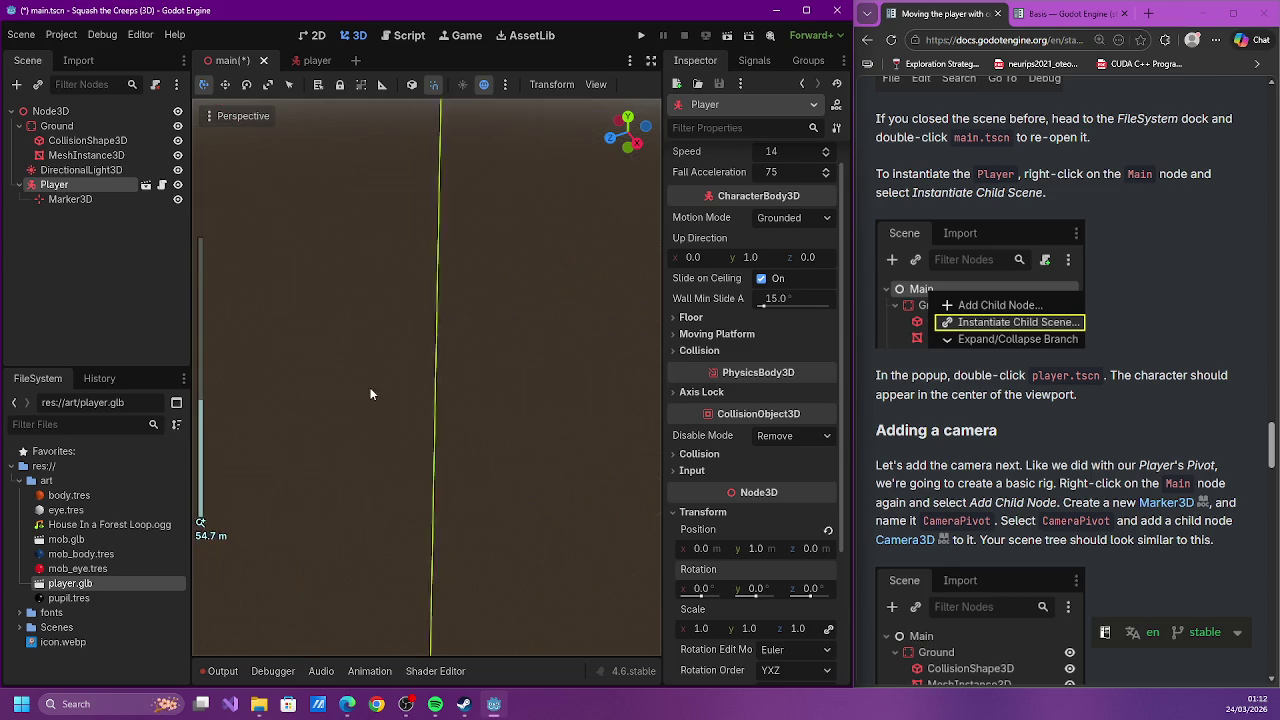
pyautogui.press('f')
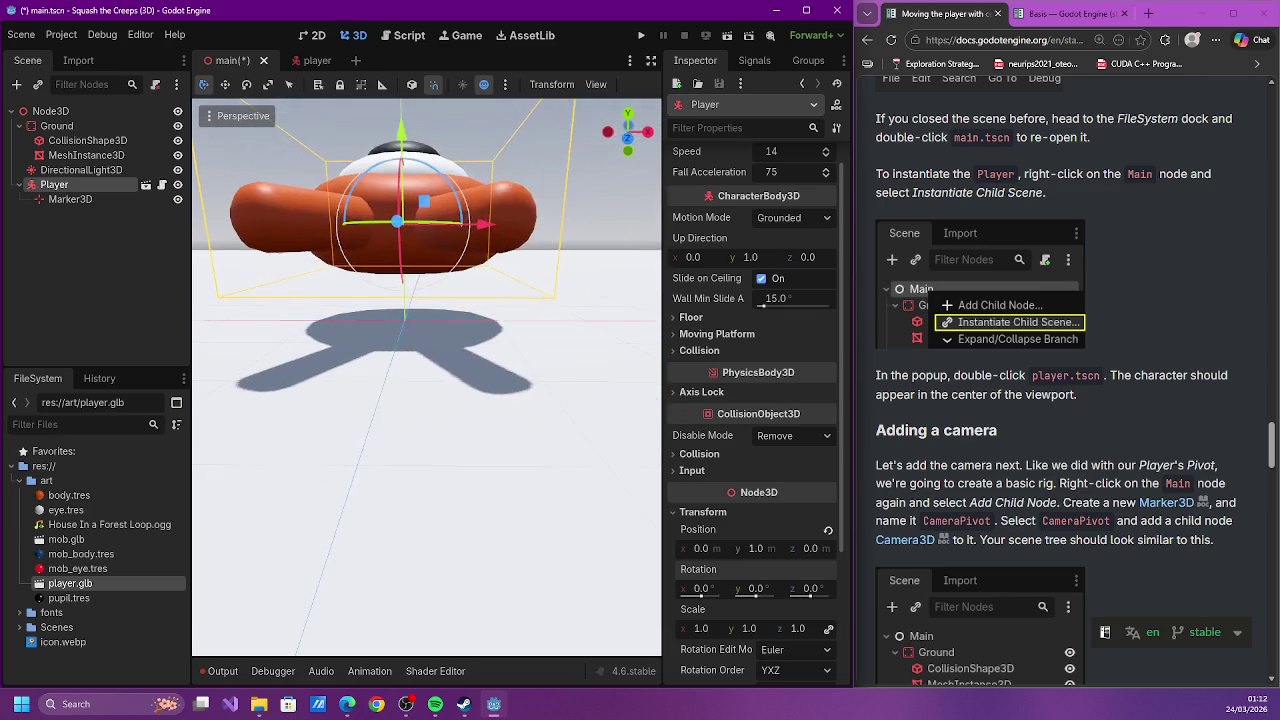
pyautogui.moveTo(469, 268)
pyautogui.mouseDown()
pyautogui.moveTo(470, 360)
pyautogui.moveTo(472, 324)
pyautogui.mouseUp()
pyautogui.scroll(-10, 444, 358)
pyautogui.scroll(4, 444, 358)
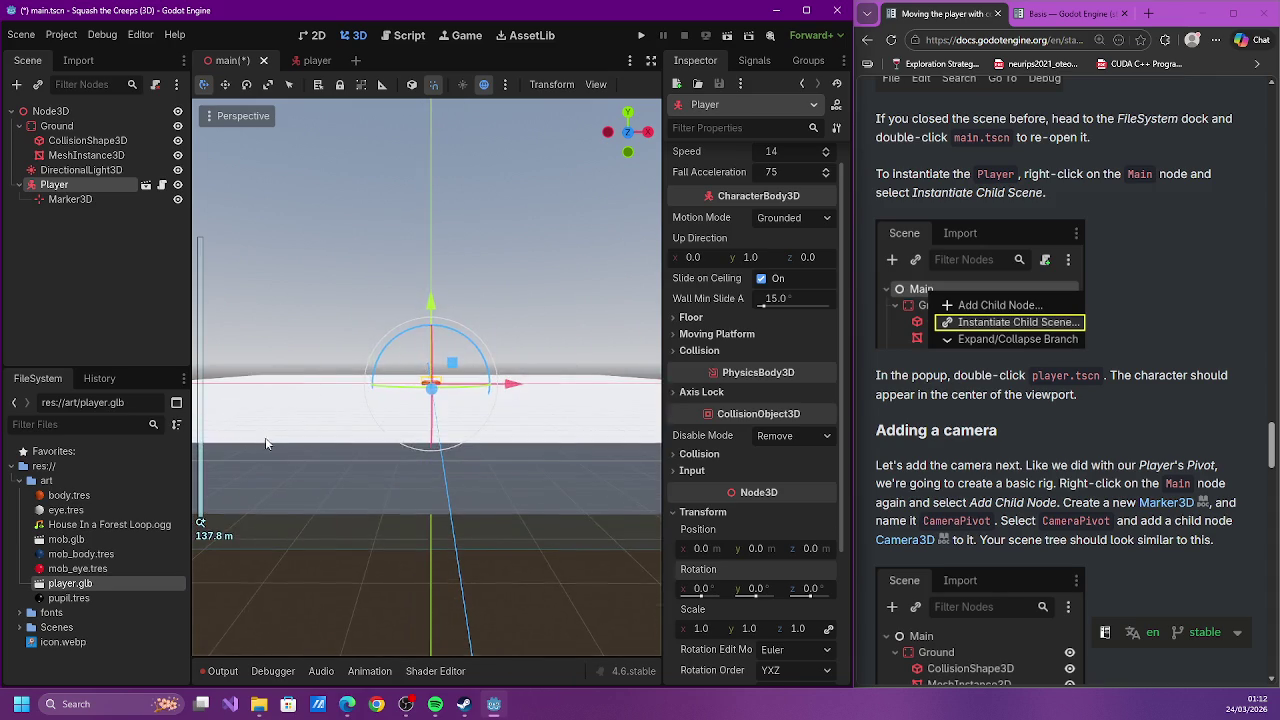
# Select the Ground node and move it down along Y
pyautogui.click(267, 442)
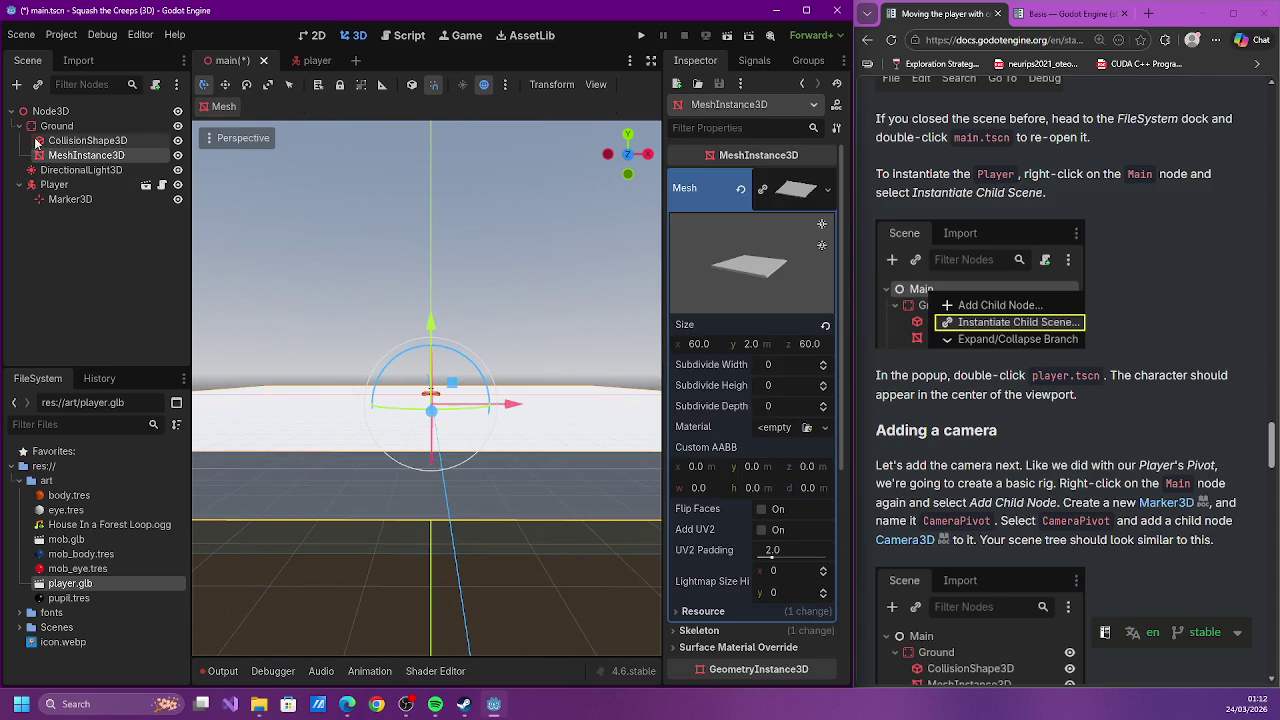
pyautogui.click(58, 127)
pyautogui.click(703, 420)
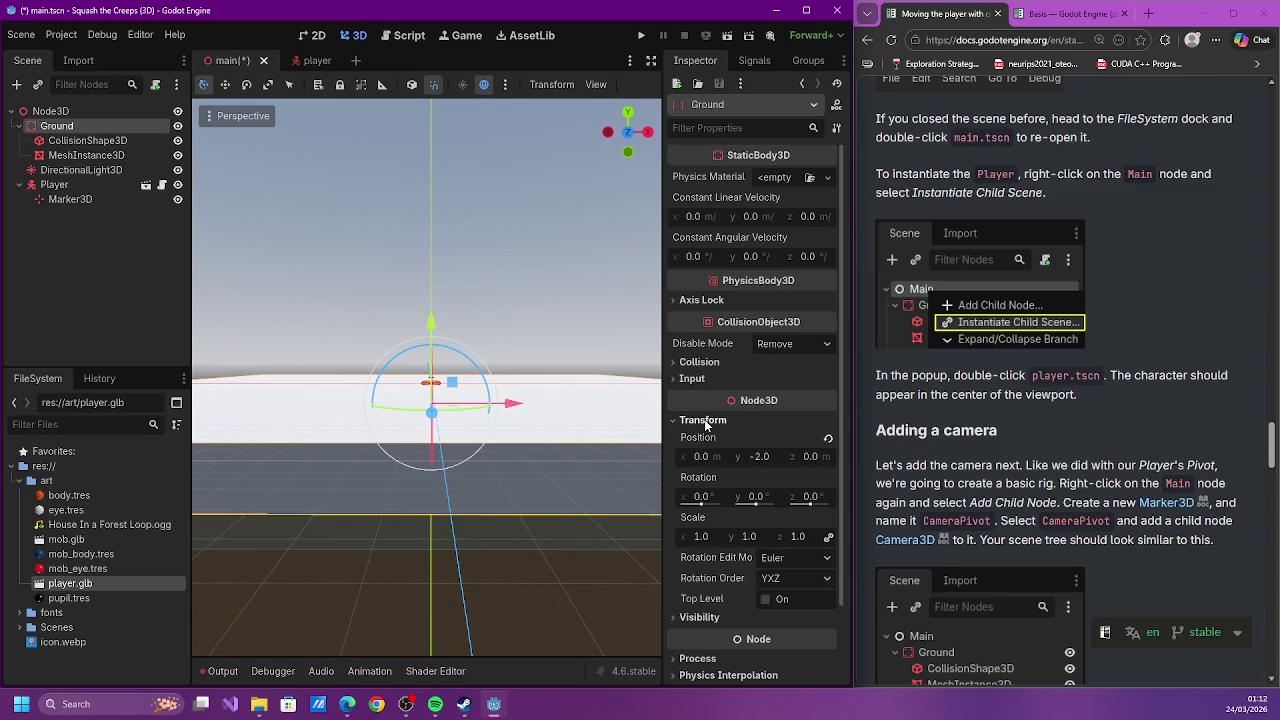
pyautogui.moveTo(432, 322)
pyautogui.mouseDown()
pyautogui.moveTo(436, 350)
pyautogui.moveTo(442, 307)
pyautogui.mouseUp()
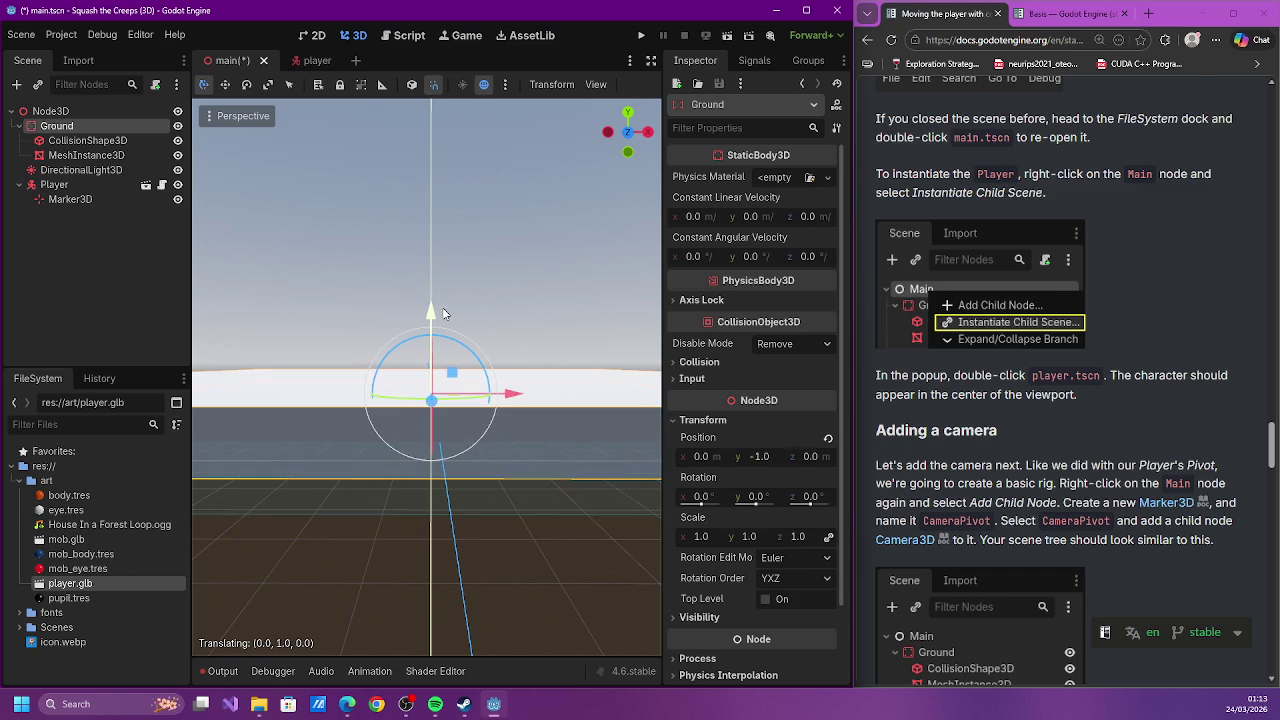
# Raise the Player above the ground to Y 3.0 and save the main scene
pyautogui.click(72, 189)
pyautogui.moveTo(432, 312); pyautogui.dragTo(436, 278)
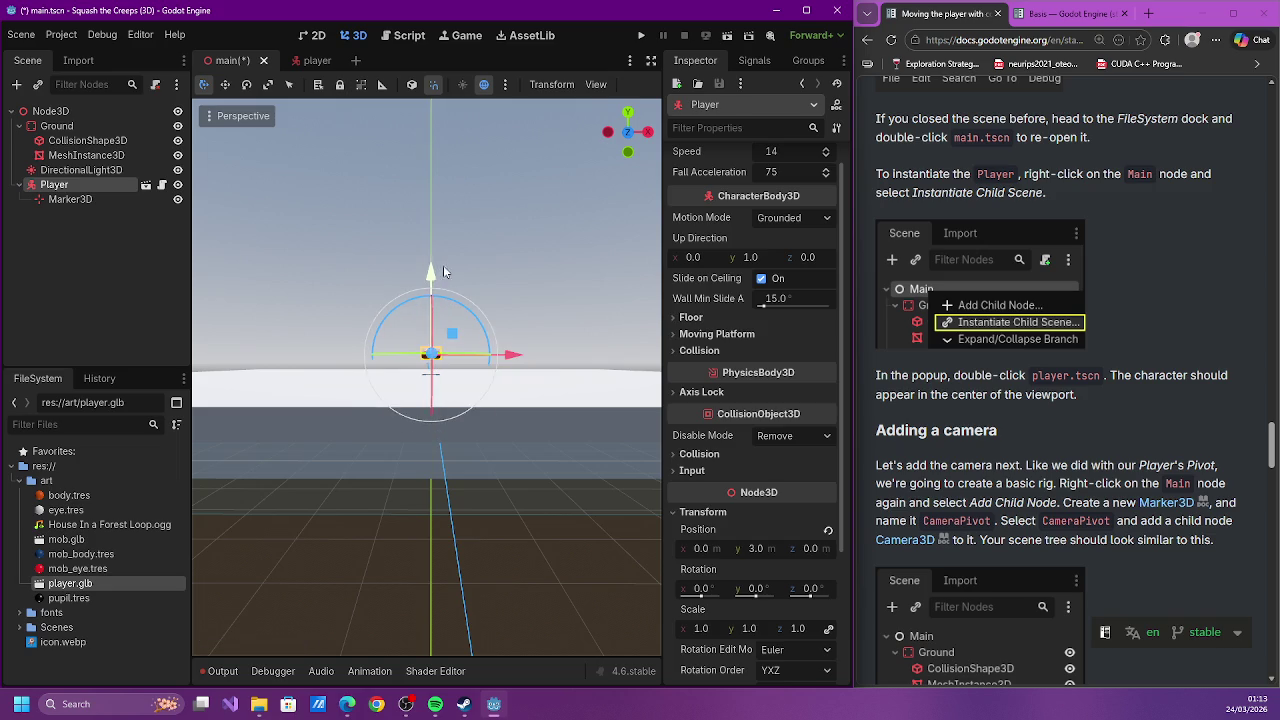
pyautogui.click(524, 276)
pyautogui.hotkey('ctrl', 's')
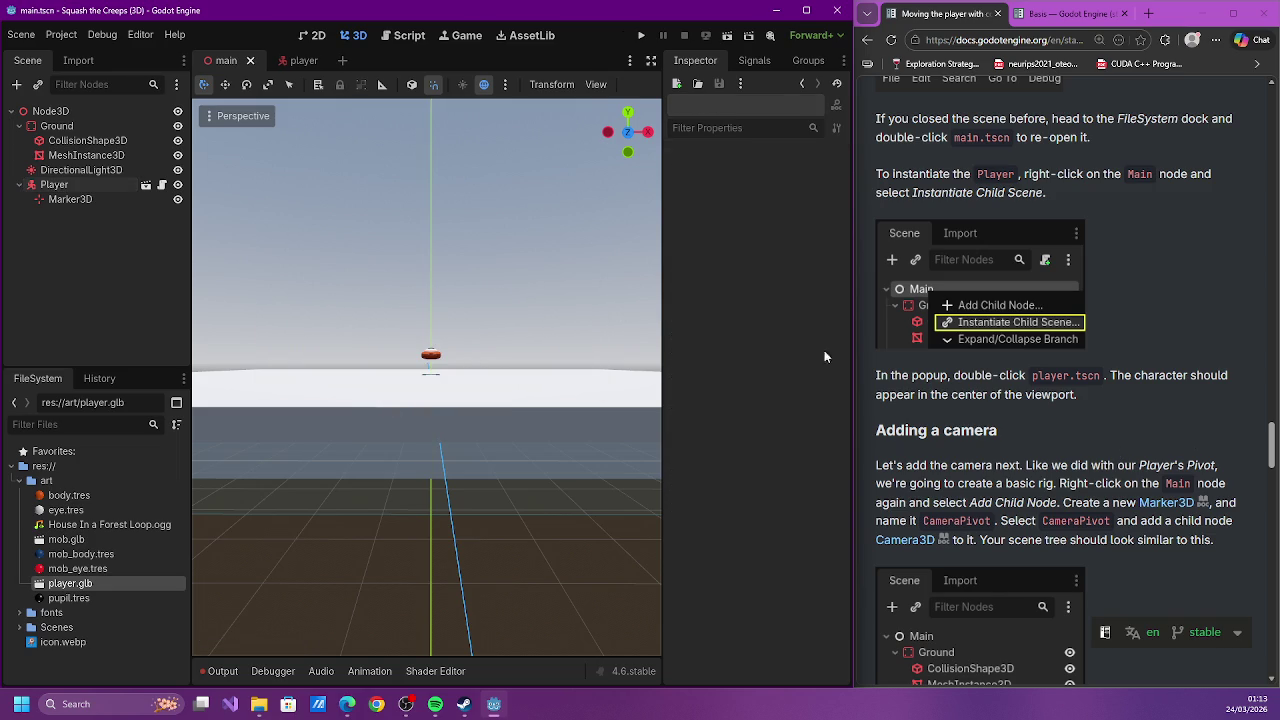
# Open the Marker3D class reference in a new docs tab, then move Marker3D from Player to the root
pyautogui.doubleClick(950, 527)
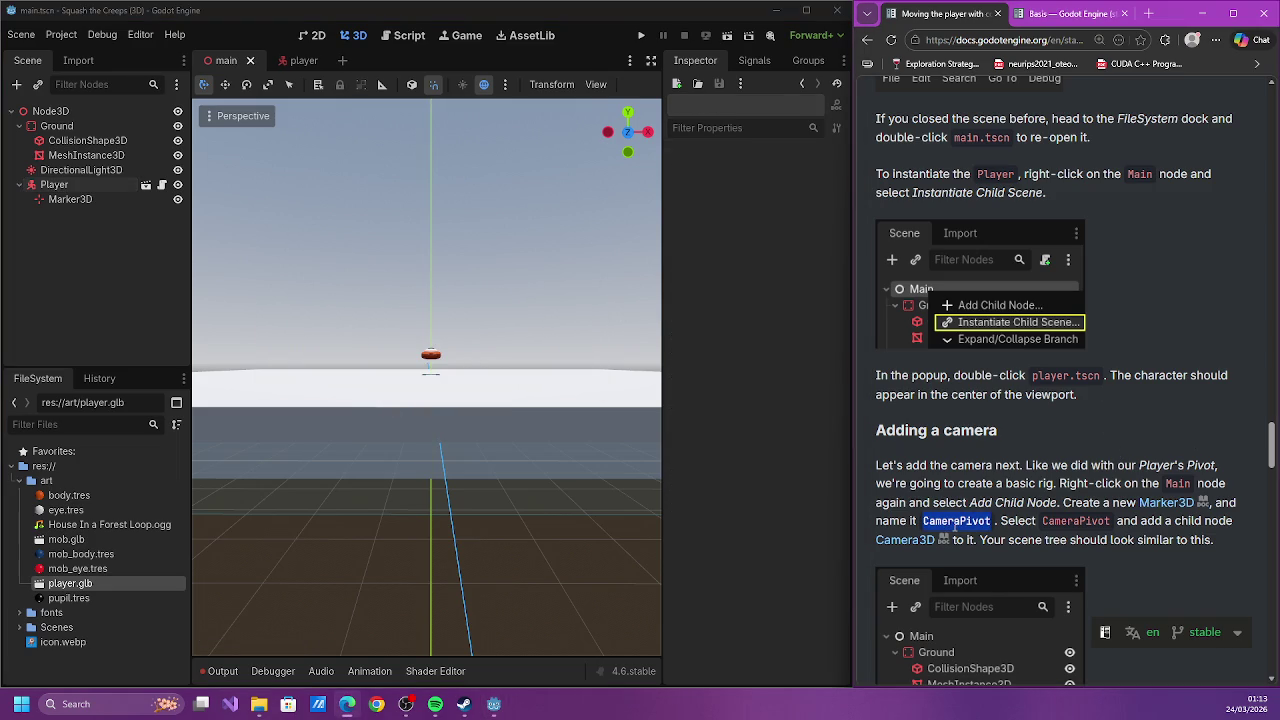
pyautogui.rightClick(1153, 506)
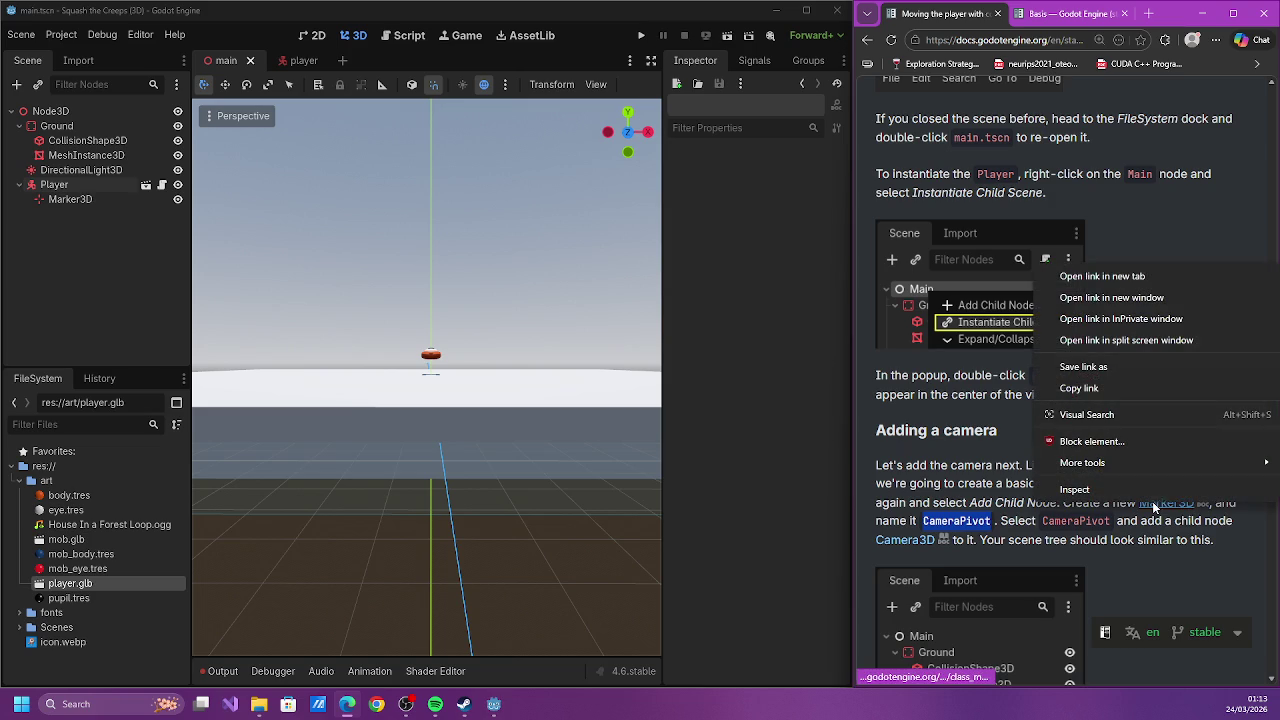
pyautogui.click(1160, 271)
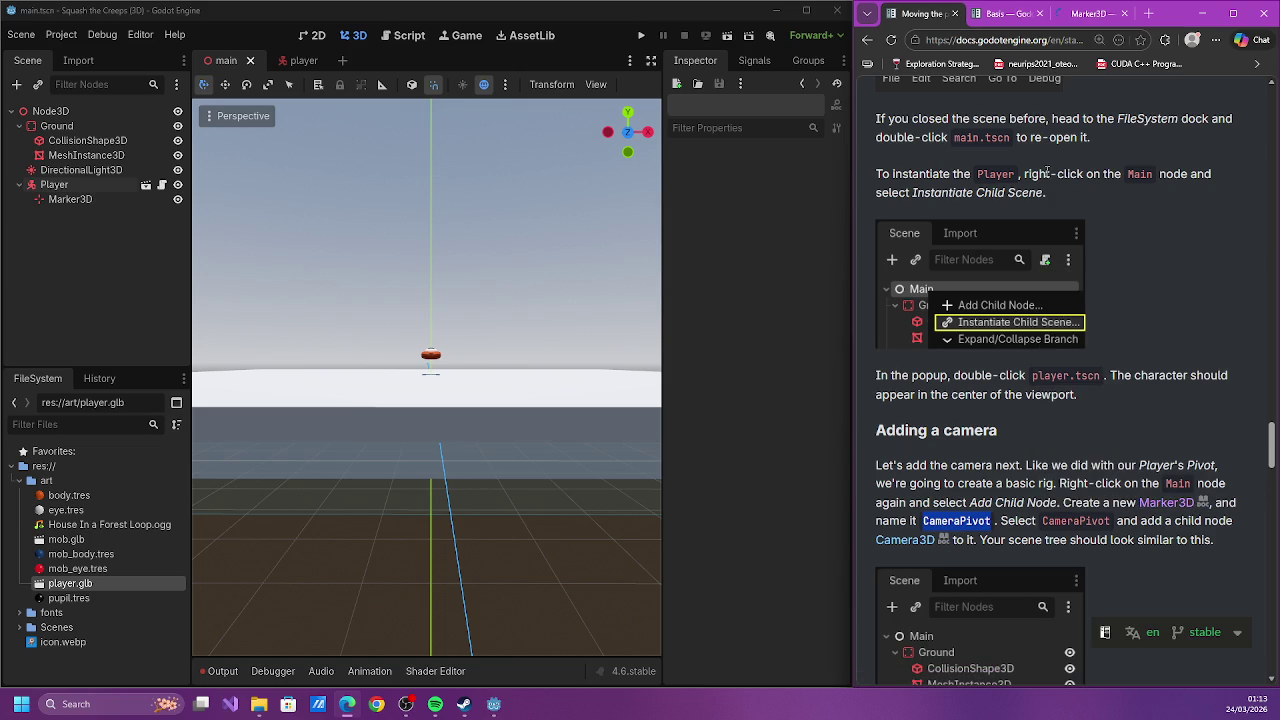
pyautogui.click(1092, 13)
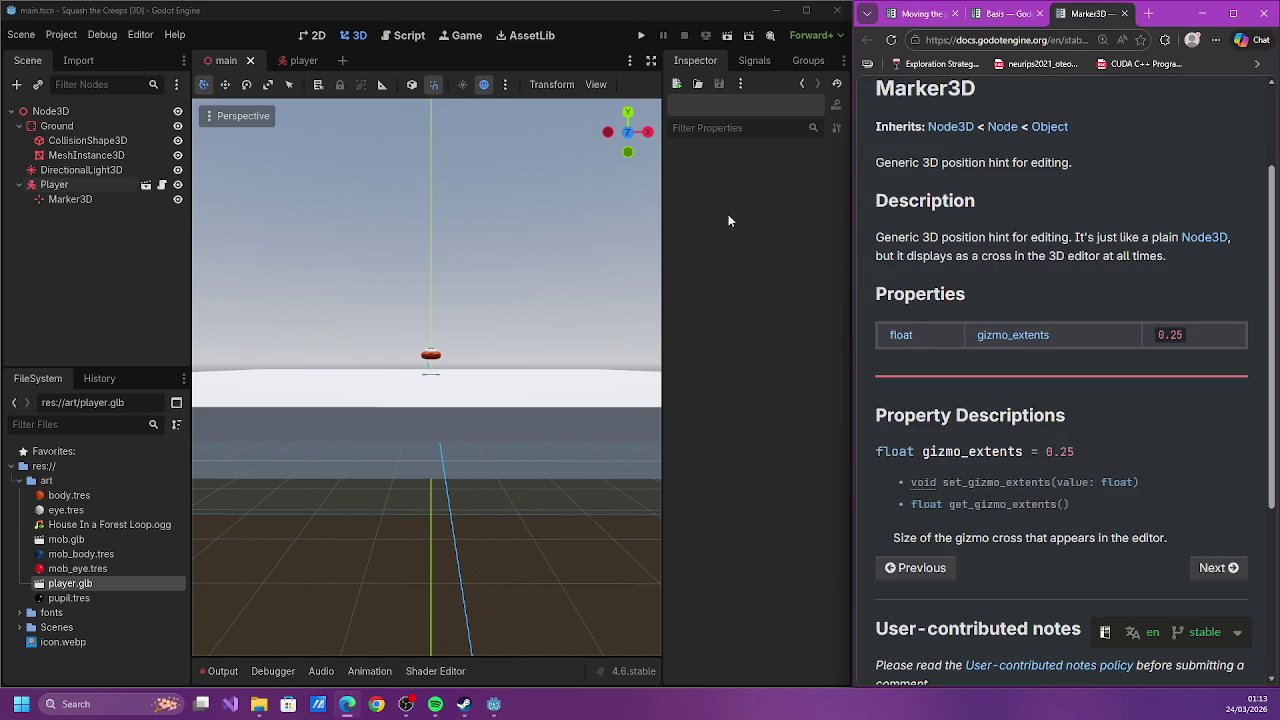
pyautogui.moveTo(633, 223)
pyautogui.mouseDown()
pyautogui.moveTo(633, 283)
pyautogui.moveTo(633, 243)
pyautogui.moveTo(600, 223)
pyautogui.moveTo(600, 178)
pyautogui.moveTo(600, 228)
pyautogui.moveTo(575, 233)
pyautogui.moveTo(575, 203)
pyautogui.mouseUp()
pyautogui.moveTo(73, 198); pyautogui.dragTo(50, 112)
# Set Marker3D's Y position to 0 in its Transform properties
pyautogui.scroll(-5, 384, 155)
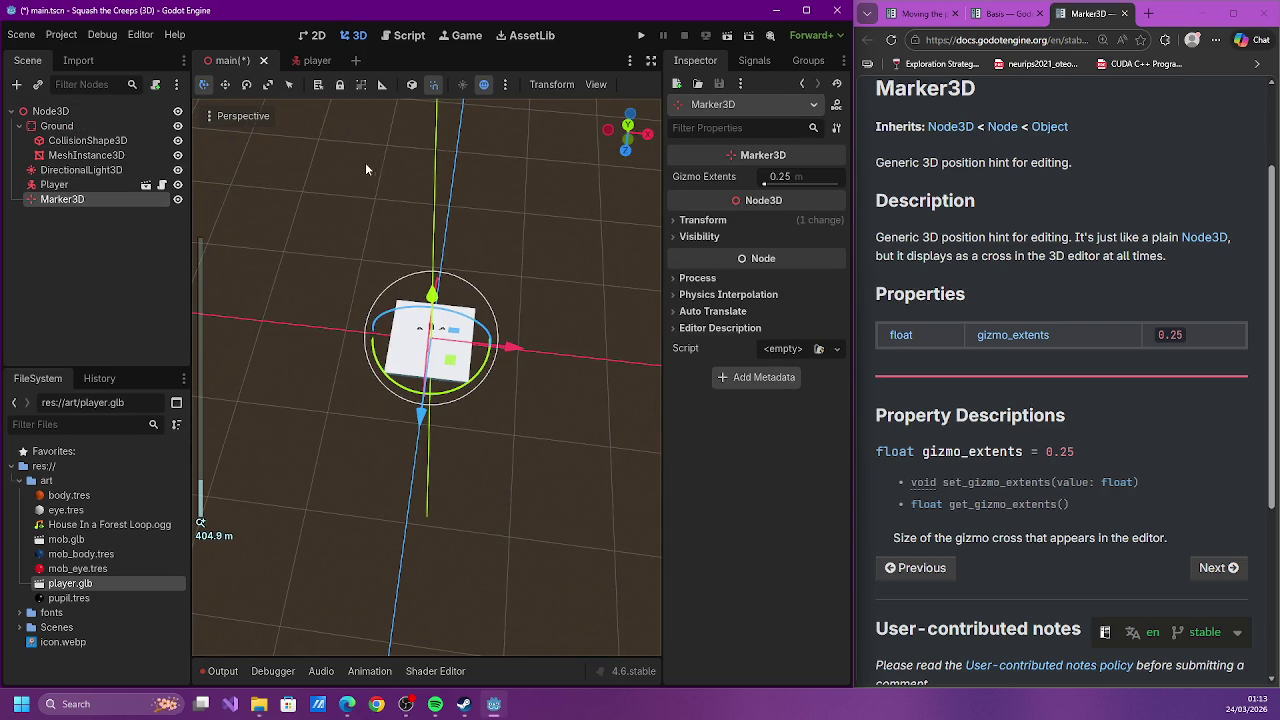
pyautogui.click(177, 200)
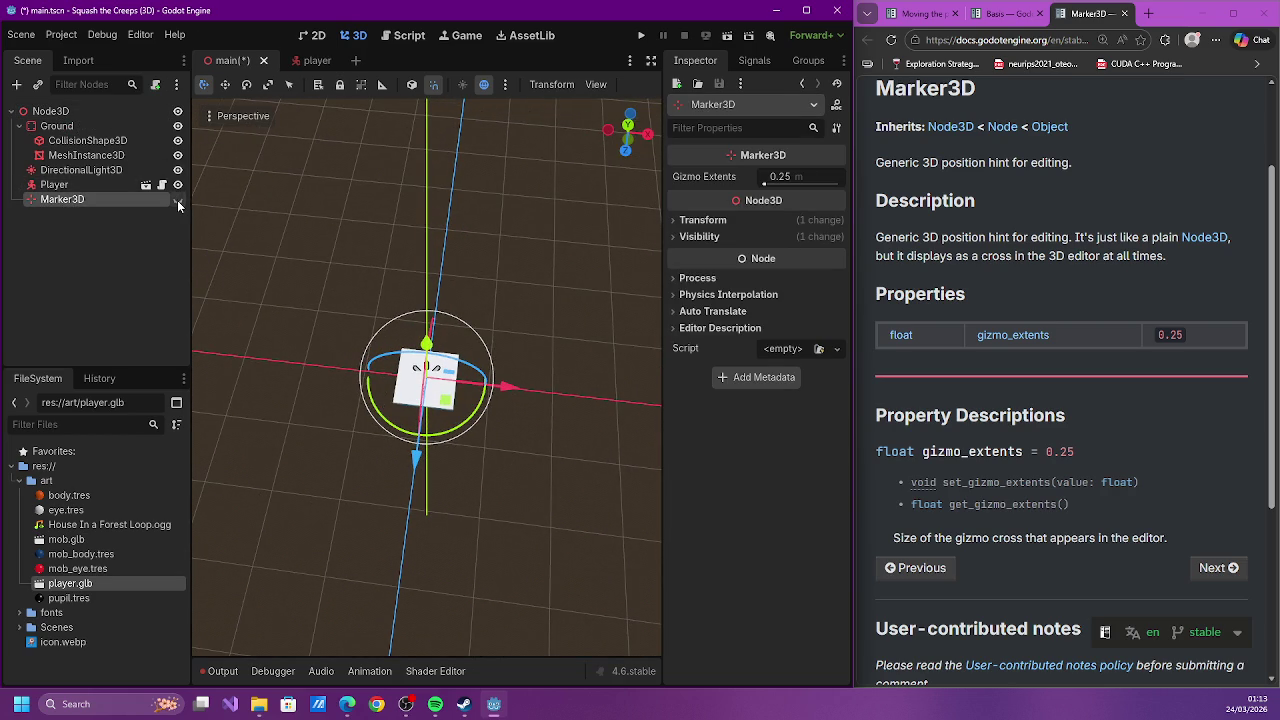
pyautogui.click(177, 200)
pyautogui.click(700, 220)
pyautogui.click(758, 256)
pyautogui.write('0')
pyautogui.press('Return')
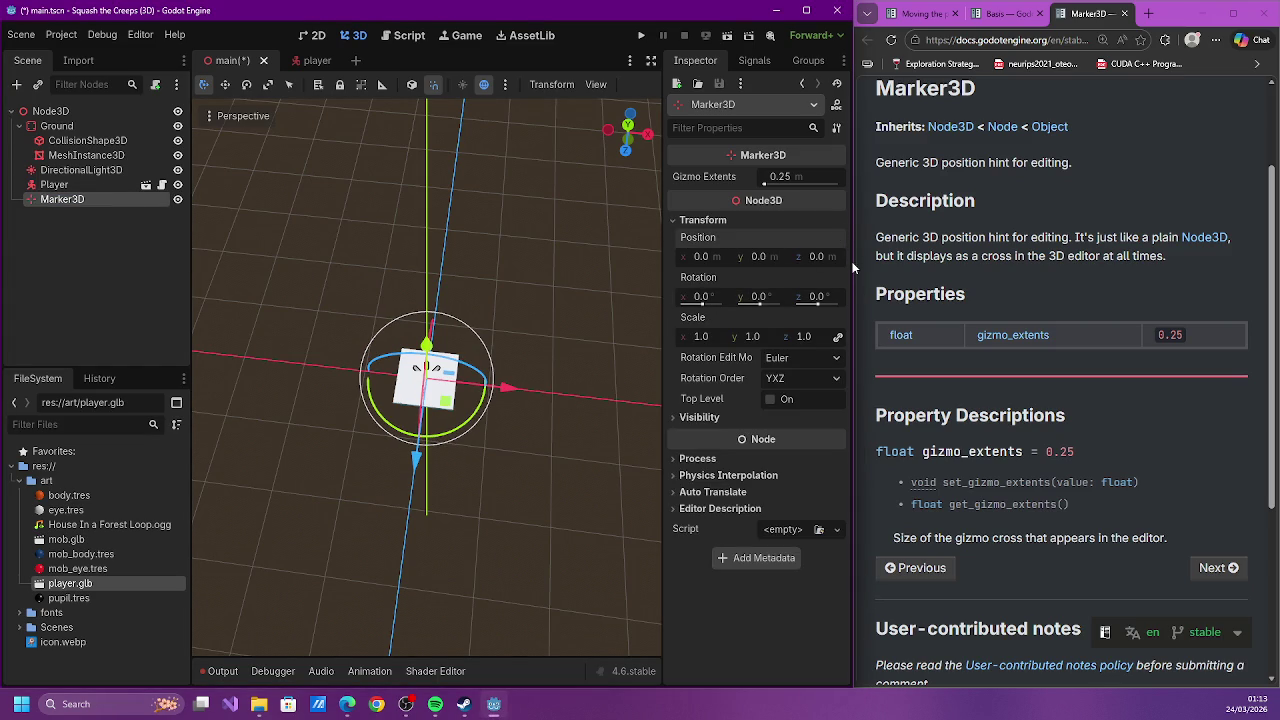
# Hide the marker, save the main scene, and return to the player-movement tutorial
pyautogui.click(177, 200)
pyautogui.click(147, 251)
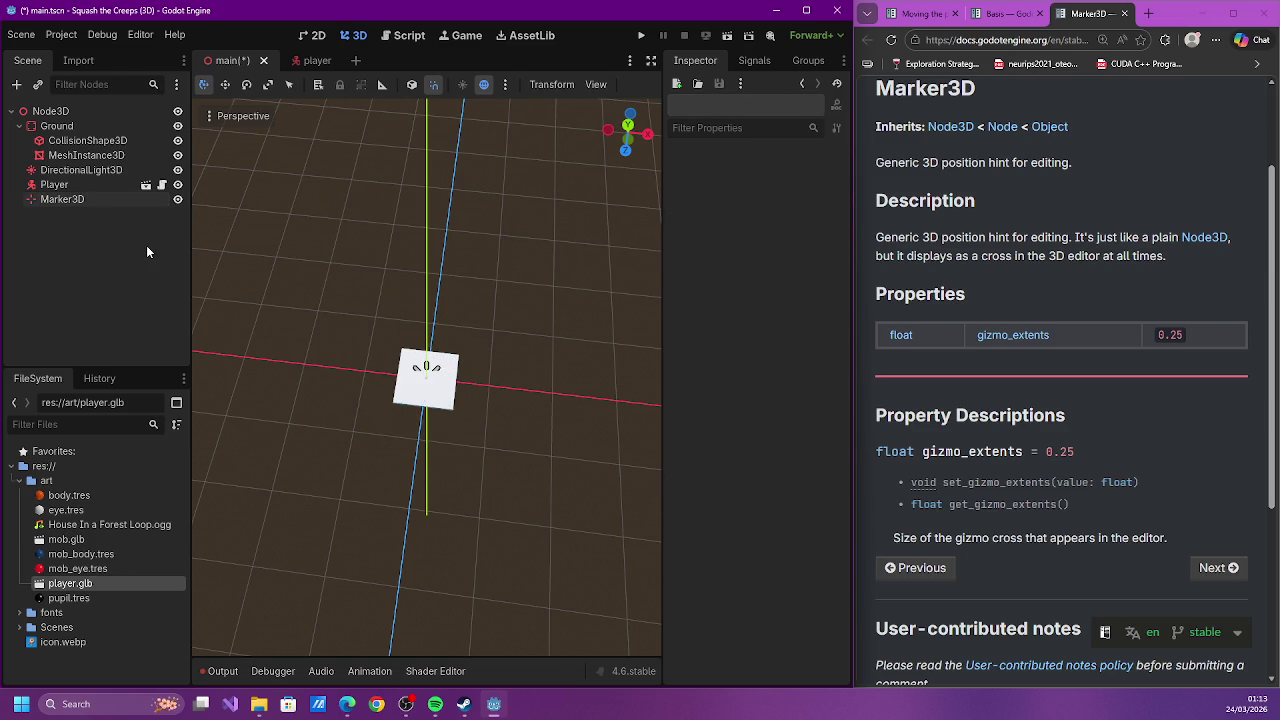
pyautogui.hotkey('ctrl', 's')
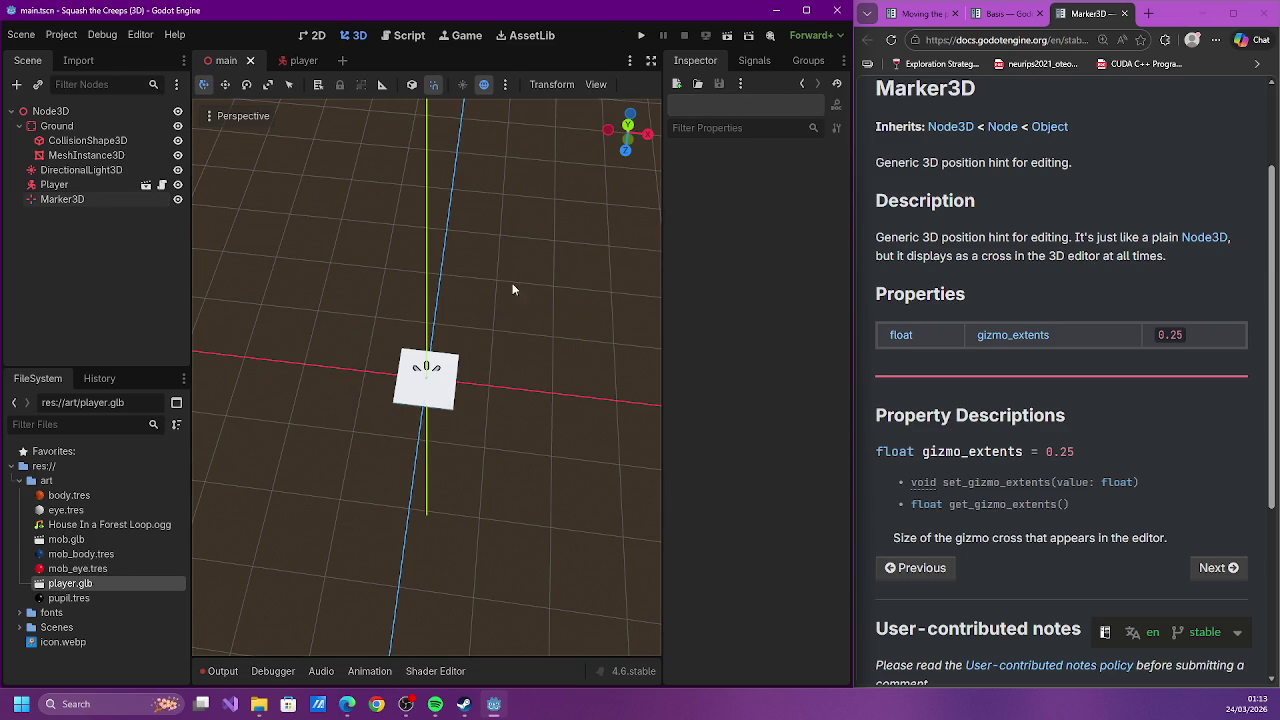
pyautogui.click(938, 15)
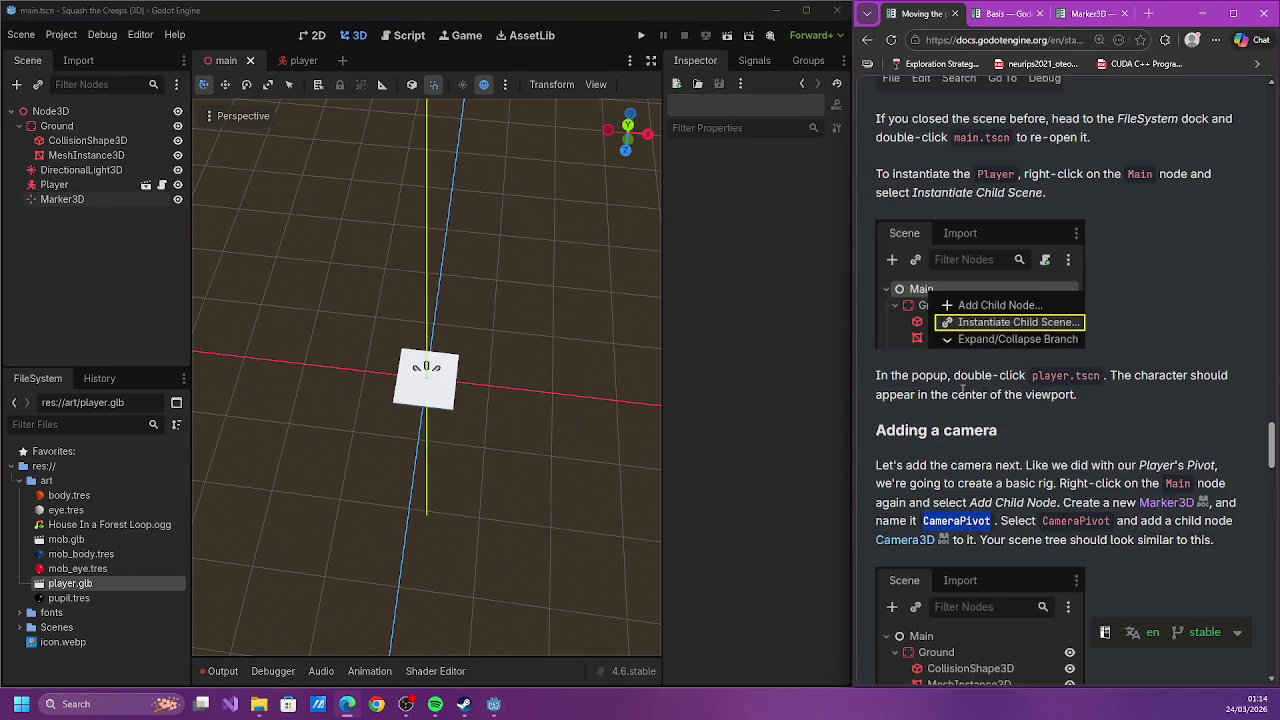
# Rename the Marker3D node to CameraPivot
pyautogui.click(1129, 515)
pyautogui.doubleClick(77, 202)
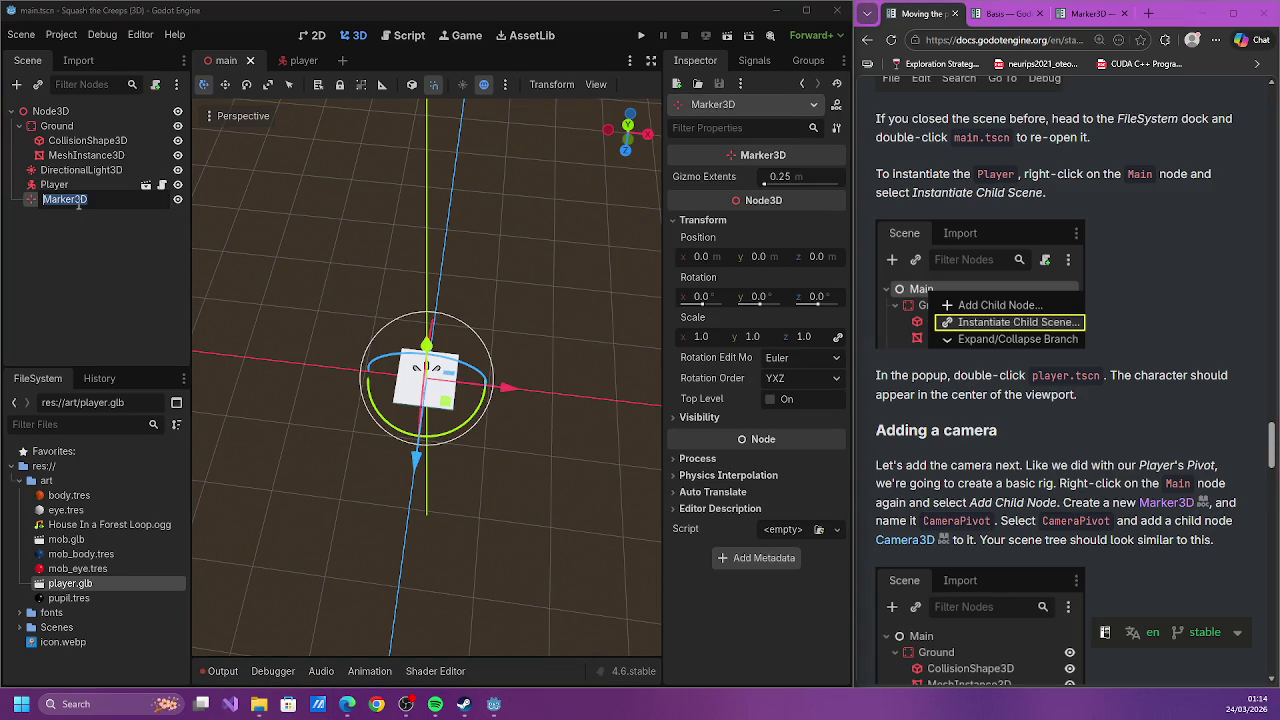
pyautogui.write('CameraPivot')
pyautogui.press('Return')
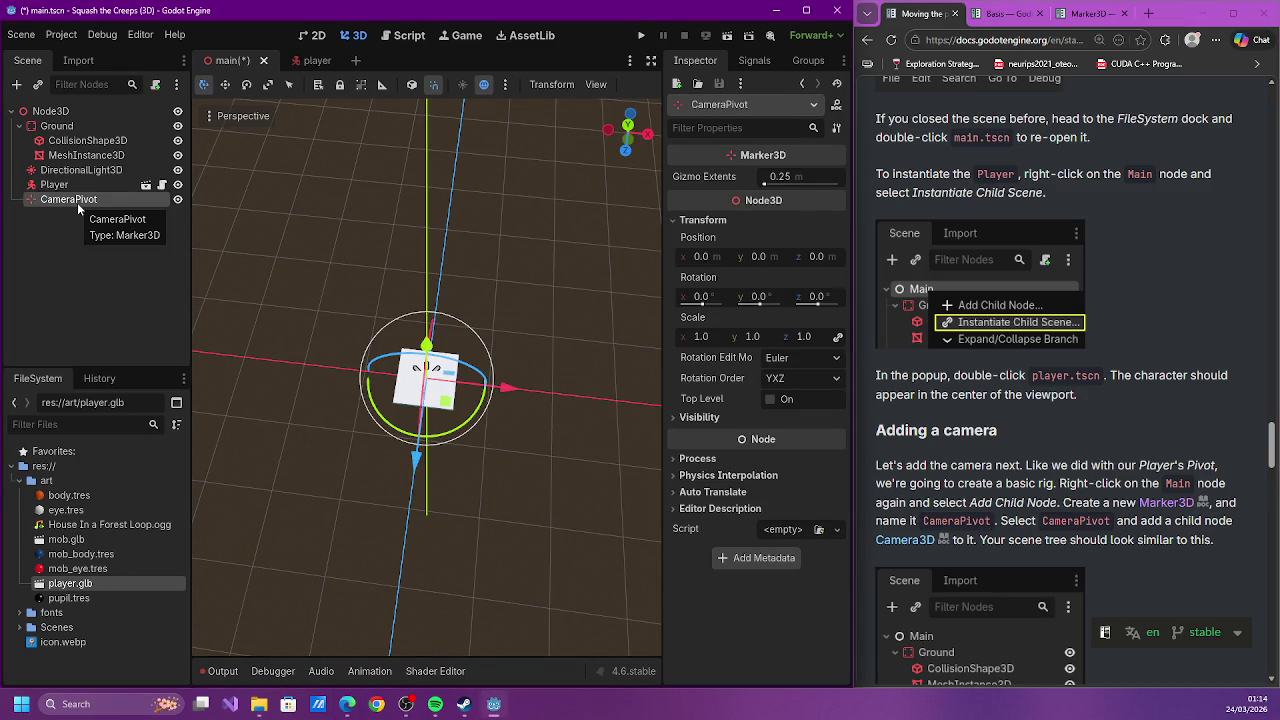
# Add a Camera3D child node under CameraPivot
pyautogui.click(16, 84)
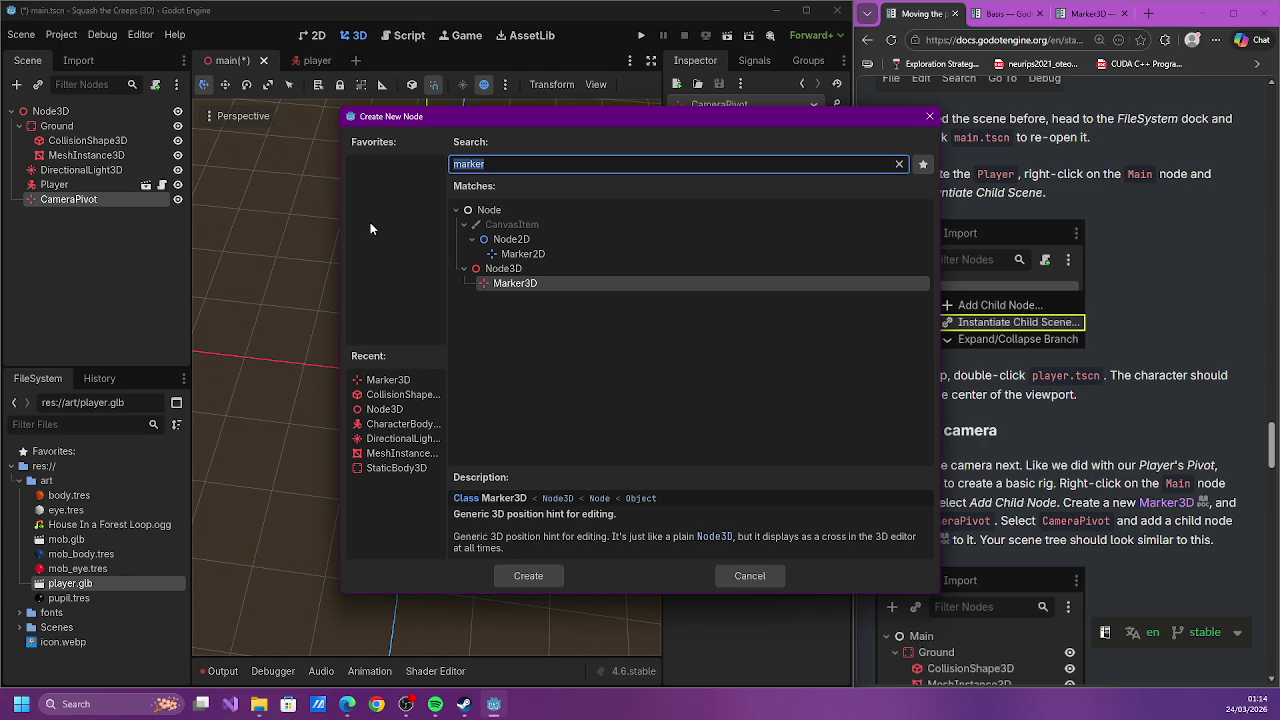
pyautogui.write('came')
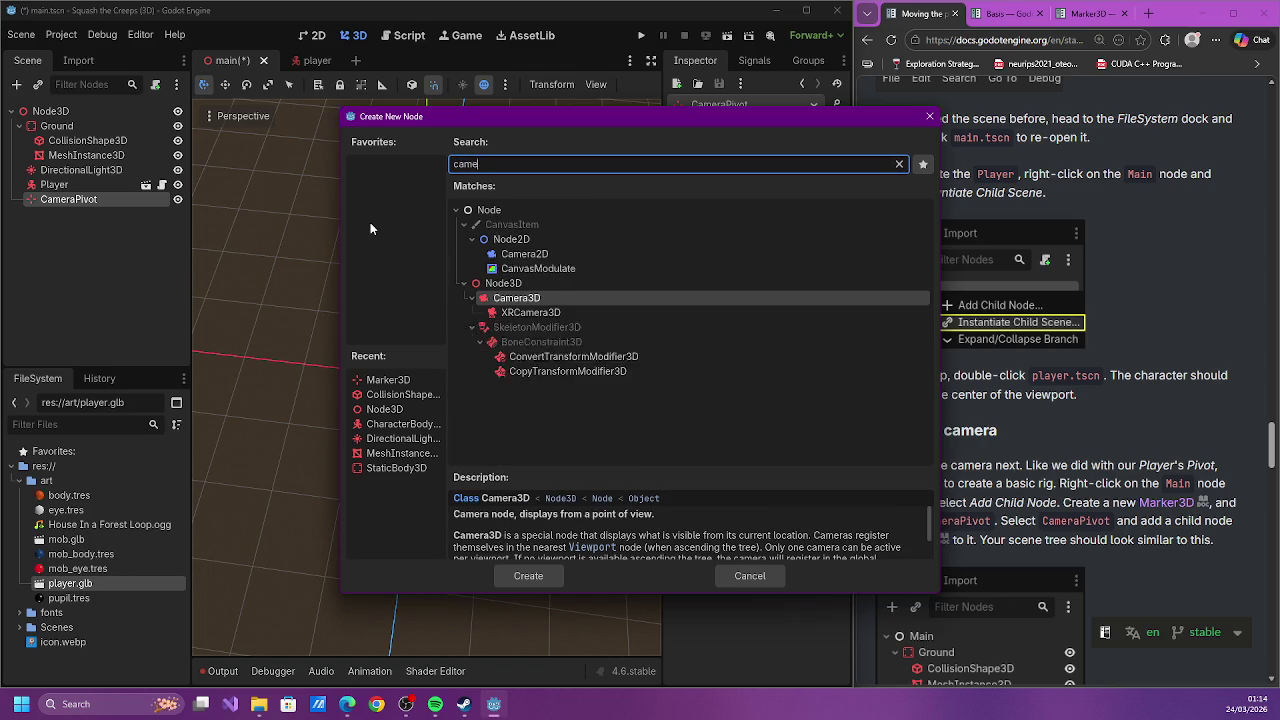
pyautogui.write('ra')
pyautogui.press('Return')
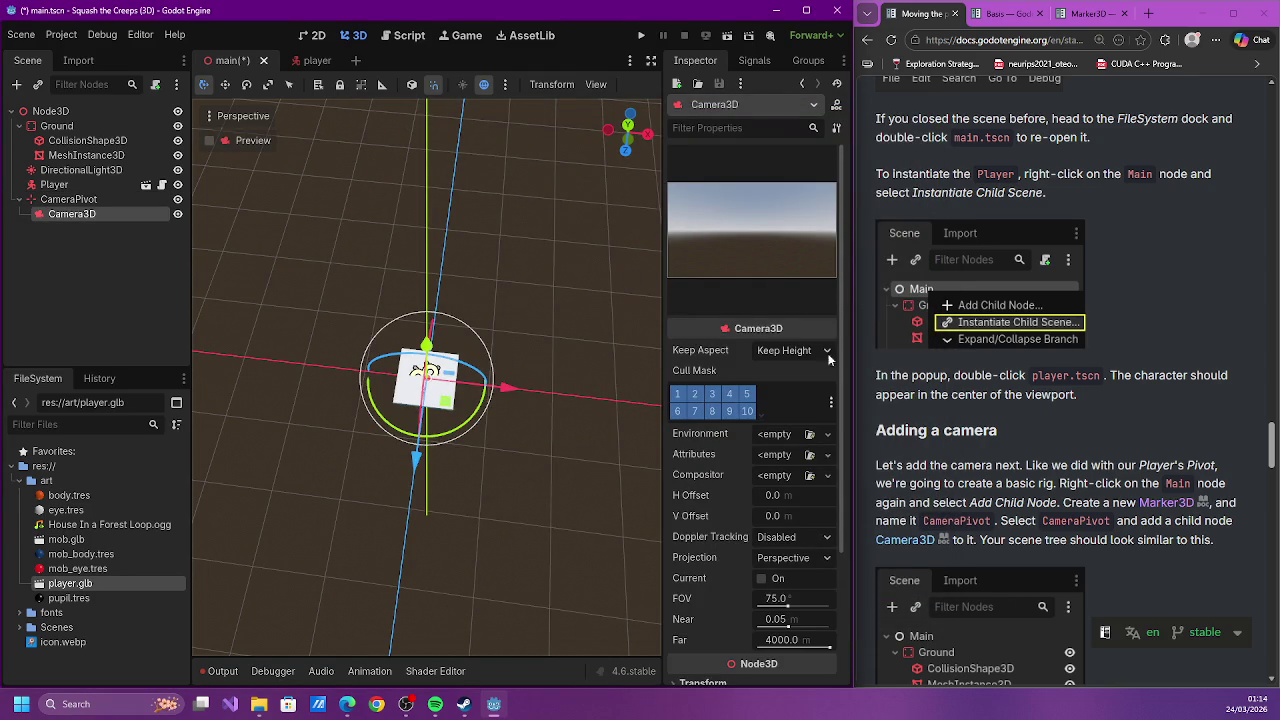
pyautogui.scroll(-4, 959, 447)
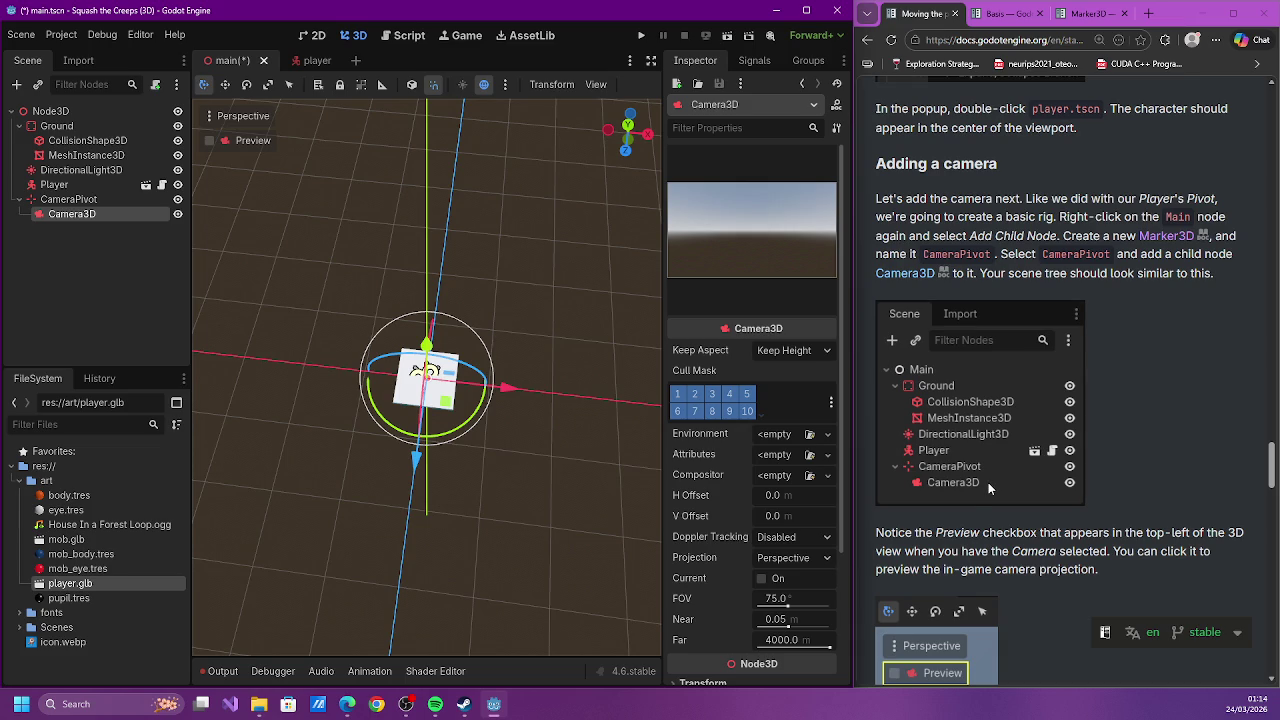
pyautogui.scroll(-3, 988, 482)
# Toggle the viewport's camera preview and perspective menu, then bring up the viewport layout options
pyautogui.click(208, 140)
pyautogui.click(208, 140)
pyautogui.scroll(-3, 935, 422)
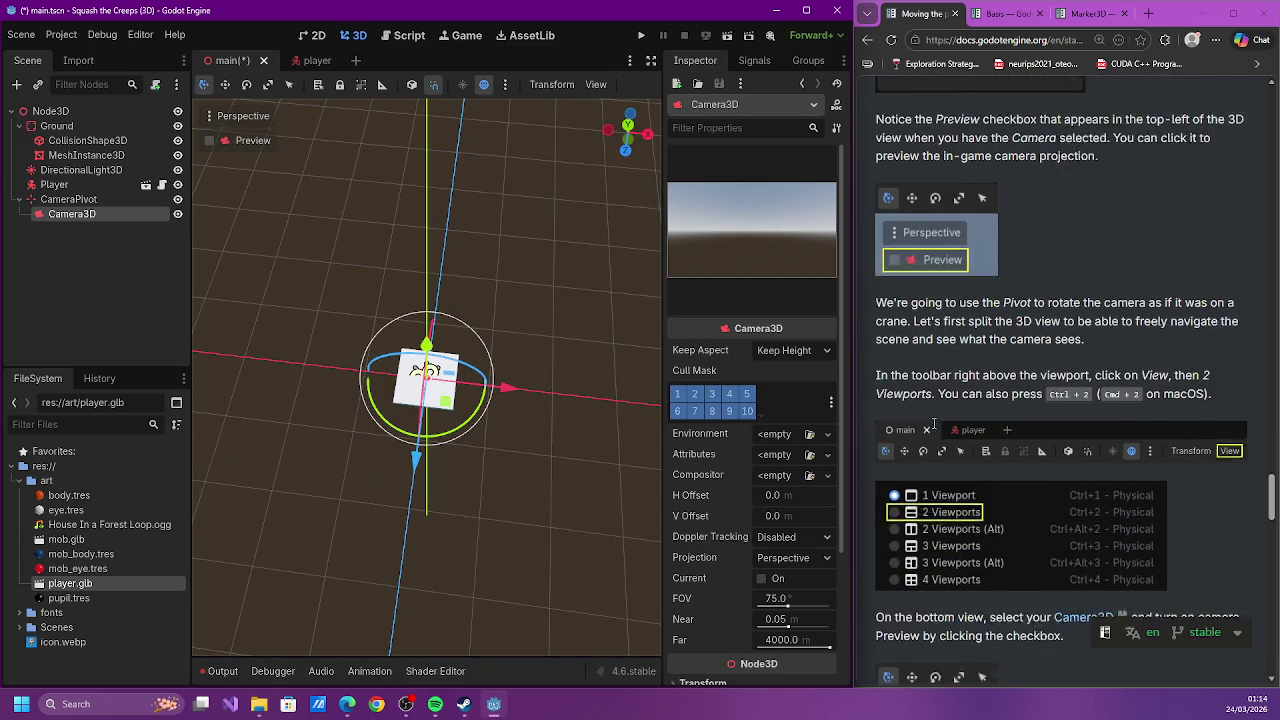
pyautogui.scroll(-1, 933, 422)
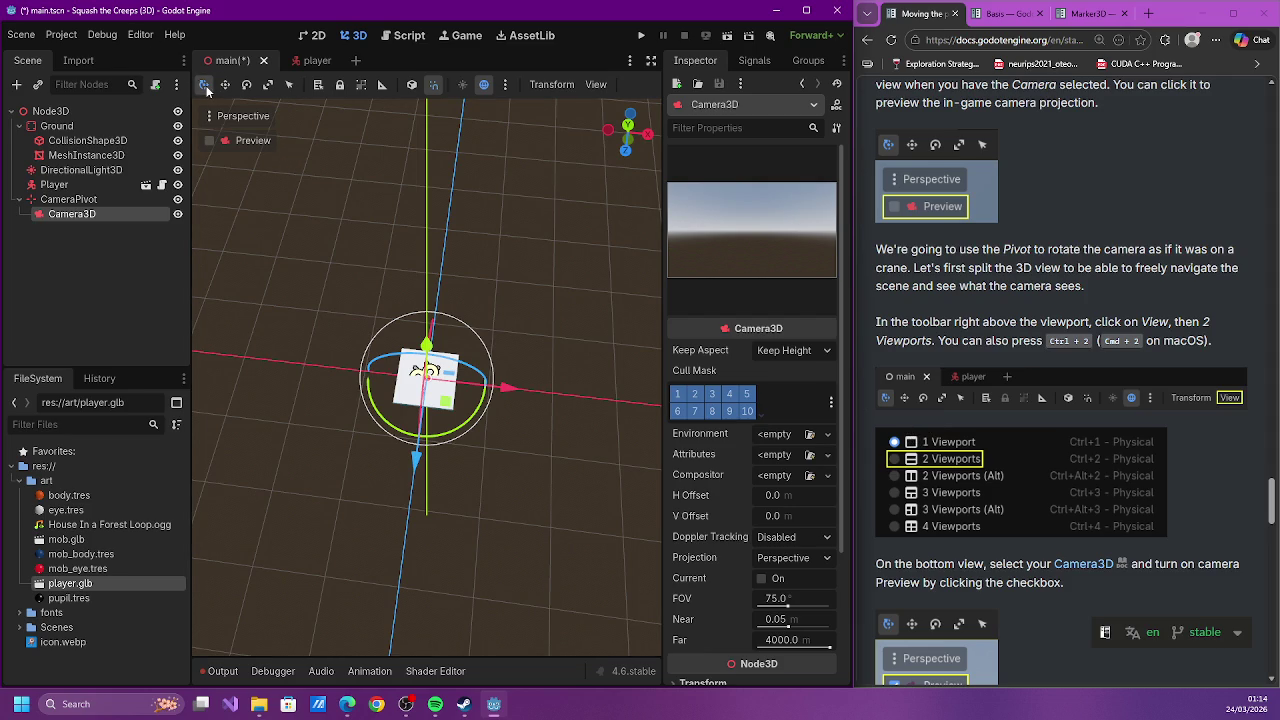
pyautogui.click(210, 118)
pyautogui.click(210, 118)
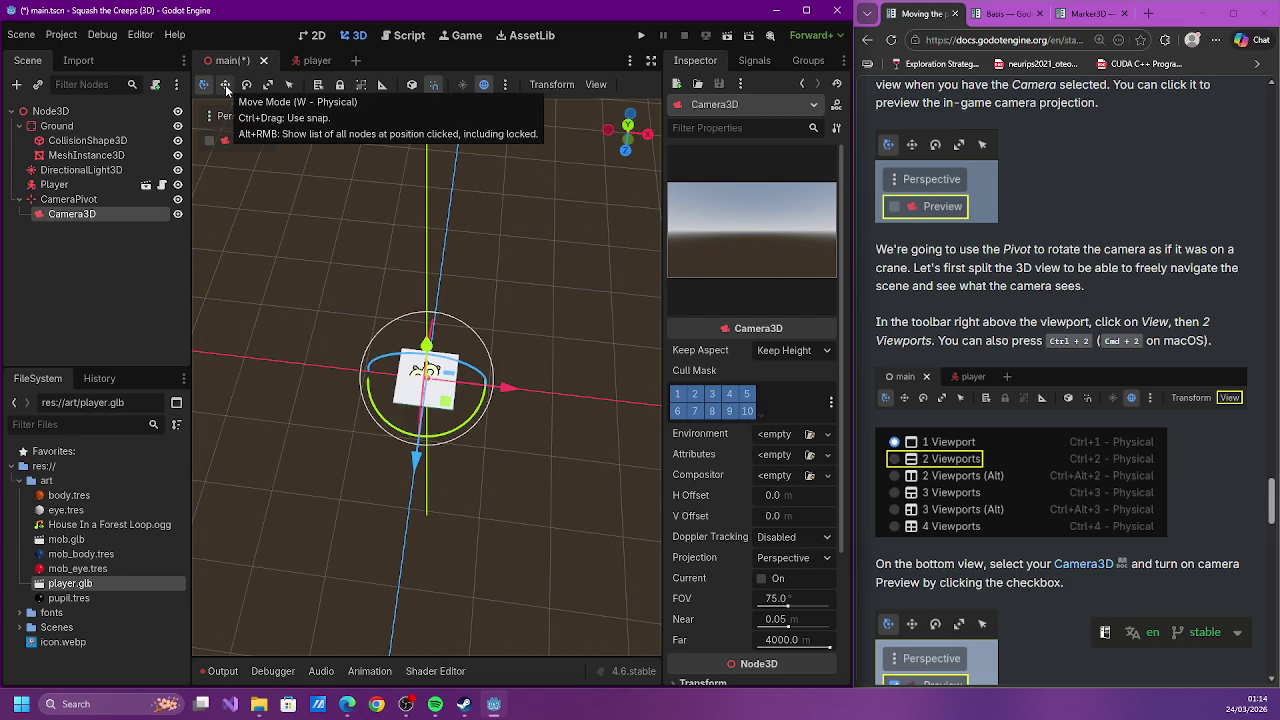
pyautogui.click(592, 87)
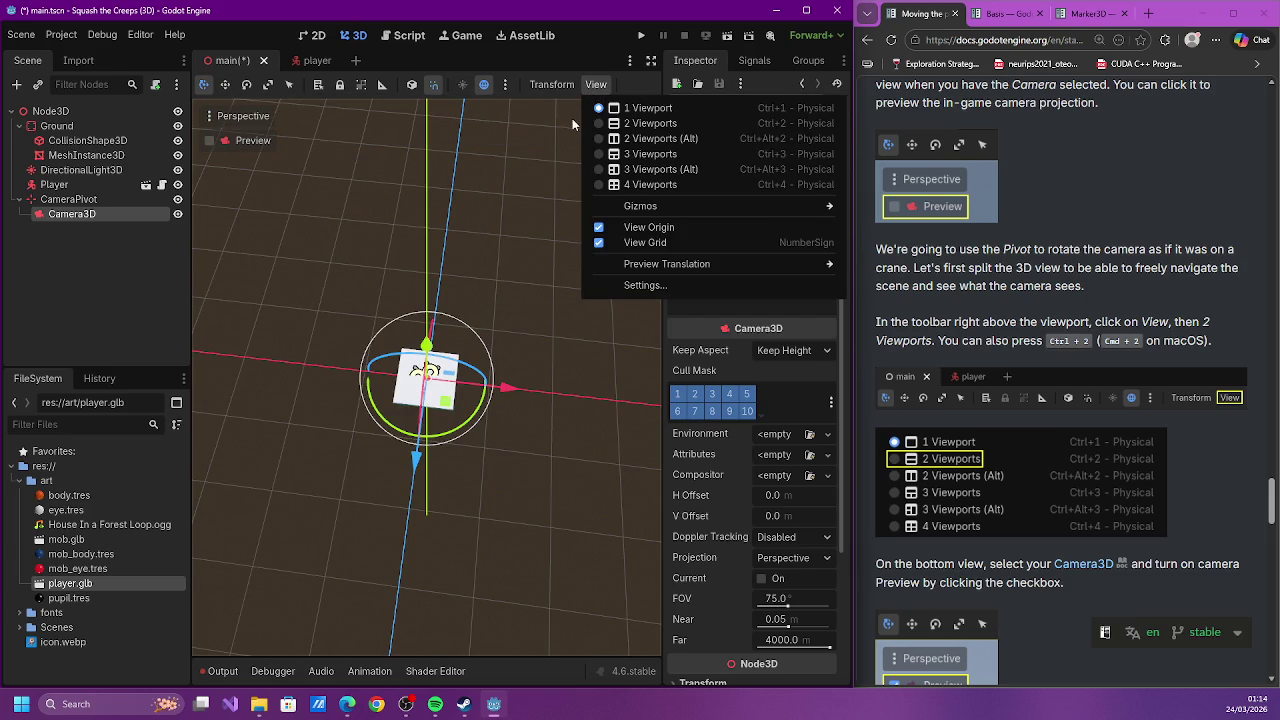
# Switch to 2 viewports, preview the lower one through Camera3D, then select CameraPivot
pyautogui.hotkey('ctrl', '2')
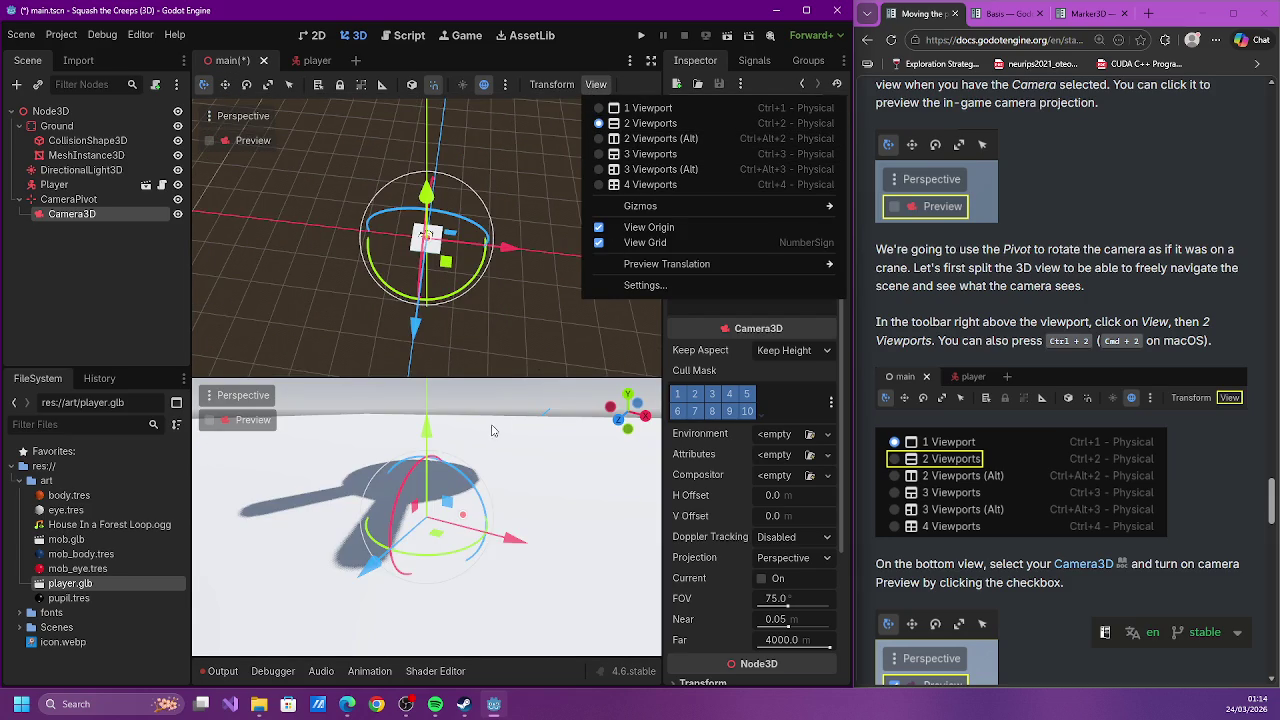
pyautogui.click(503, 387)
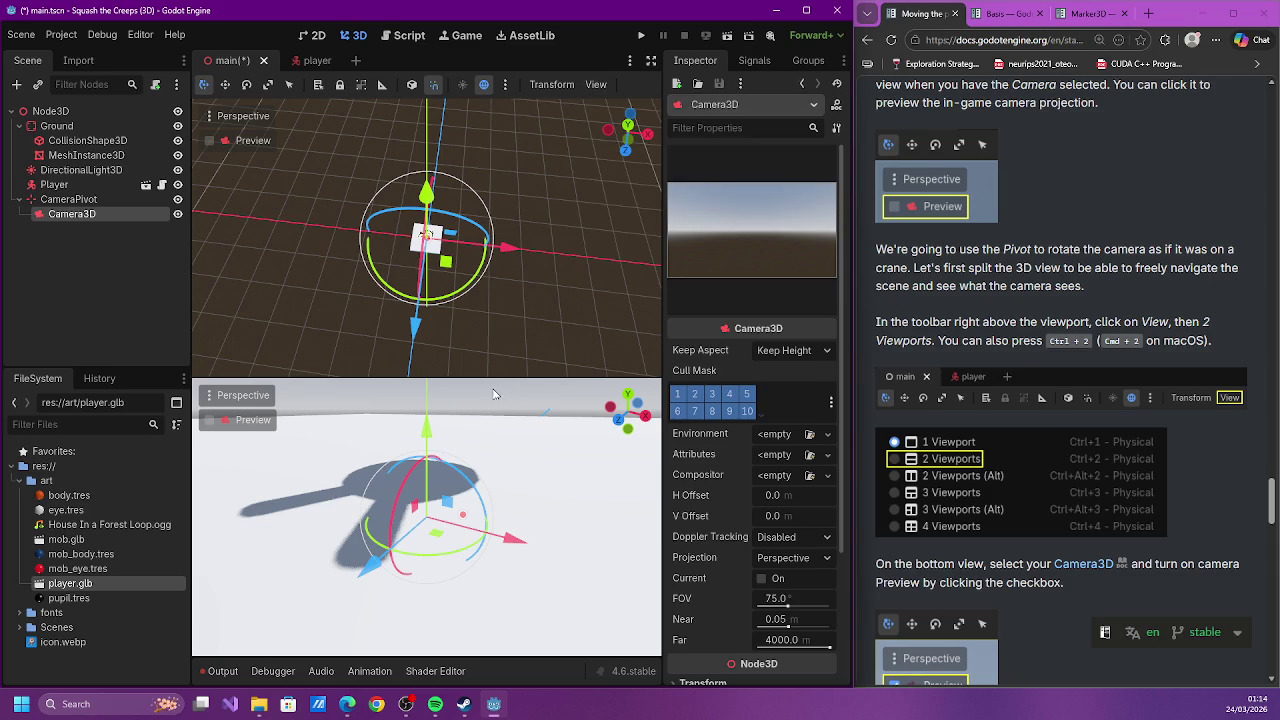
pyautogui.scroll(3, 485, 395)
pyautogui.scroll(-4, 469, 393)
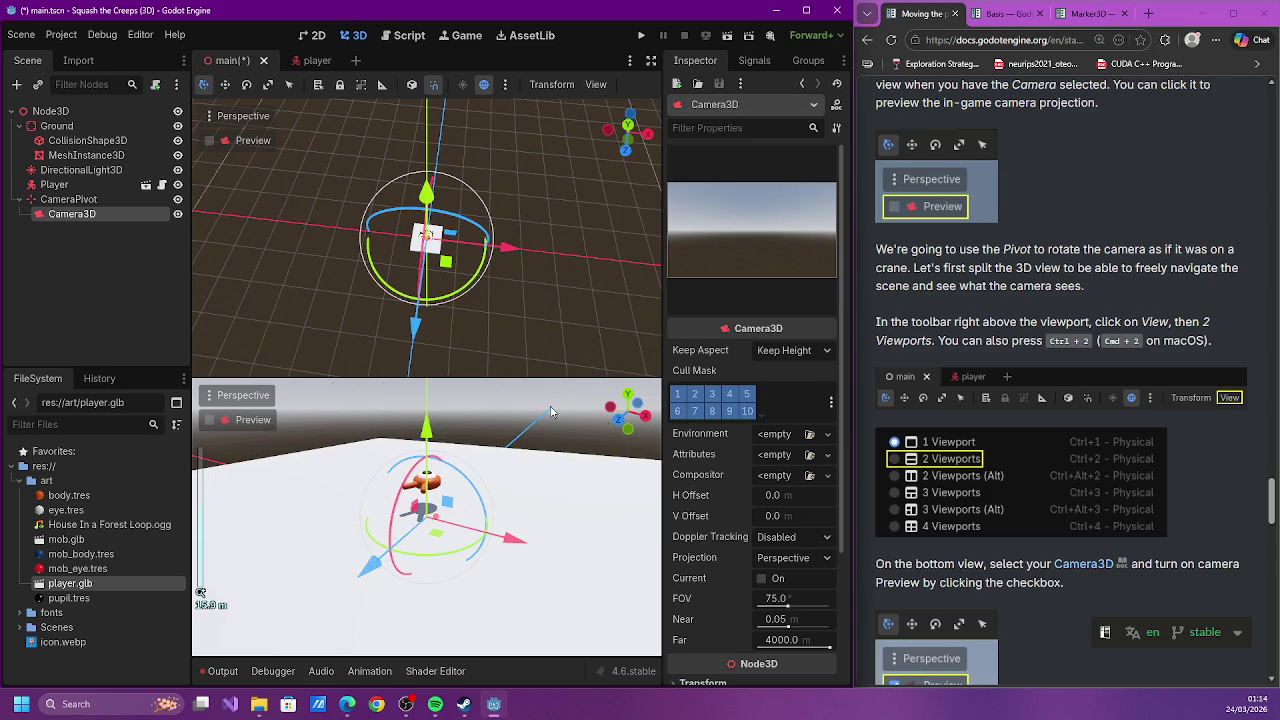
pyautogui.click(209, 420)
pyautogui.scroll(-4, 1140, 577)
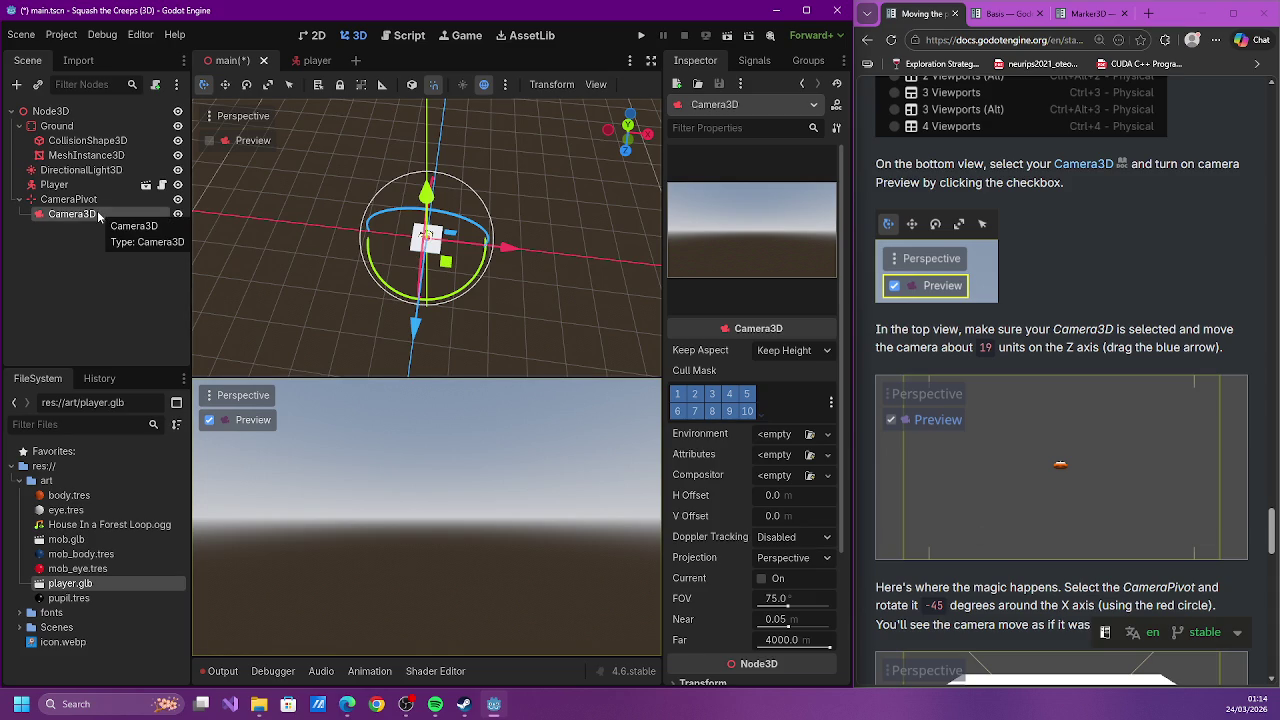
pyautogui.scroll(-3, 731, 384)
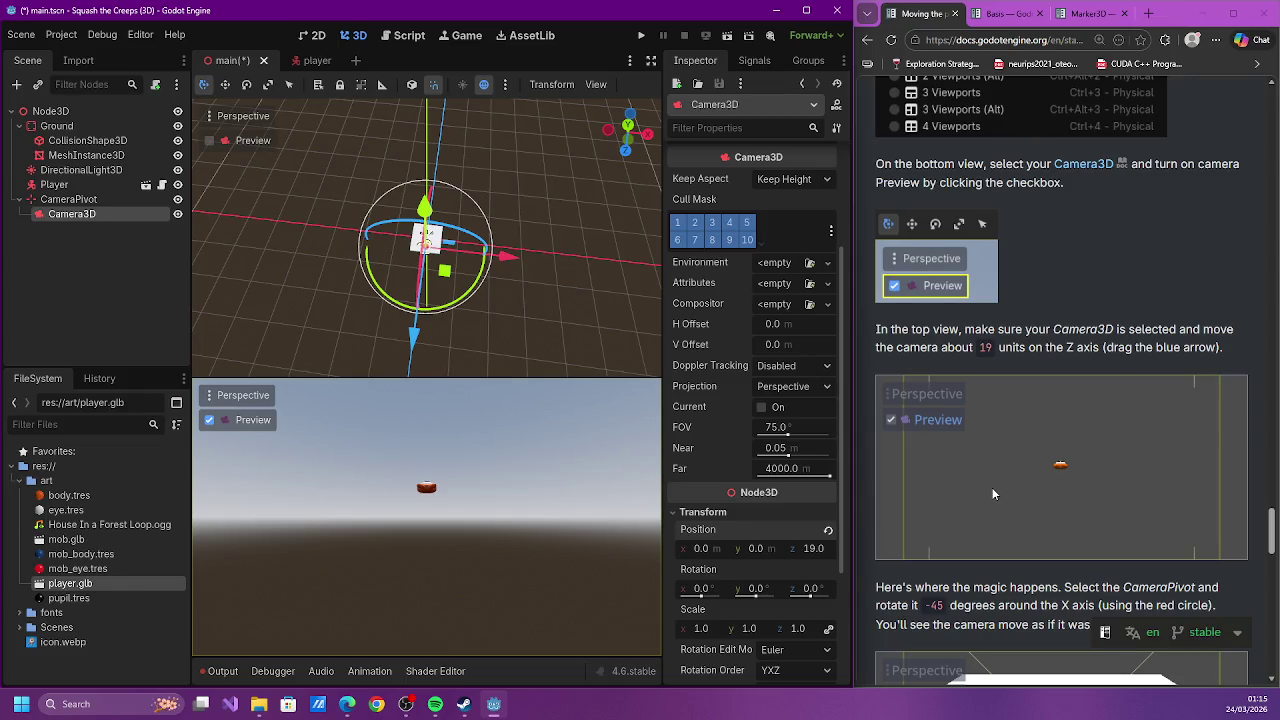
pyautogui.scroll(-3, 993, 494)
pyautogui.scroll(-1, 945, 470)
pyautogui.click(68, 199)
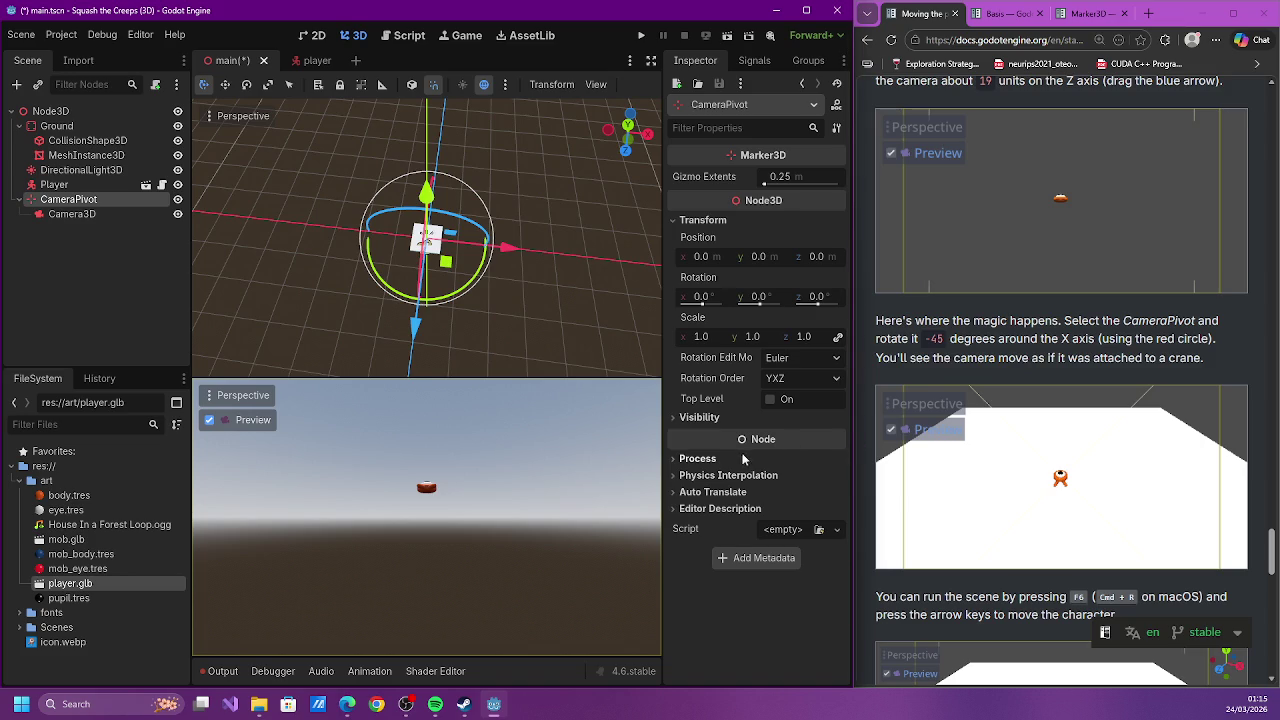
# Set CameraPivot's X rotation to -45 in the Inspector
pyautogui.click(703, 296)
pyautogui.write('45')
pyautogui.press('Return')
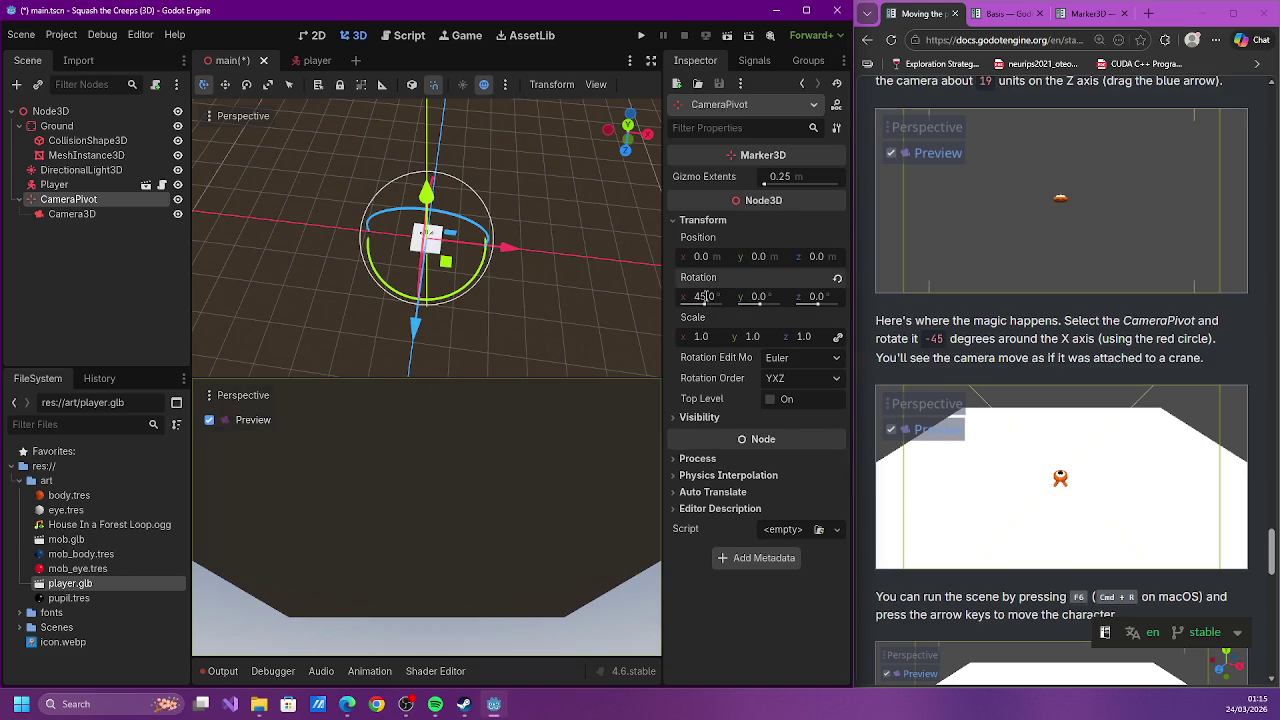
pyautogui.scroll(-3, 1041, 441)
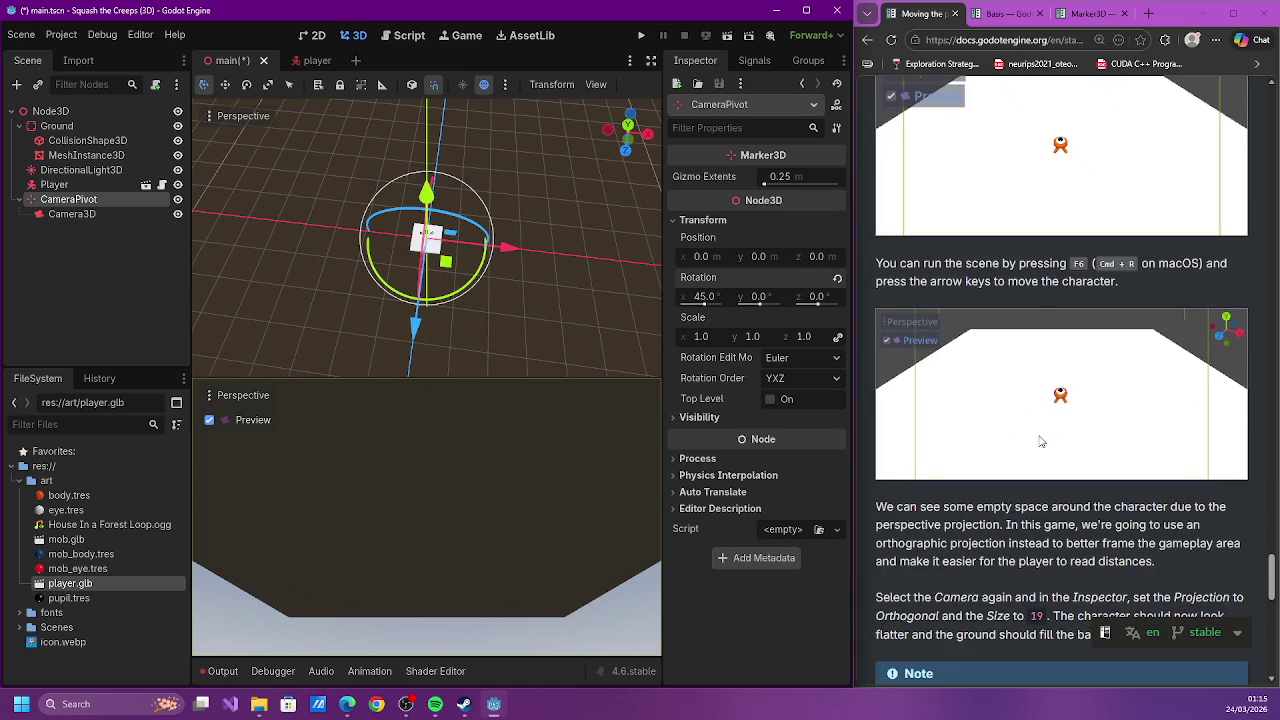
pyautogui.scroll(3, 1041, 441)
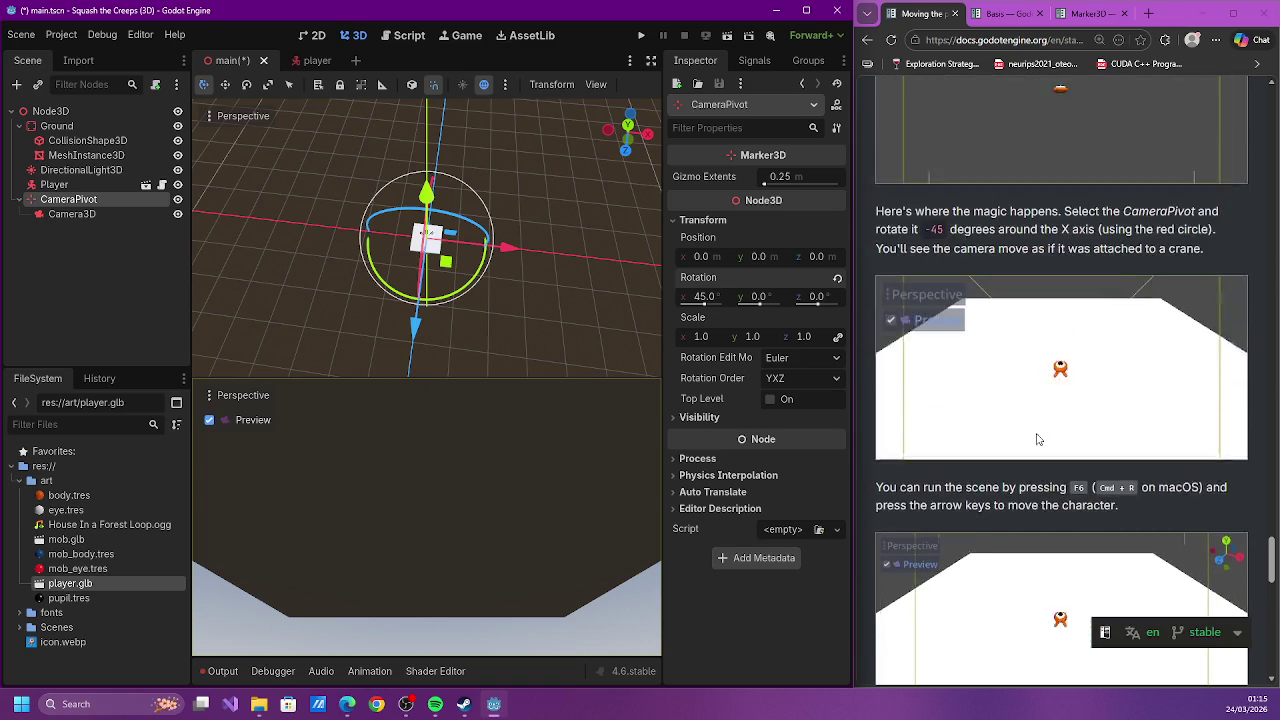
pyautogui.click(697, 296)
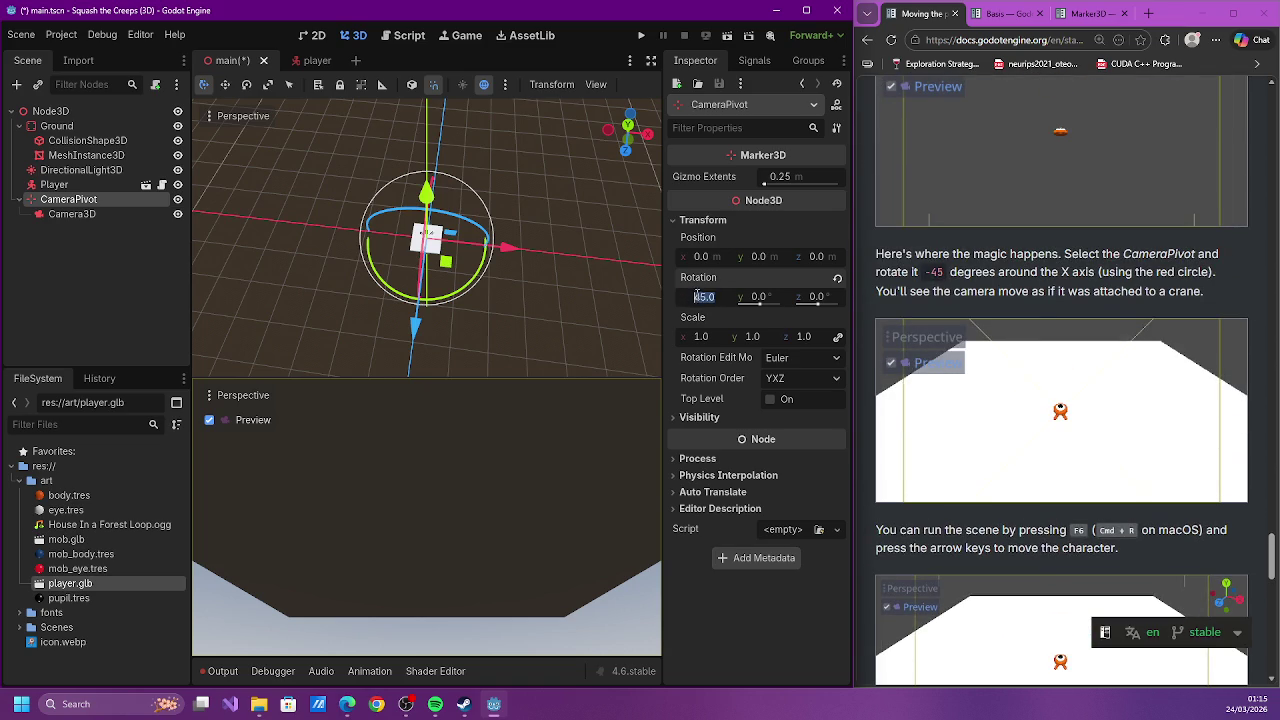
pyautogui.click(693, 297)
pyautogui.write('-')
pyautogui.press('Return')
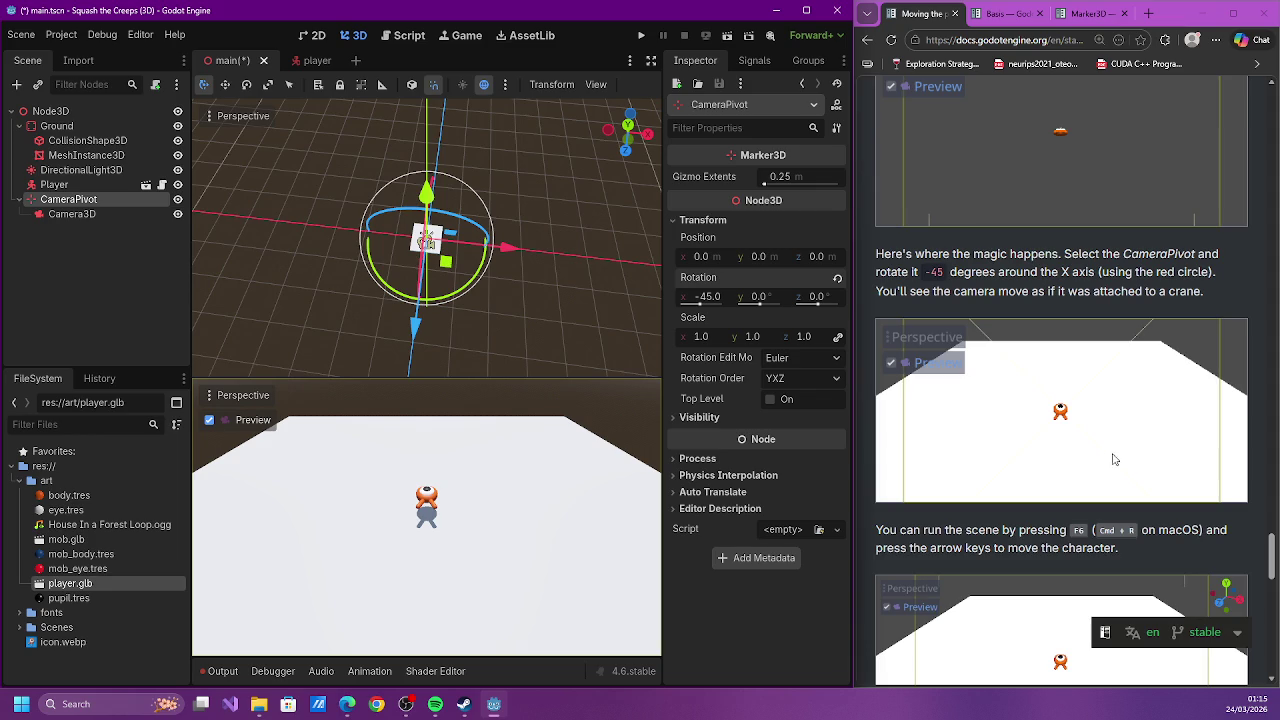
pyautogui.scroll(-3, 1102, 457)
# Save the scene, run it with F6, move the player with arrow keys, then close the game
pyautogui.hotkey('ctrl', 's')
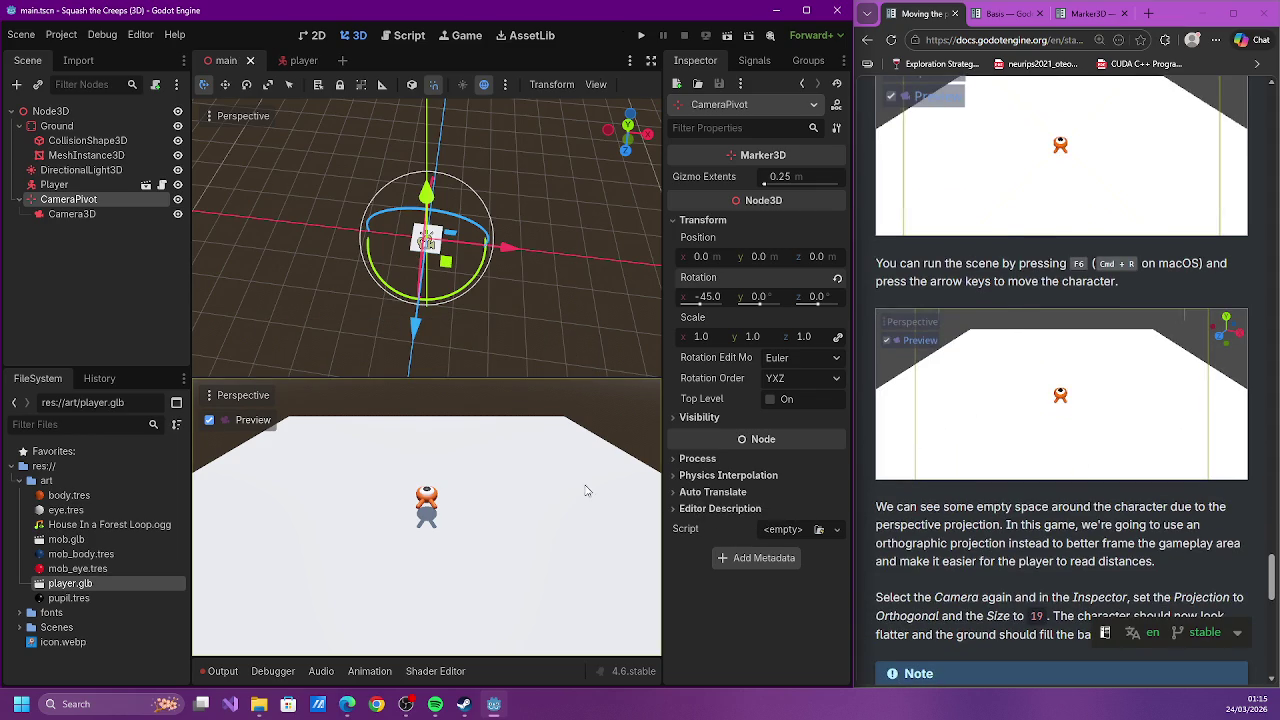
pyautogui.press('F6')
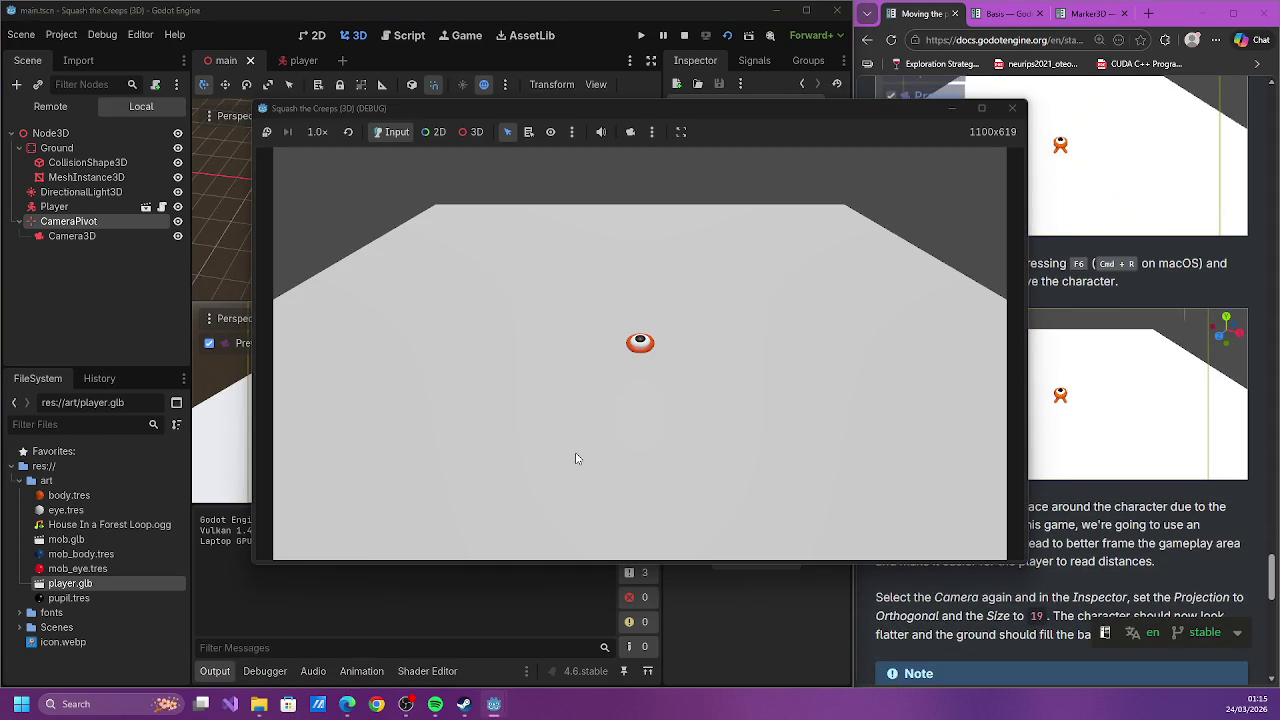
pyautogui.press('Down')
pyautogui.press('Left')
pyautogui.press('Up')
pyautogui.press('Right')
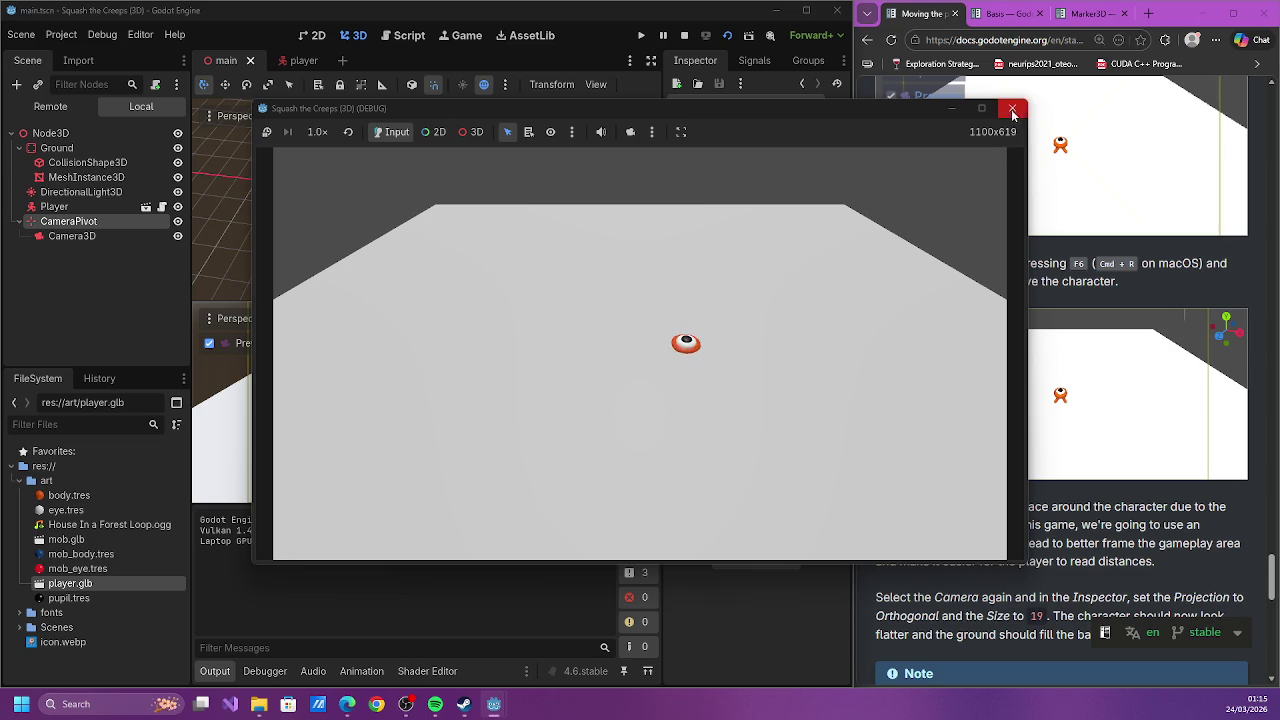
pyautogui.click(1012, 108)
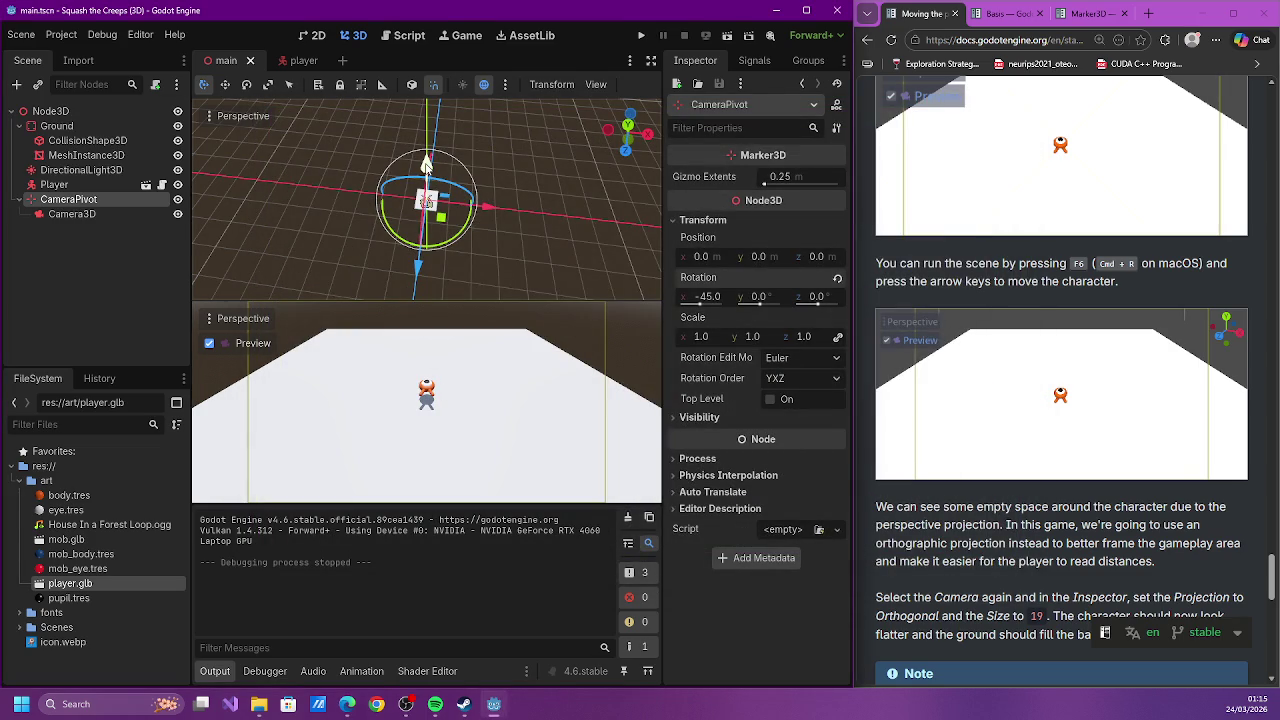
# Raise the Player 3 m up to y 6 with the move gizmo
pyautogui.click(54, 113)
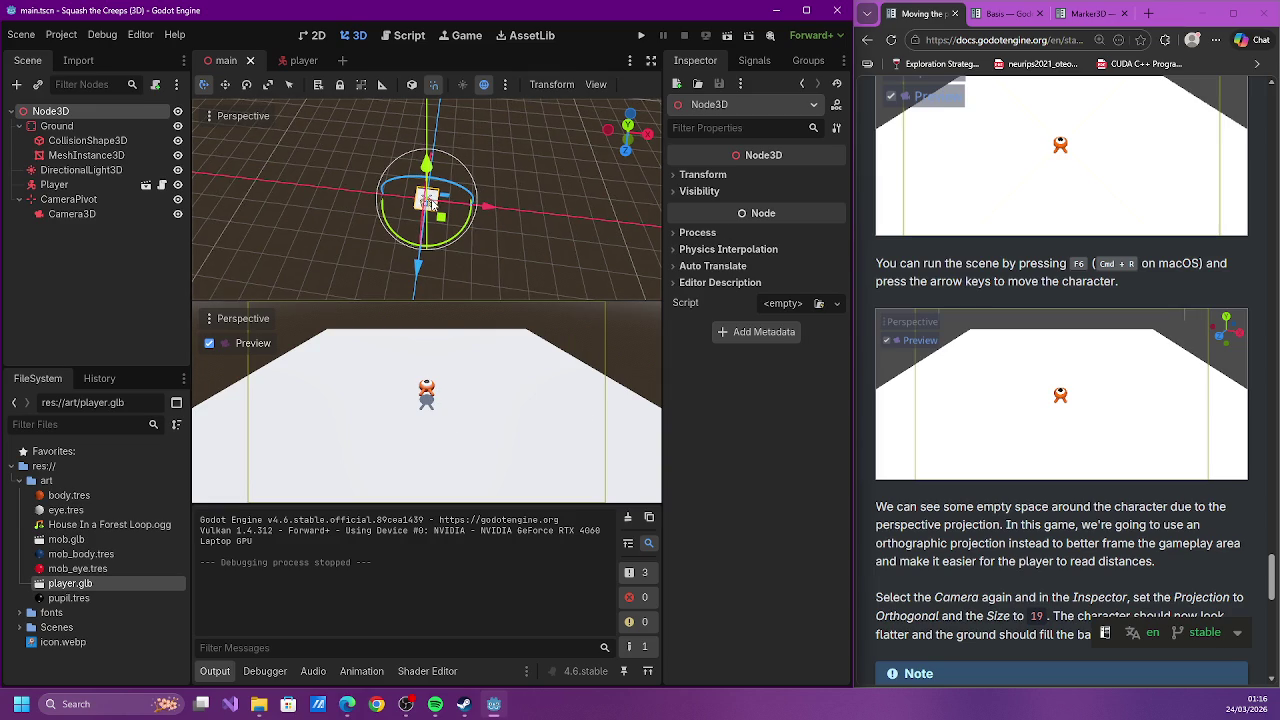
pyautogui.click(269, 207)
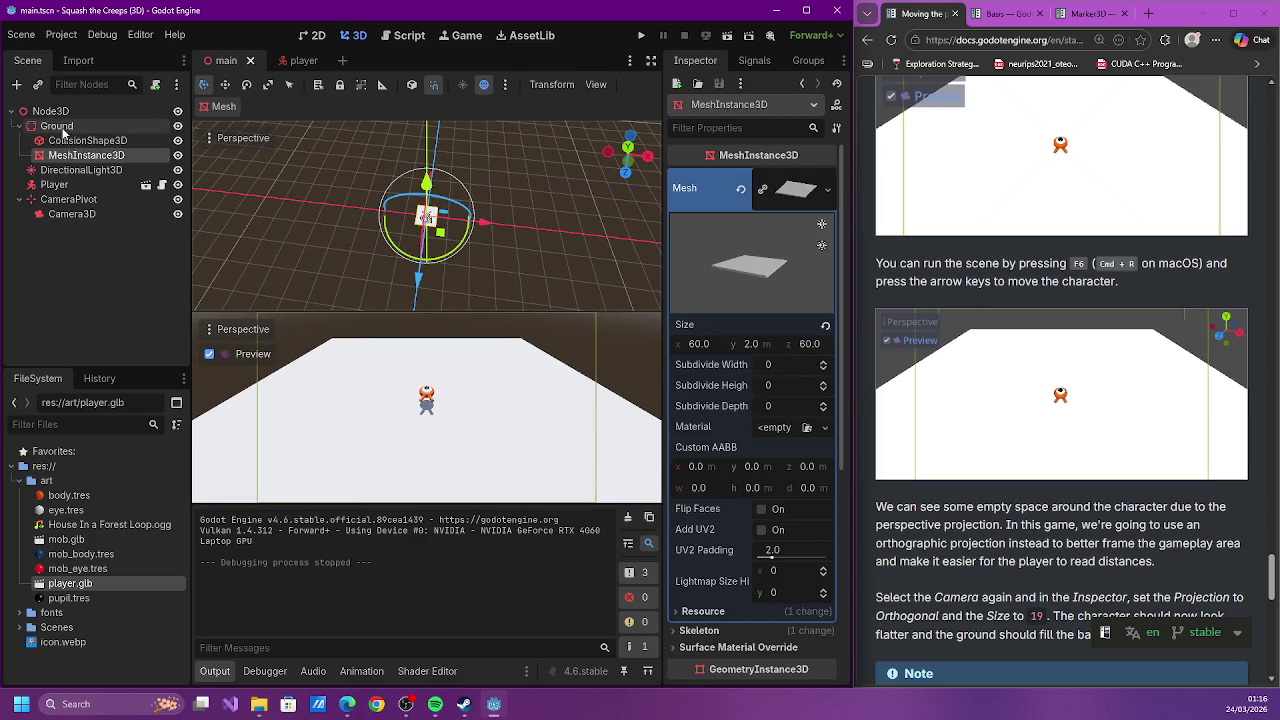
pyautogui.click(54, 185)
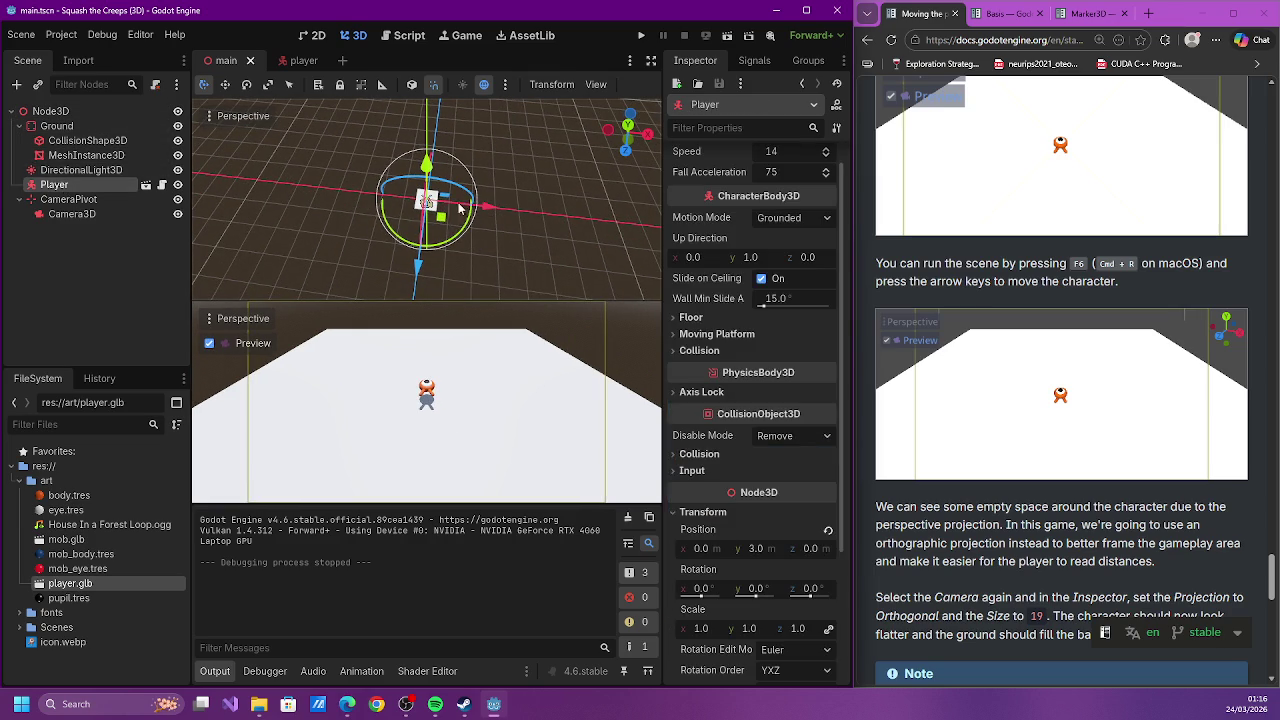
pyautogui.scroll(6, 490, 209)
pyautogui.moveTo(428, 163); pyautogui.dragTo(446, 40)
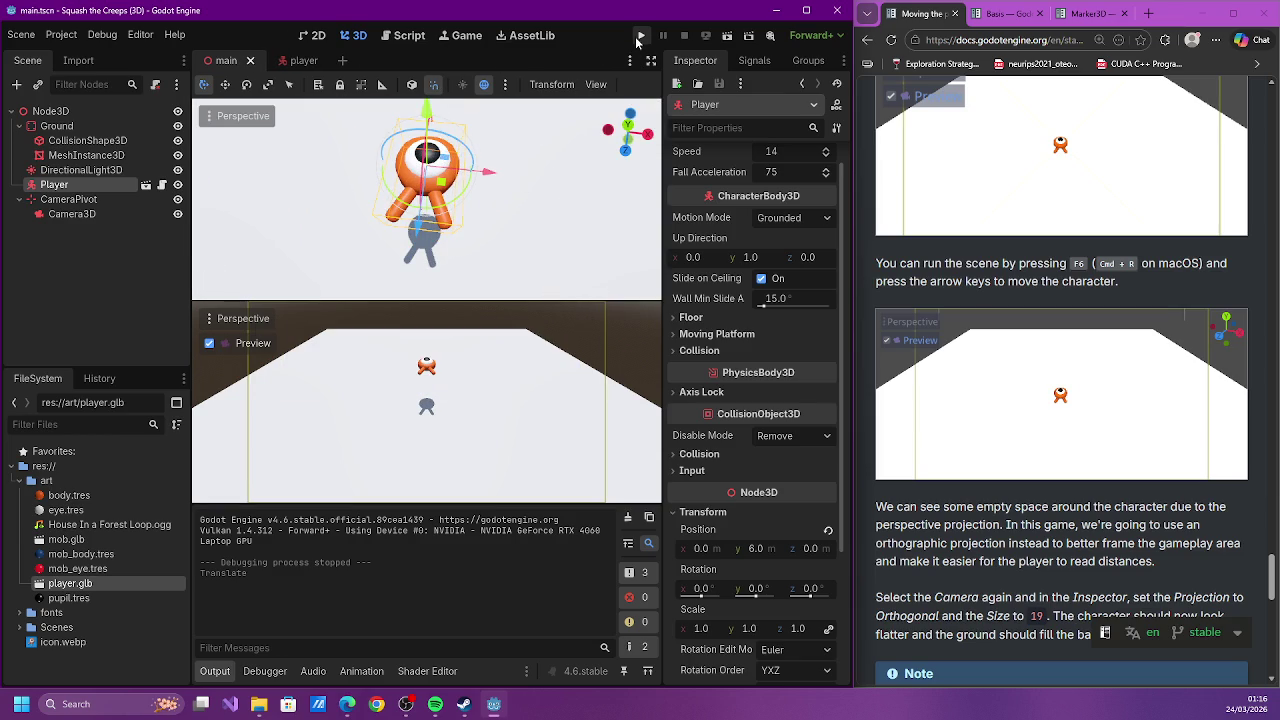
# Compare the ground's mesh and collision nodes, then set the ground mesh's Y position to 1
pyautogui.click(108, 153)
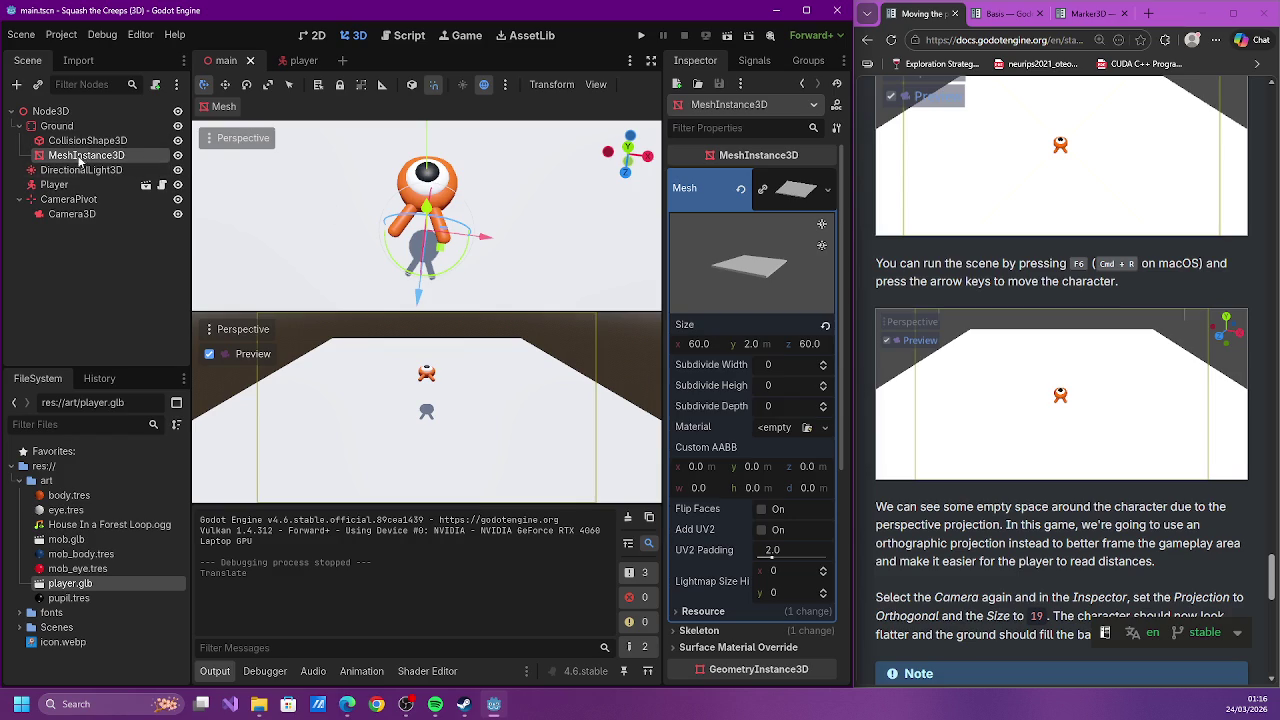
pyautogui.click(90, 140)
pyautogui.click(92, 155)
pyautogui.click(96, 141)
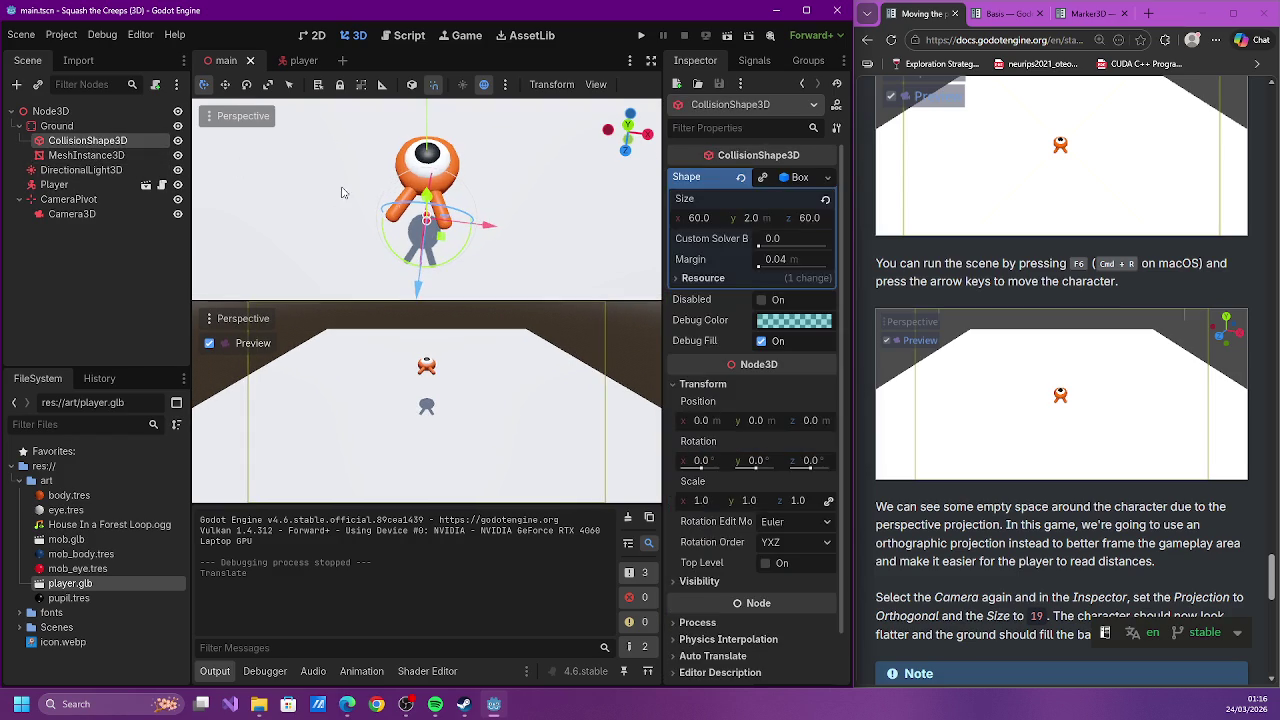
pyautogui.click(86, 155)
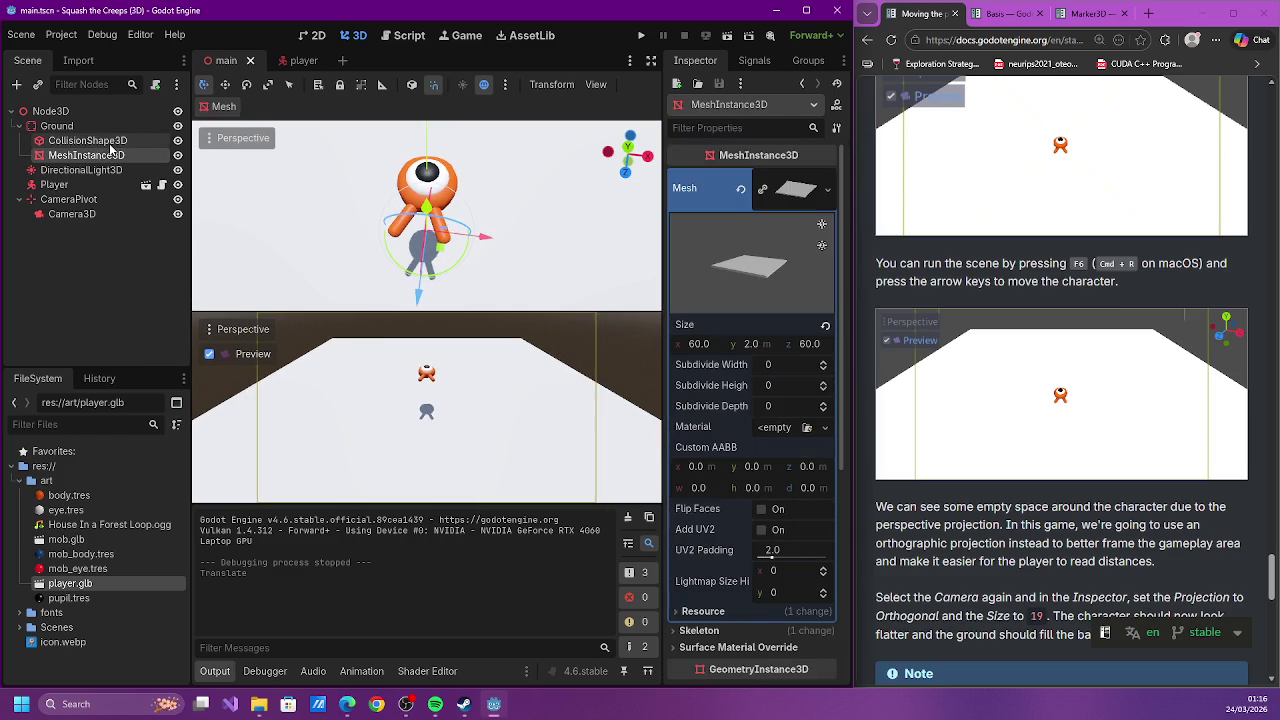
pyautogui.scroll(-3, 737, 302)
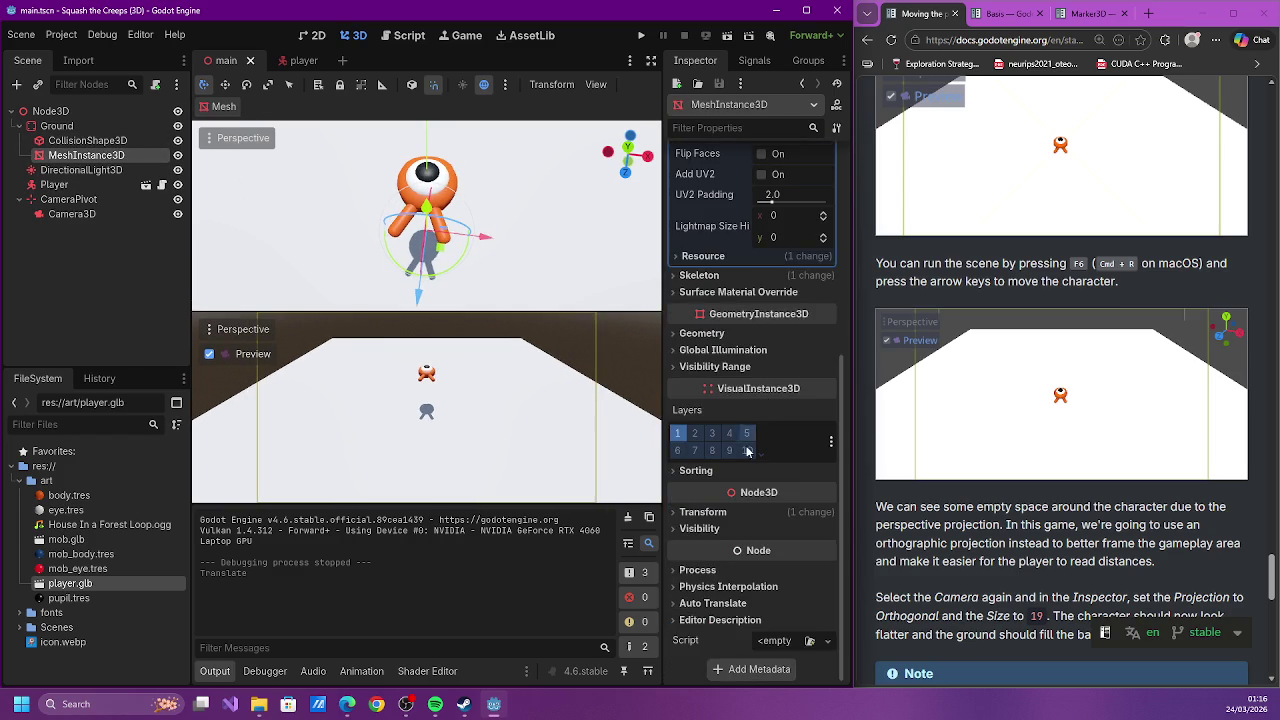
pyautogui.click(695, 512)
pyautogui.click(756, 548)
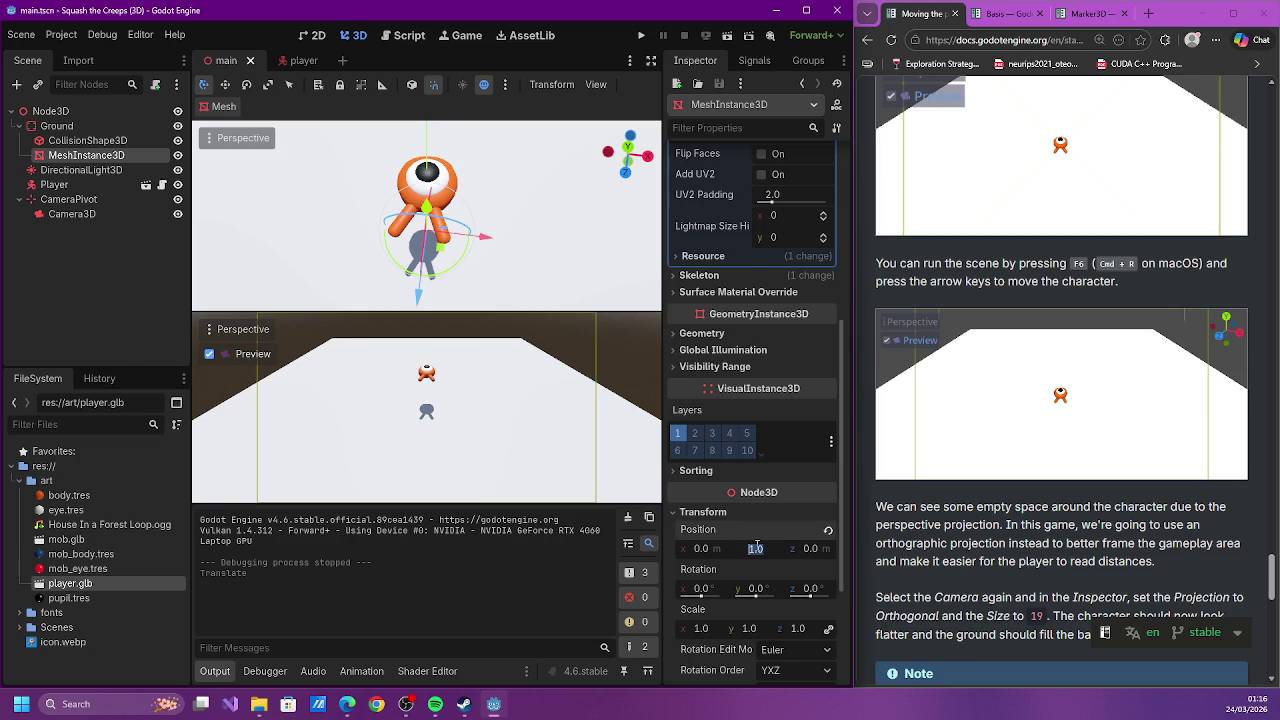
pyautogui.write('1')
pyautogui.press('Return')
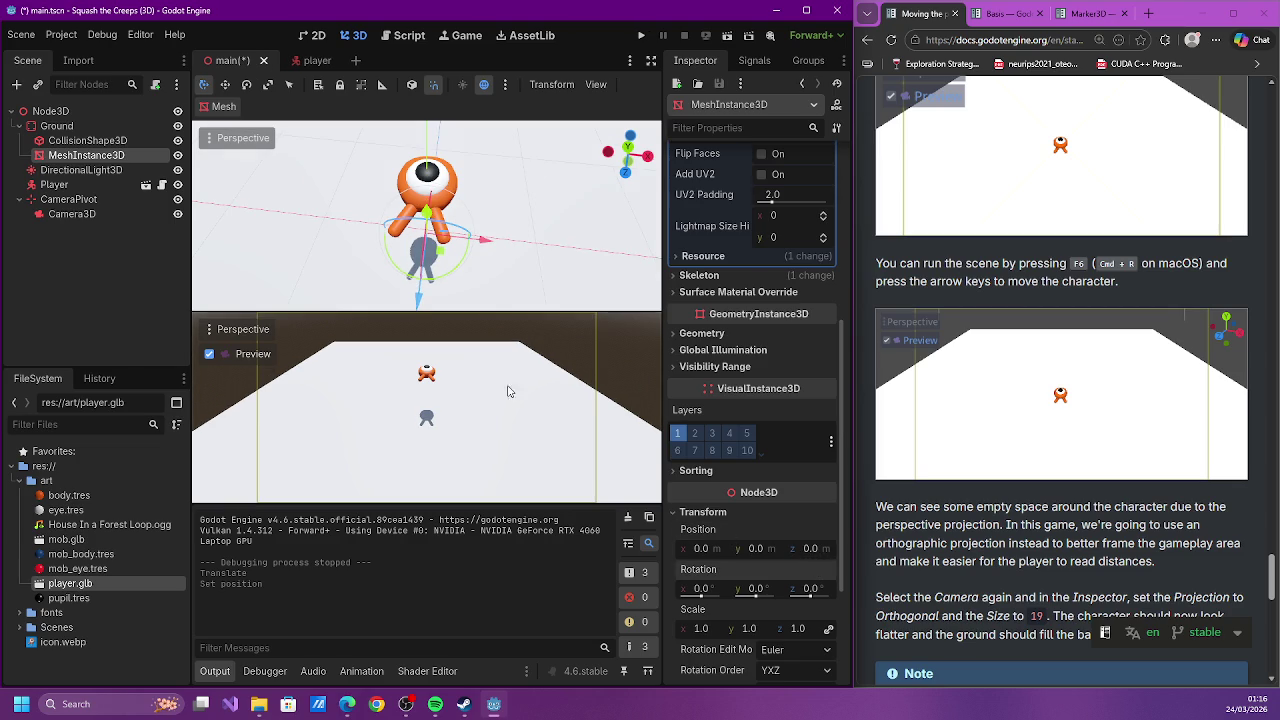
# Save the main scene and run the project
pyautogui.hotkey('ctrl', 's')
pyautogui.click(88, 140)
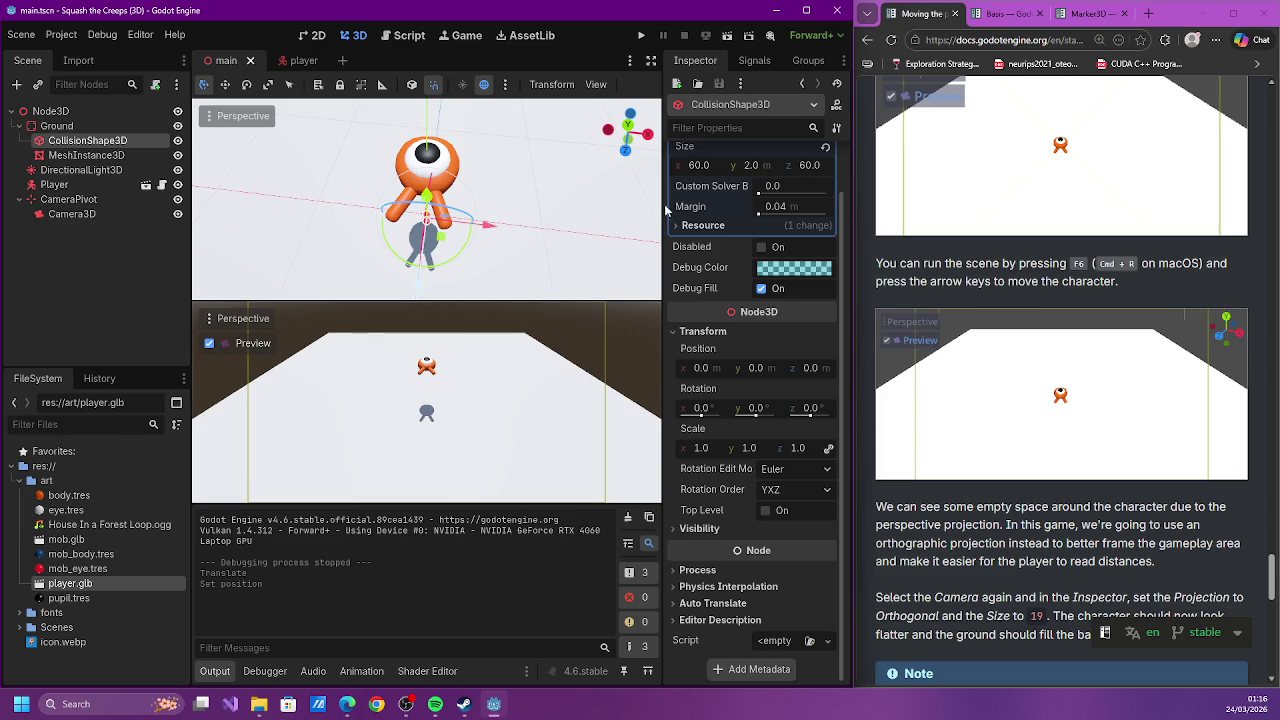
pyautogui.click(641, 35)
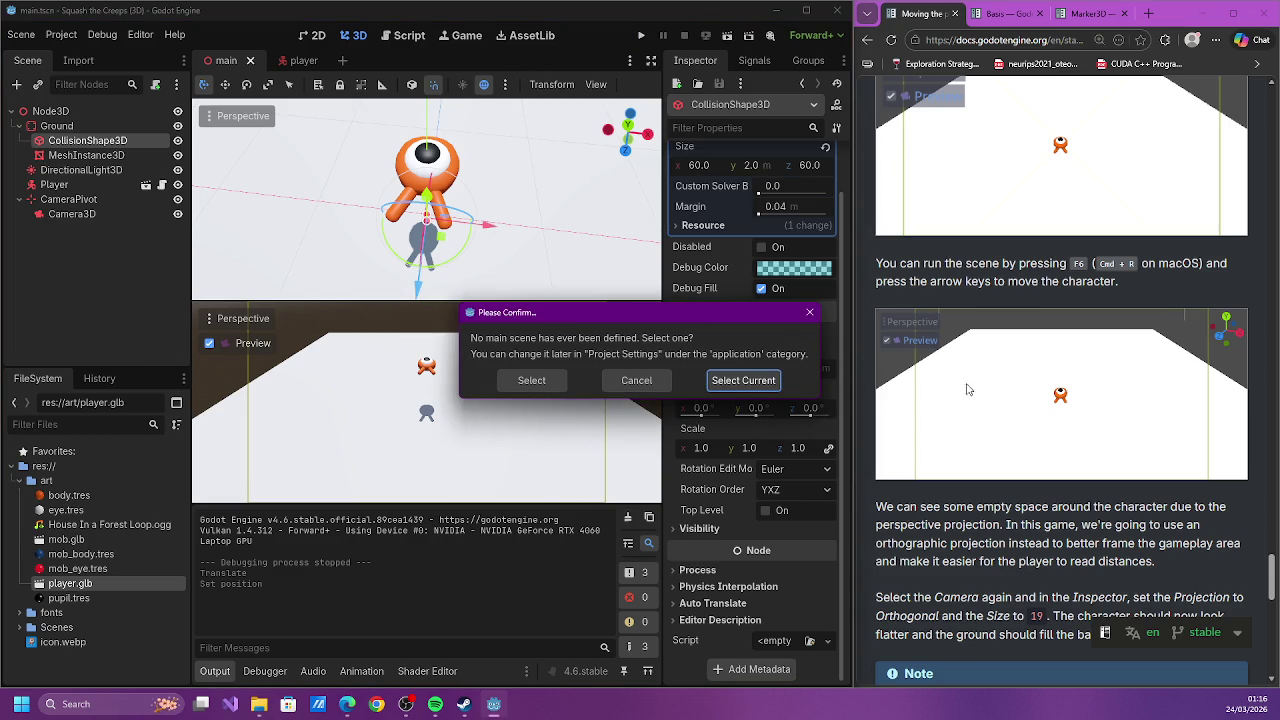
# Set the current scene as main scene, walk the player around with arrow keys, then close the game
pyautogui.click(745, 382)
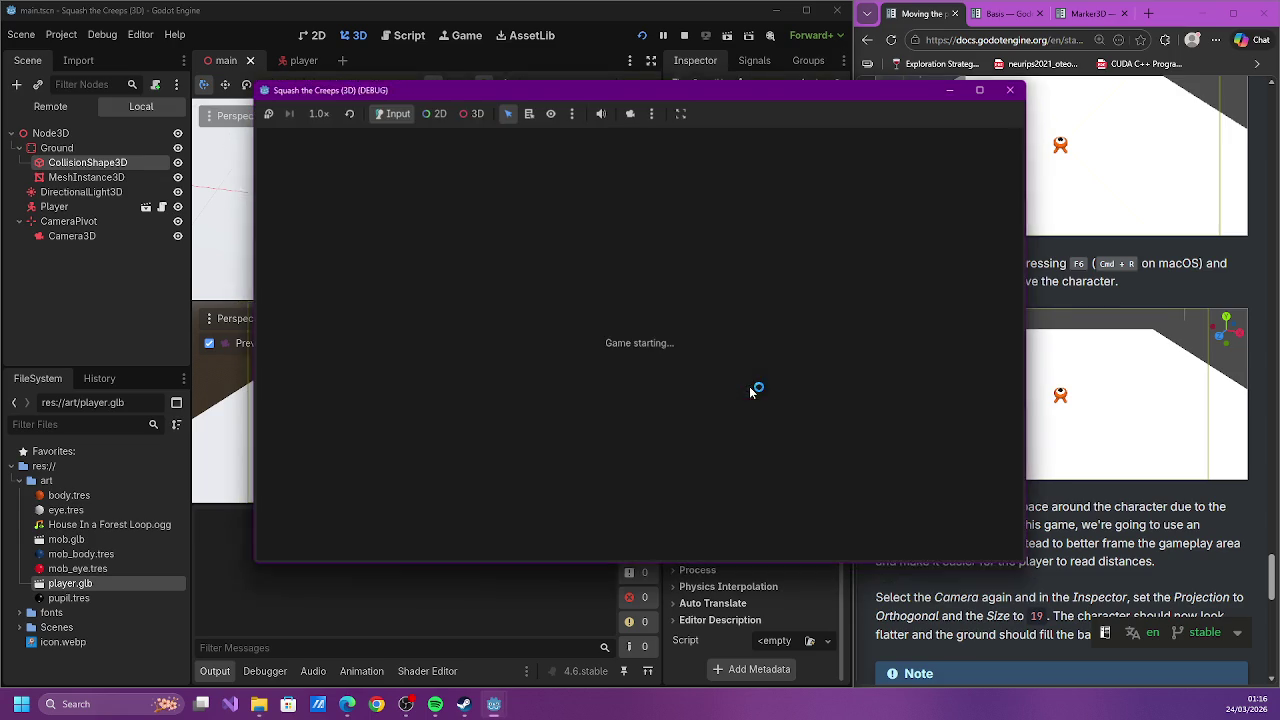
pyautogui.press('Up')
pyautogui.press('Left')
pyautogui.press('Right')
pyautogui.press('Down')
pyautogui.press('Right')
pyautogui.press('Left')
pyautogui.press('Up')
pyautogui.press('Left')
pyautogui.press('Up')
pyautogui.press('Down')
pyautogui.press('Up')
pyautogui.press('Left')
pyautogui.press('Up')
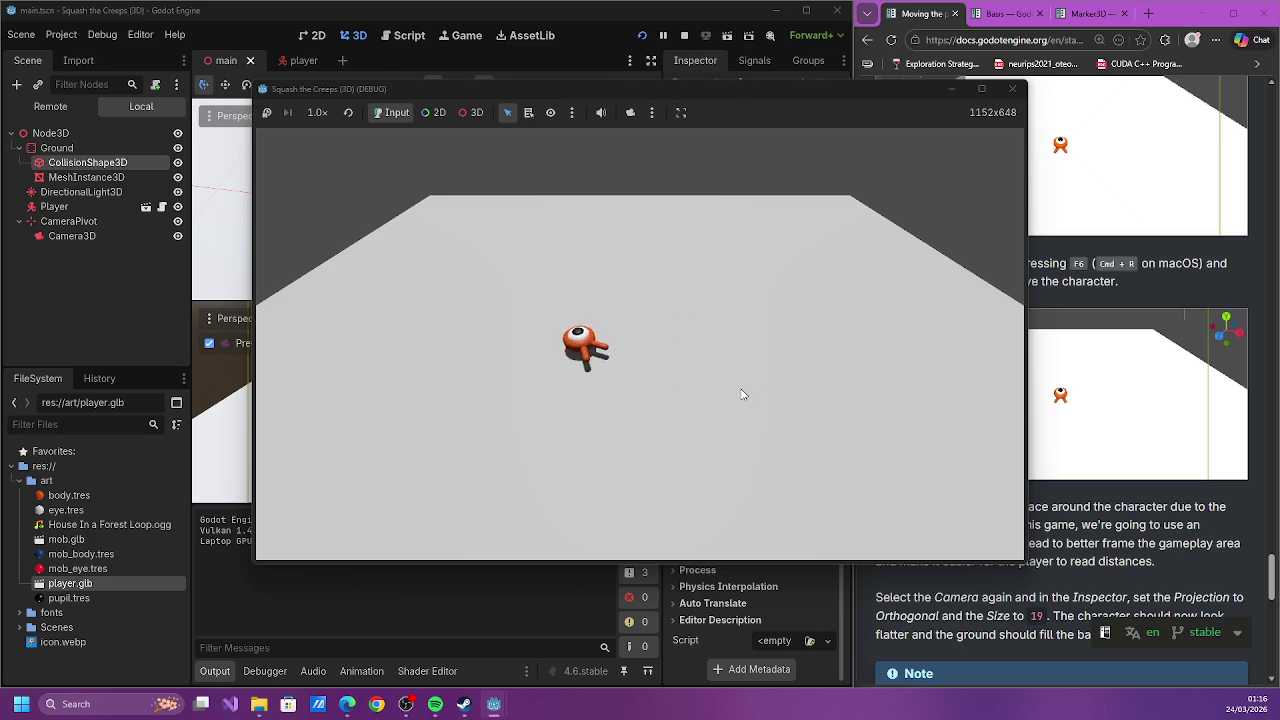
pyautogui.press('Right')
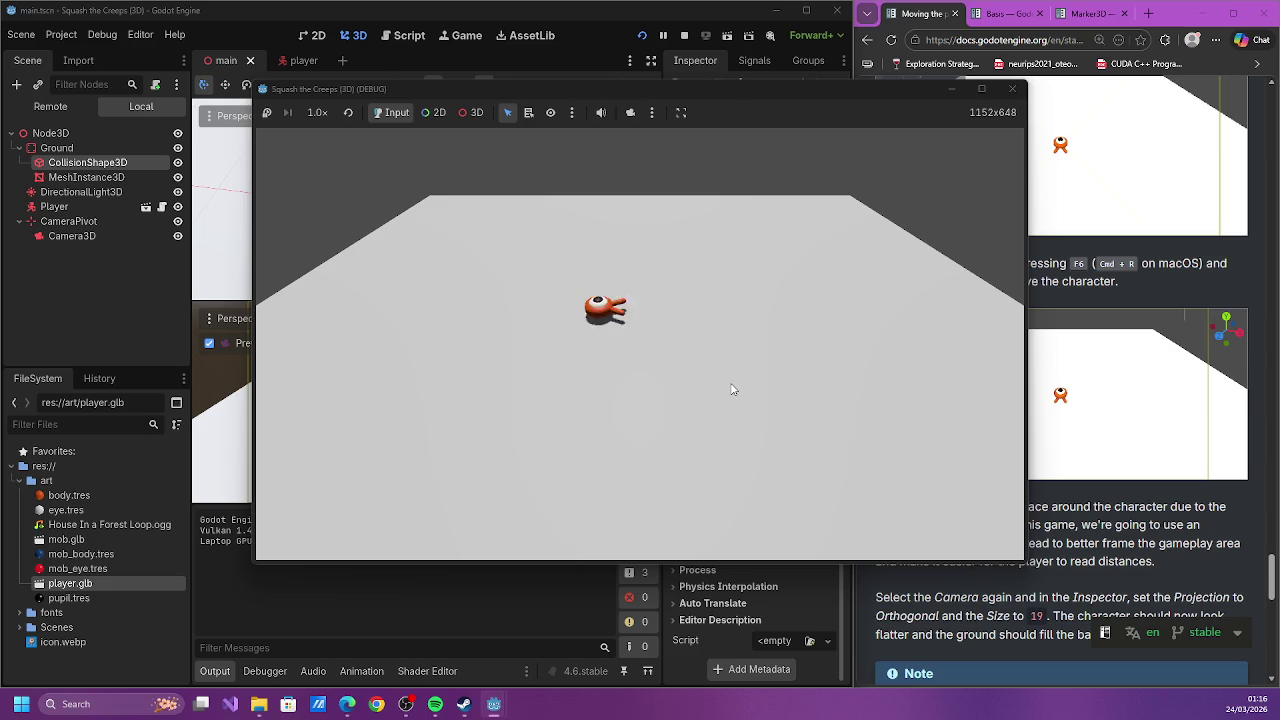
pyautogui.press('Up')
pyautogui.press('Right')
pyautogui.press('Down')
pyautogui.press('Left')
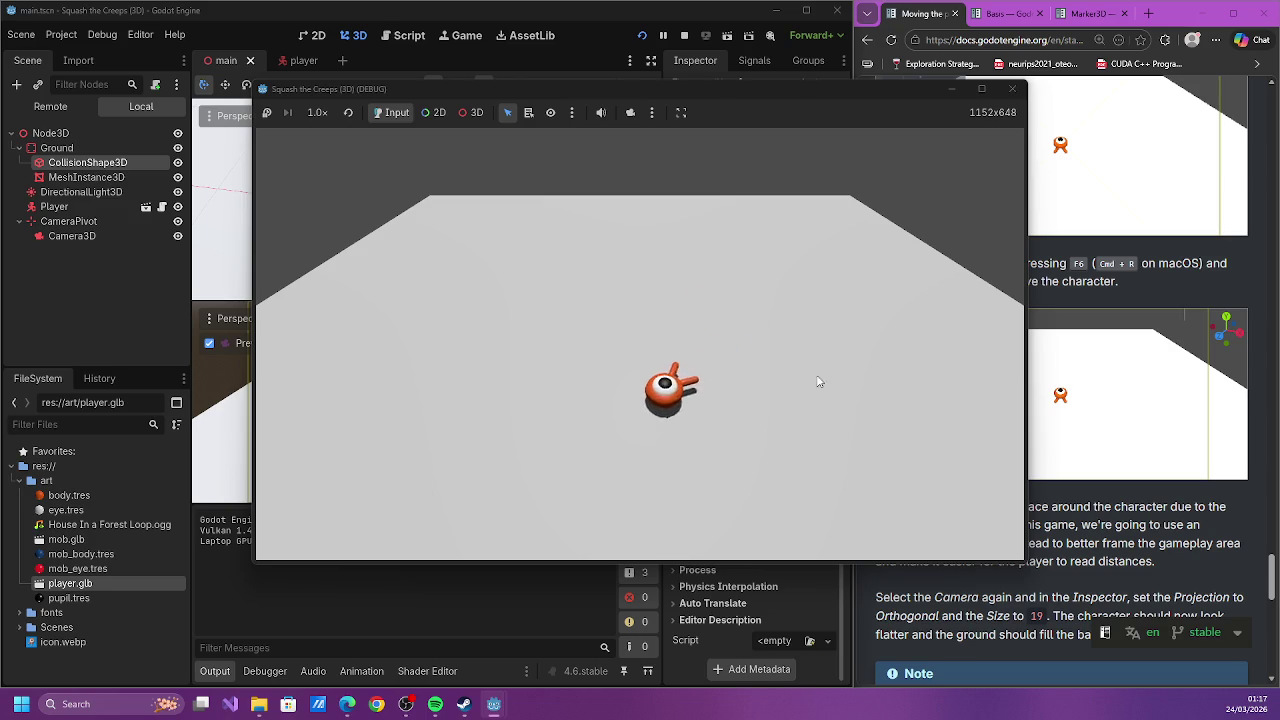
pyautogui.press('Up')
pyautogui.press('Down')
pyautogui.press('Right')
pyautogui.press('Up')
pyautogui.press('Left')
pyautogui.press('Down')
pyautogui.press('Right')
pyautogui.press('Left')
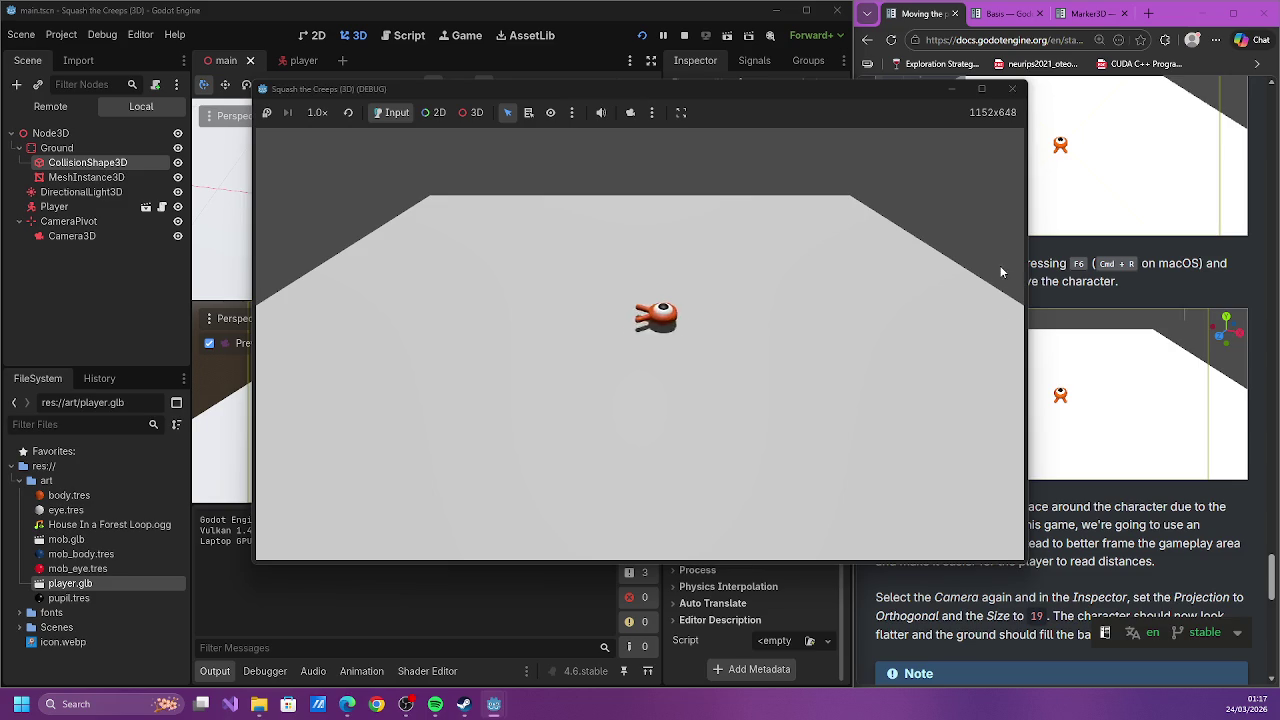
pyautogui.press('Right')
pyautogui.press('Down')
pyautogui.press('Right')
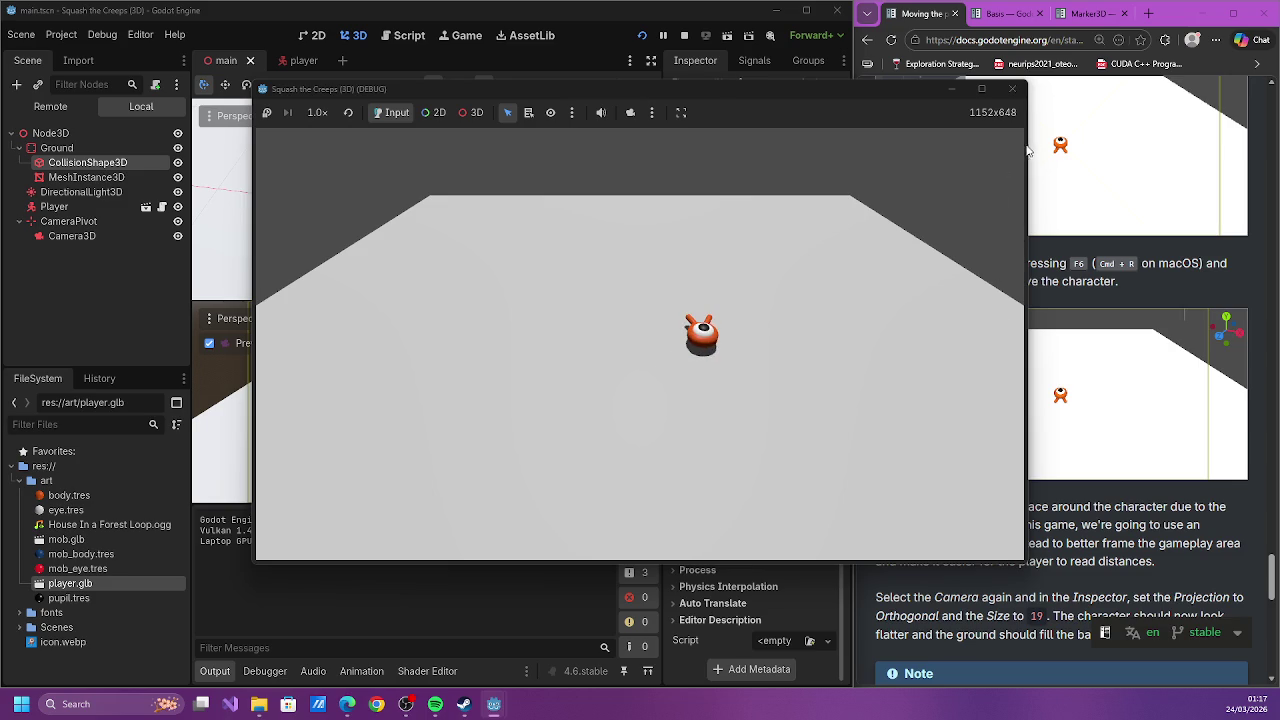
pyautogui.press('Left')
pyautogui.press('Up')
pyautogui.press('Right')
pyautogui.press('Up')
pyautogui.press('Right')
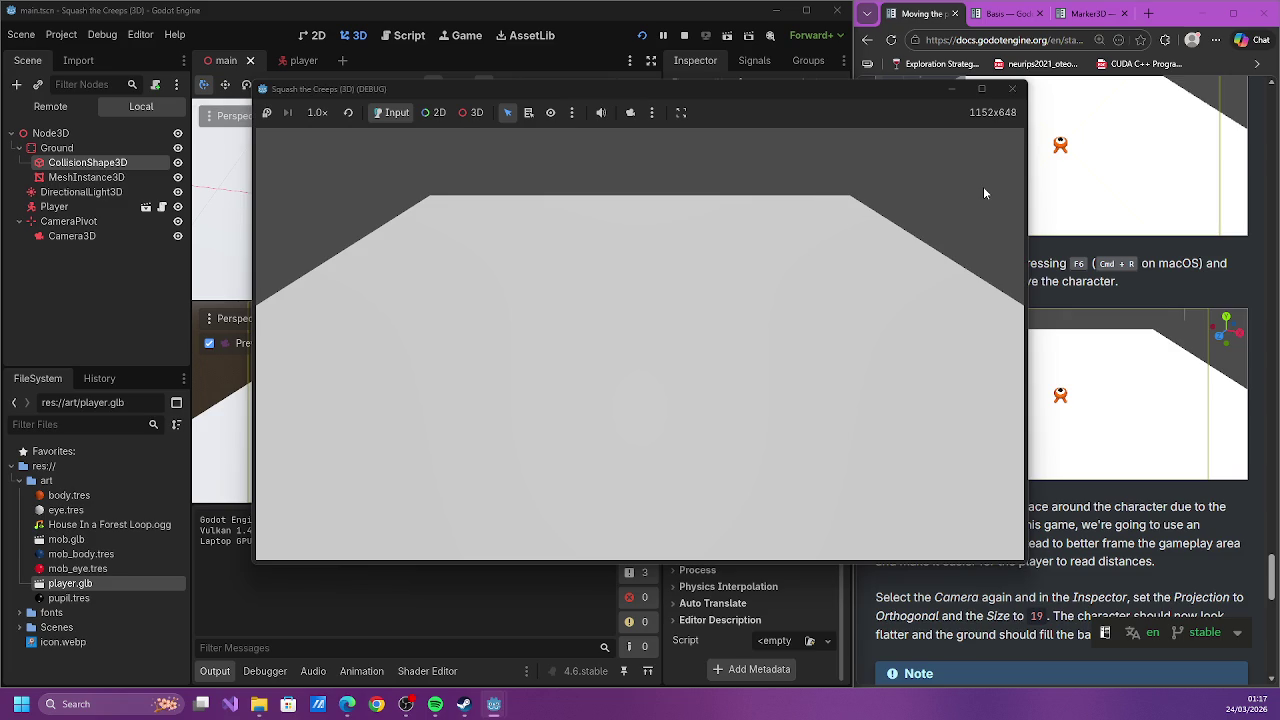
pyautogui.click(1012, 88)
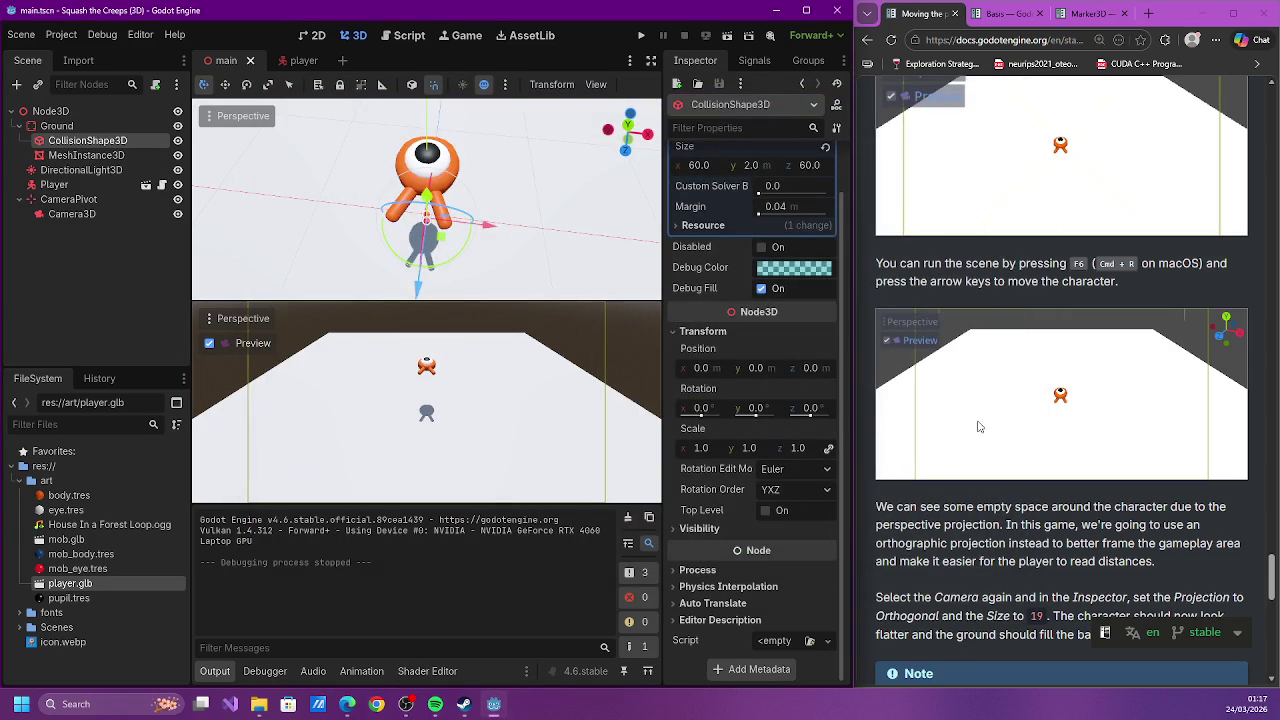
# Set Camera3D to Orthogonal projection with Size 19, save the scene, and run the project
pyautogui.scroll(-3, 994, 412)
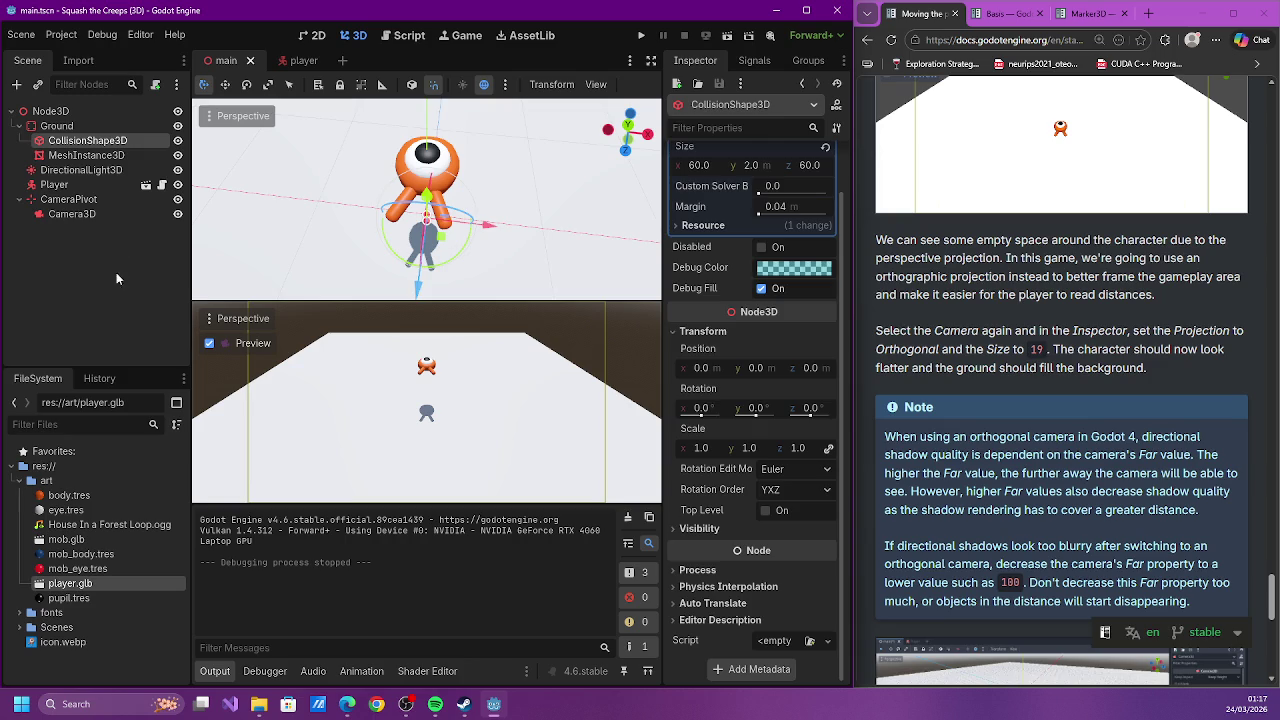
pyautogui.click(72, 214)
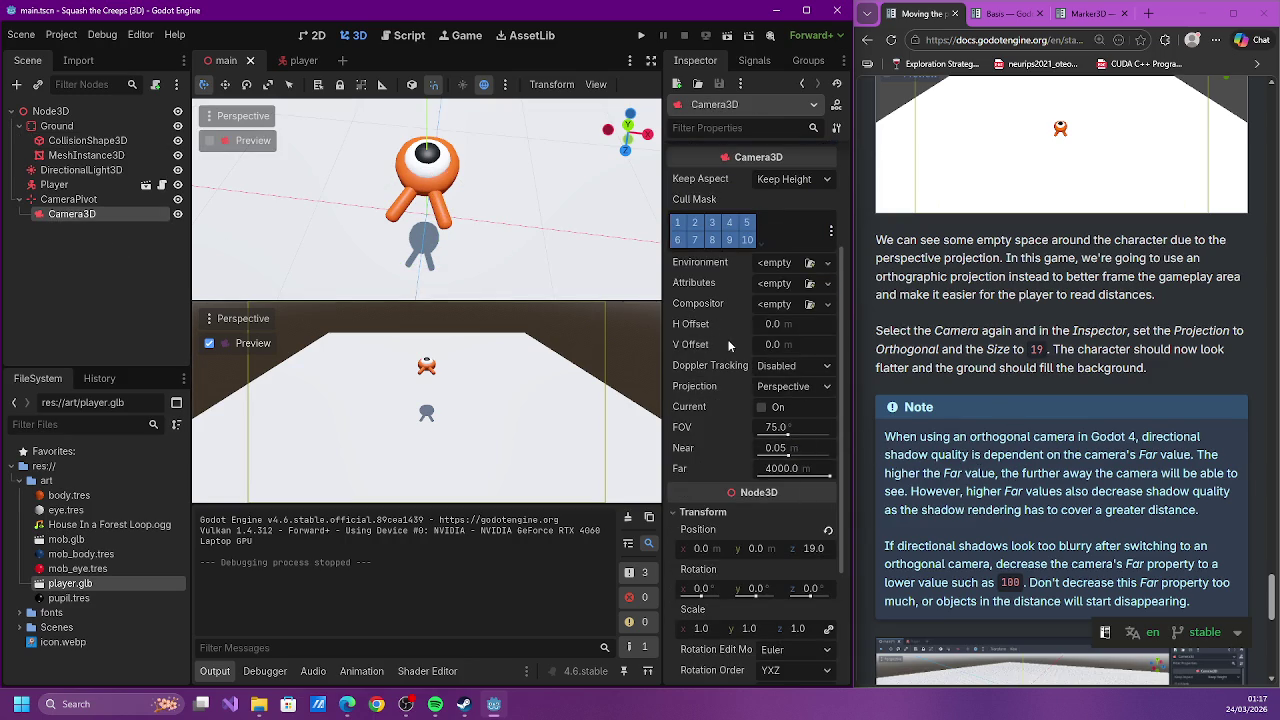
pyautogui.click(785, 386)
pyautogui.click(795, 421)
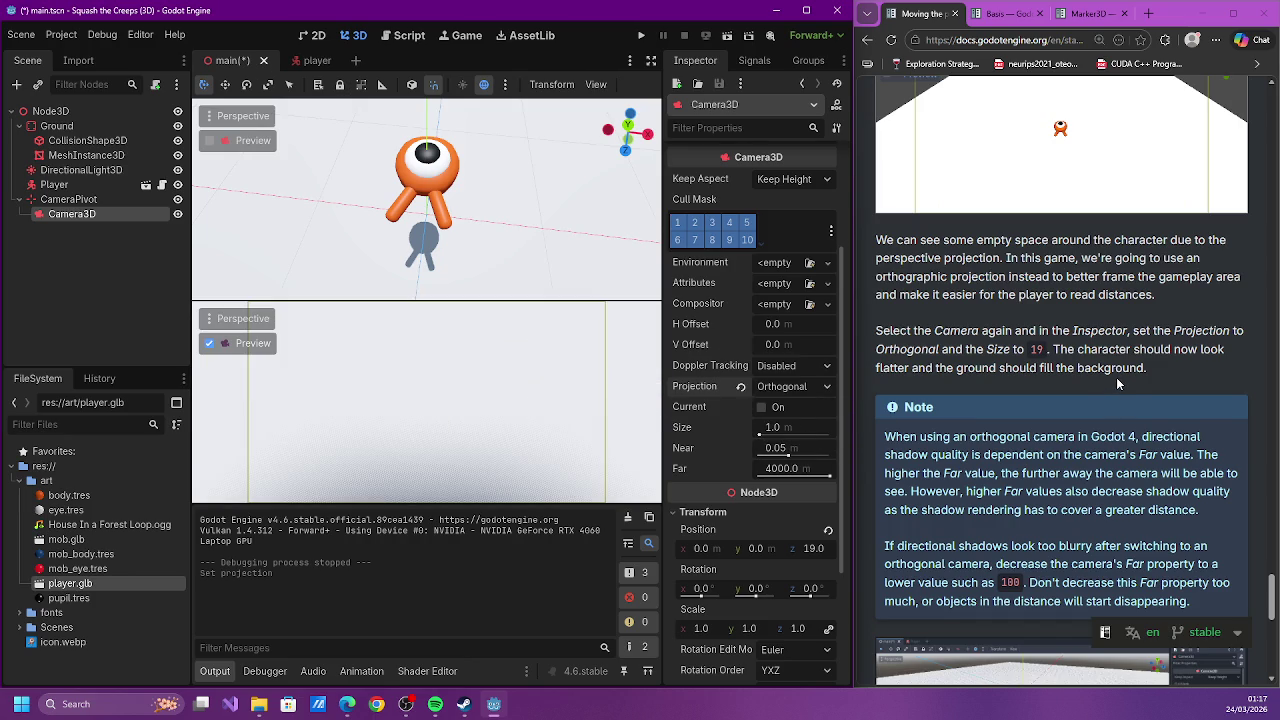
pyautogui.moveTo(767, 432); pyautogui.dragTo(830, 432)
pyautogui.click(777, 427)
pyautogui.write('19')
pyautogui.press('Return')
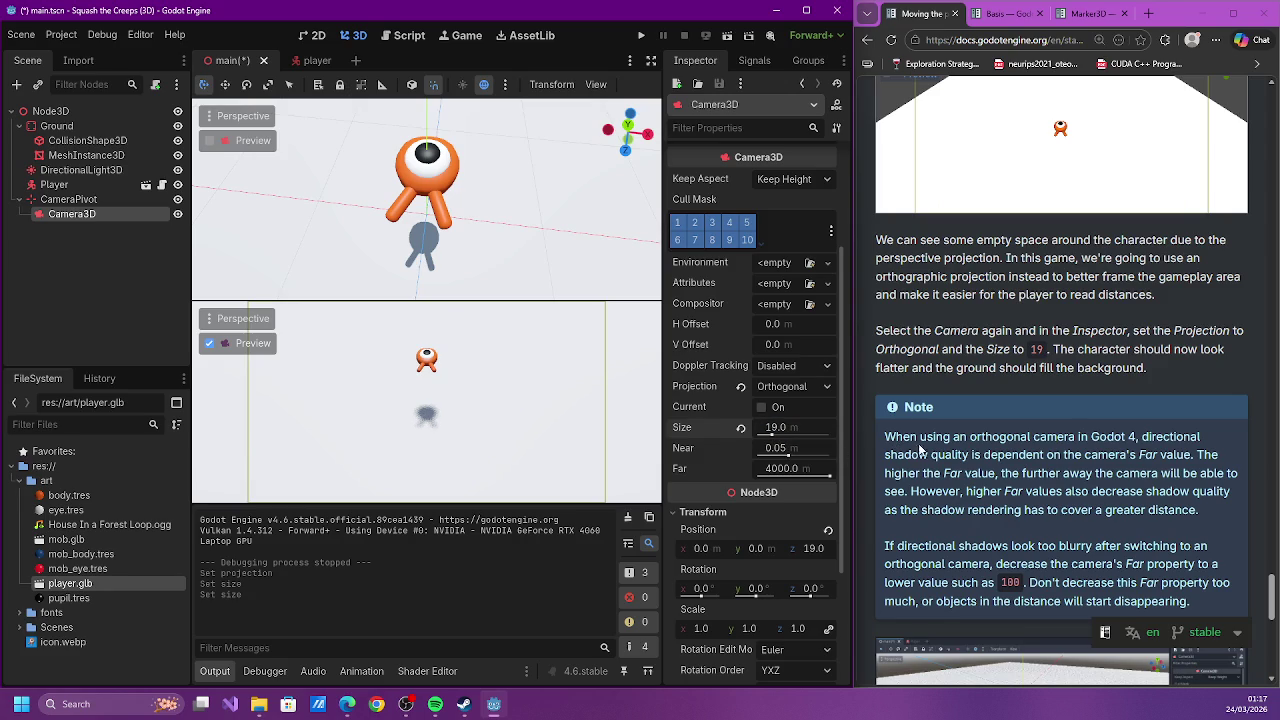
pyautogui.hotkey('ctrl', 's')
pyautogui.click(642, 37)
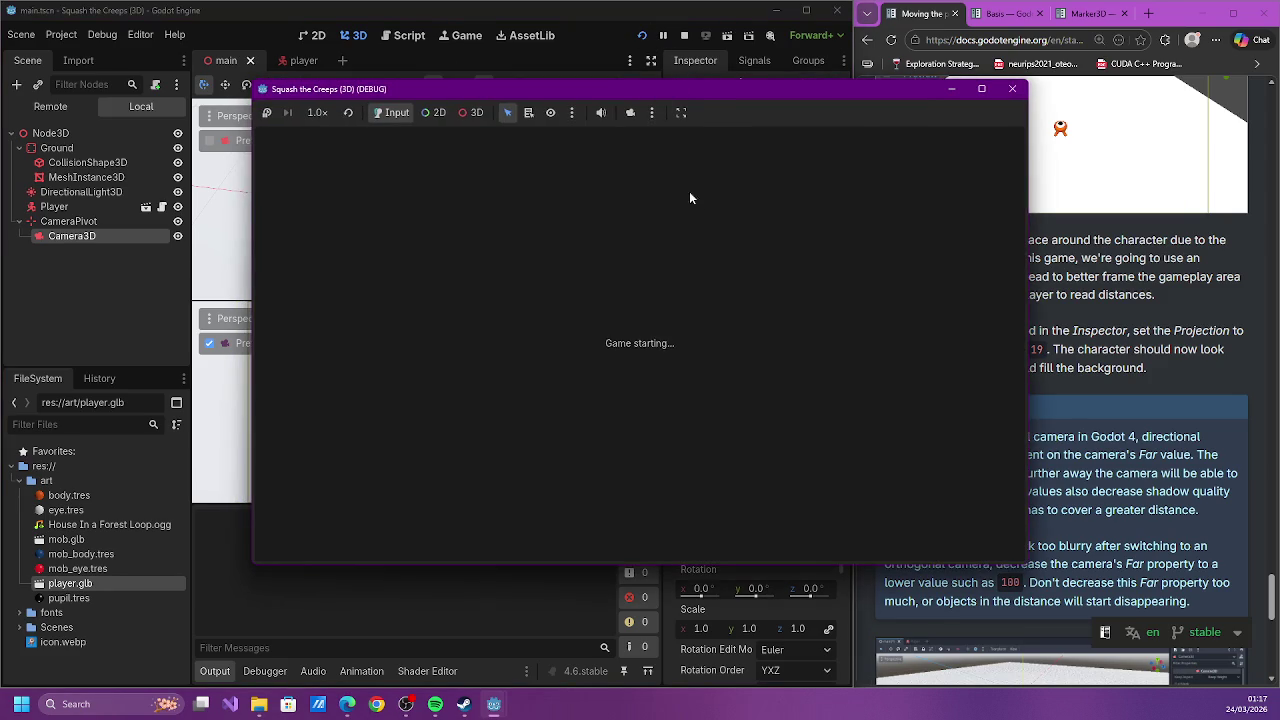
# Walk the character around in the orthographic view with arrow keys, then close the game
pyautogui.press('Left')
pyautogui.press('Down')
pyautogui.press('Up')
pyautogui.press('Right')
pyautogui.press('Left')
pyautogui.press('Right')
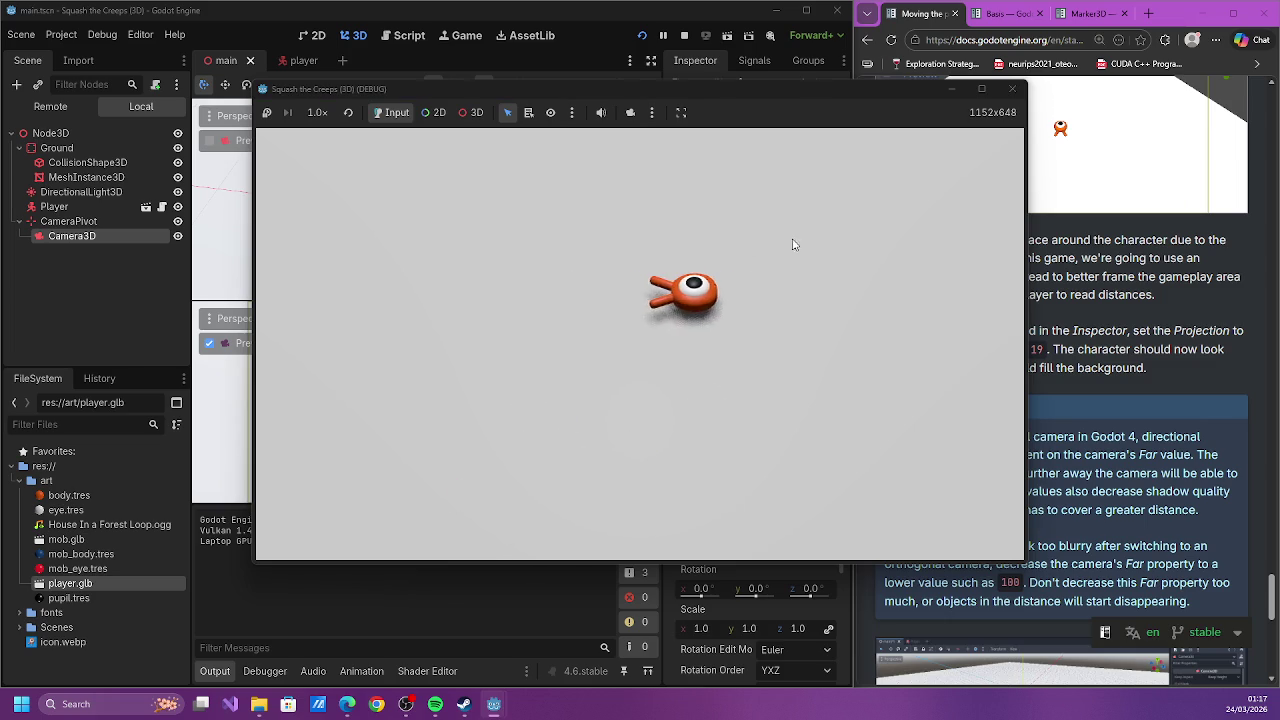
pyautogui.press('Down')
pyautogui.click(1012, 89)
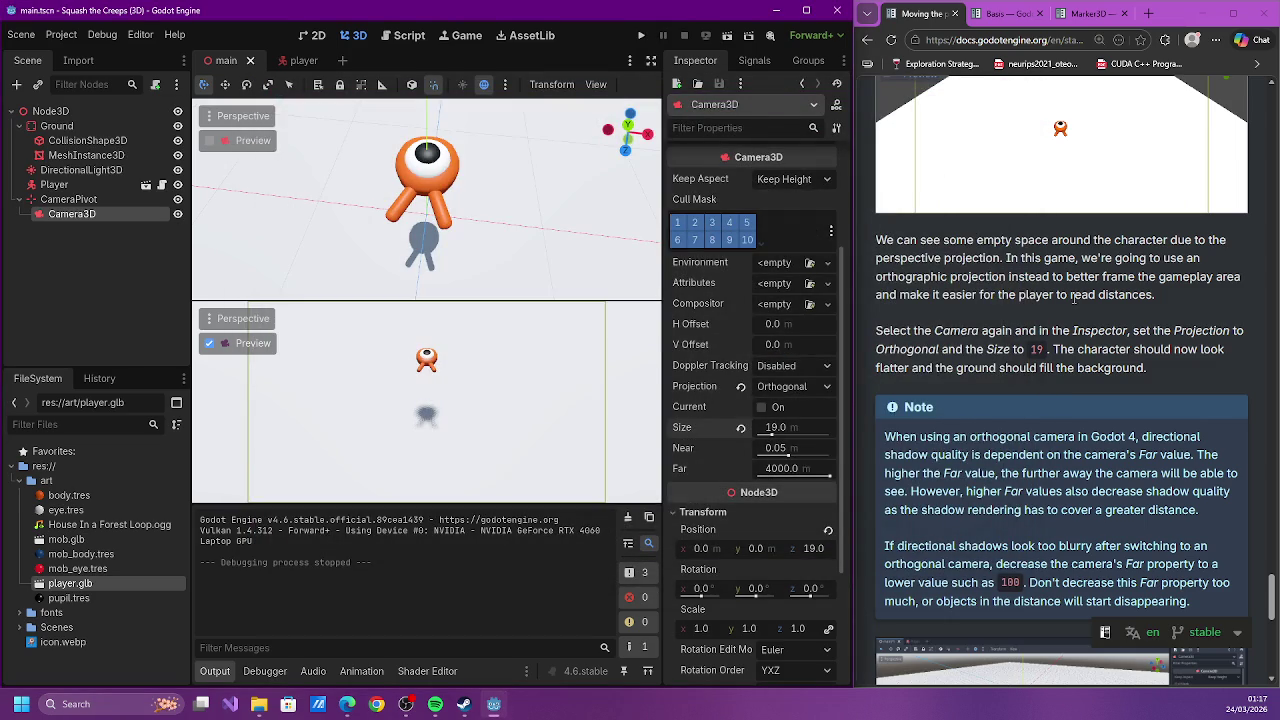
# Advance the docs to the next page, 'Designing the mob scene'
pyautogui.scroll(-3, 1075, 300)
pyautogui.scroll(-2, 1075, 307)
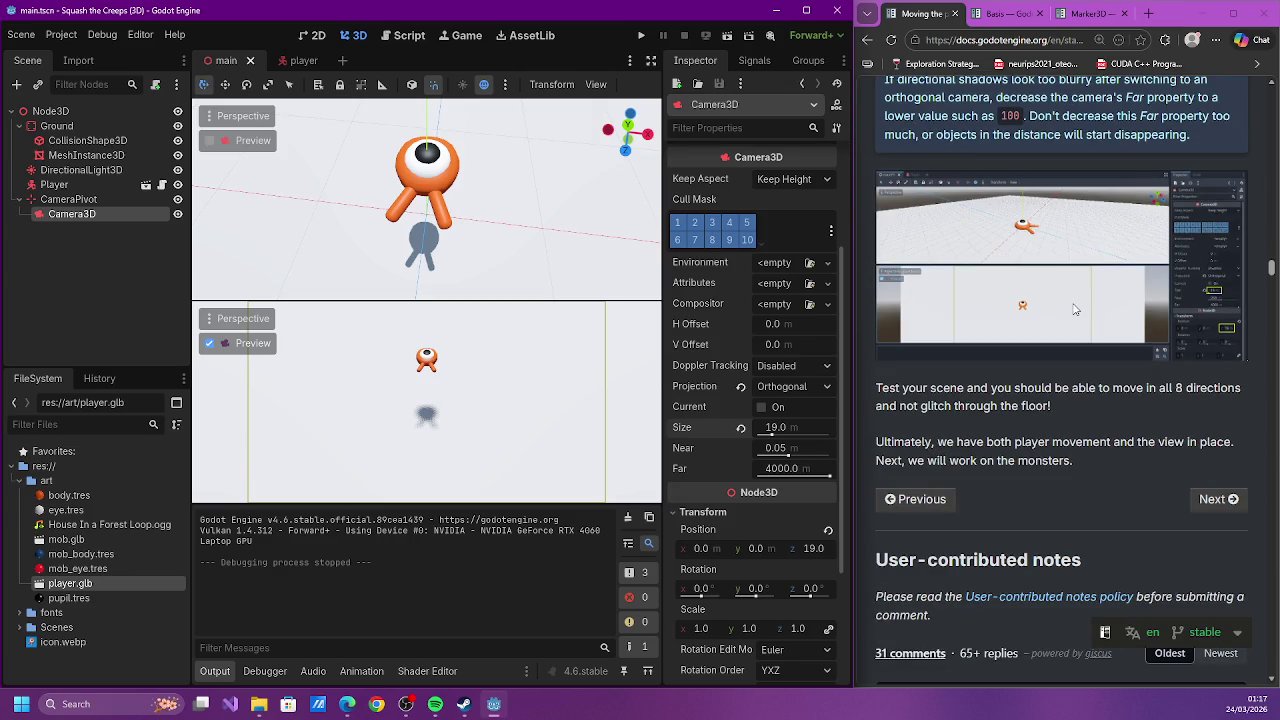
pyautogui.click(1235, 508)
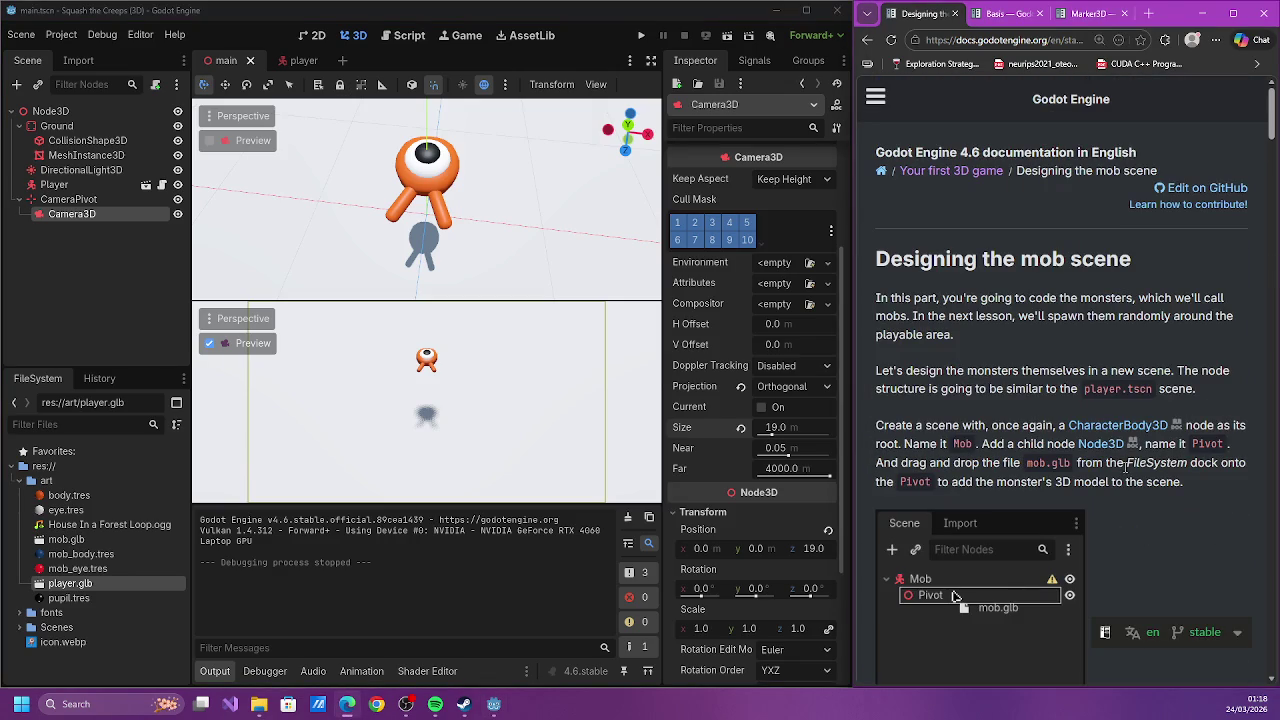
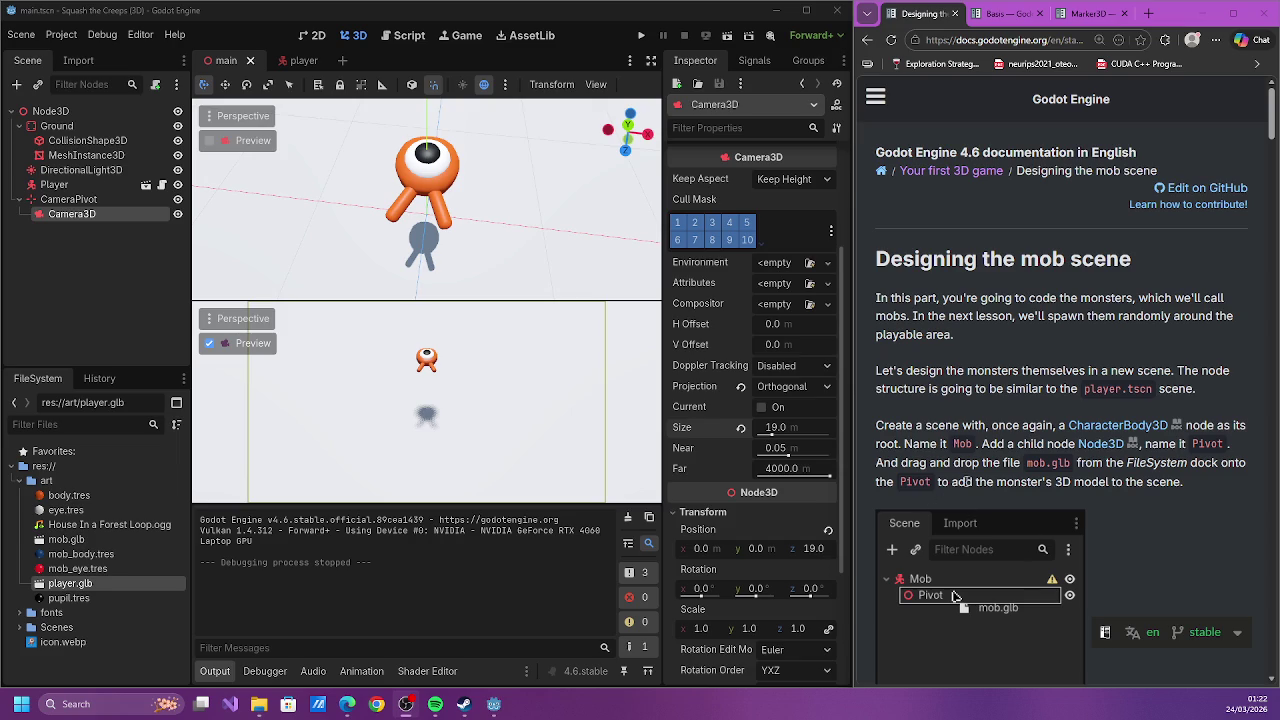
# Open a new scene with a 3D root node named Mob
pyautogui.scroll(-1, 988, 466)
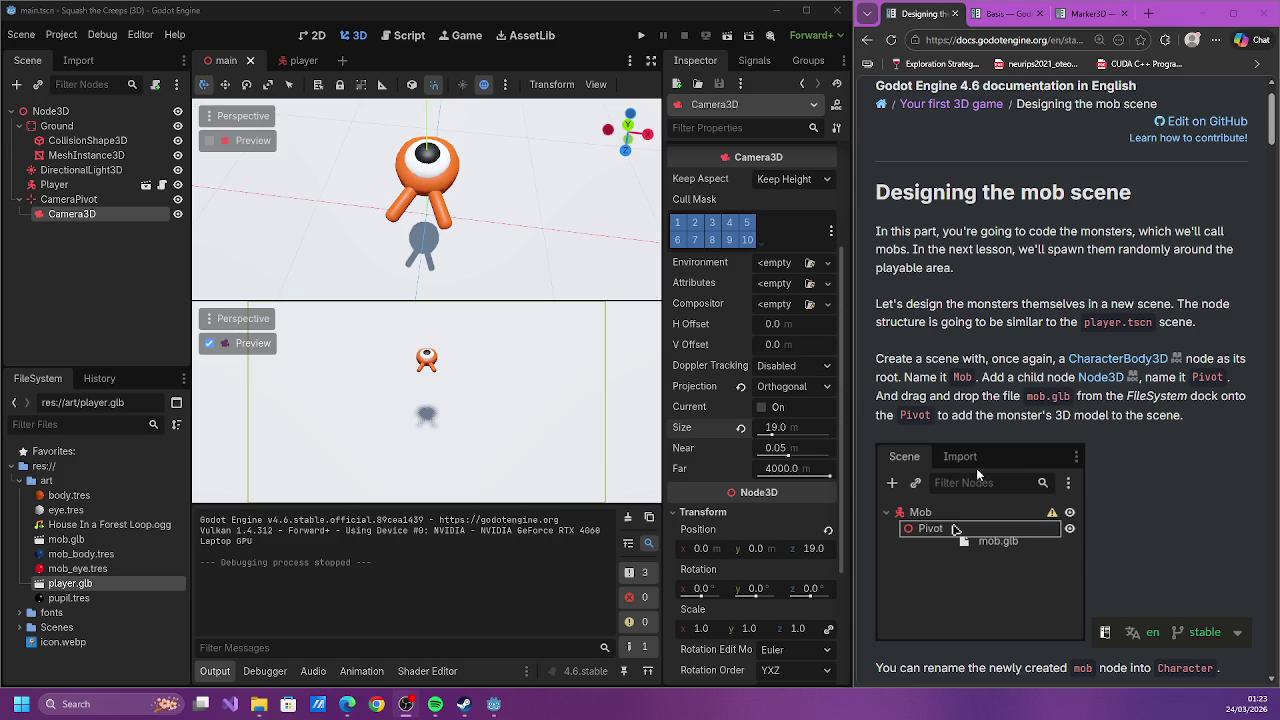
pyautogui.scroll(-4, 978, 474)
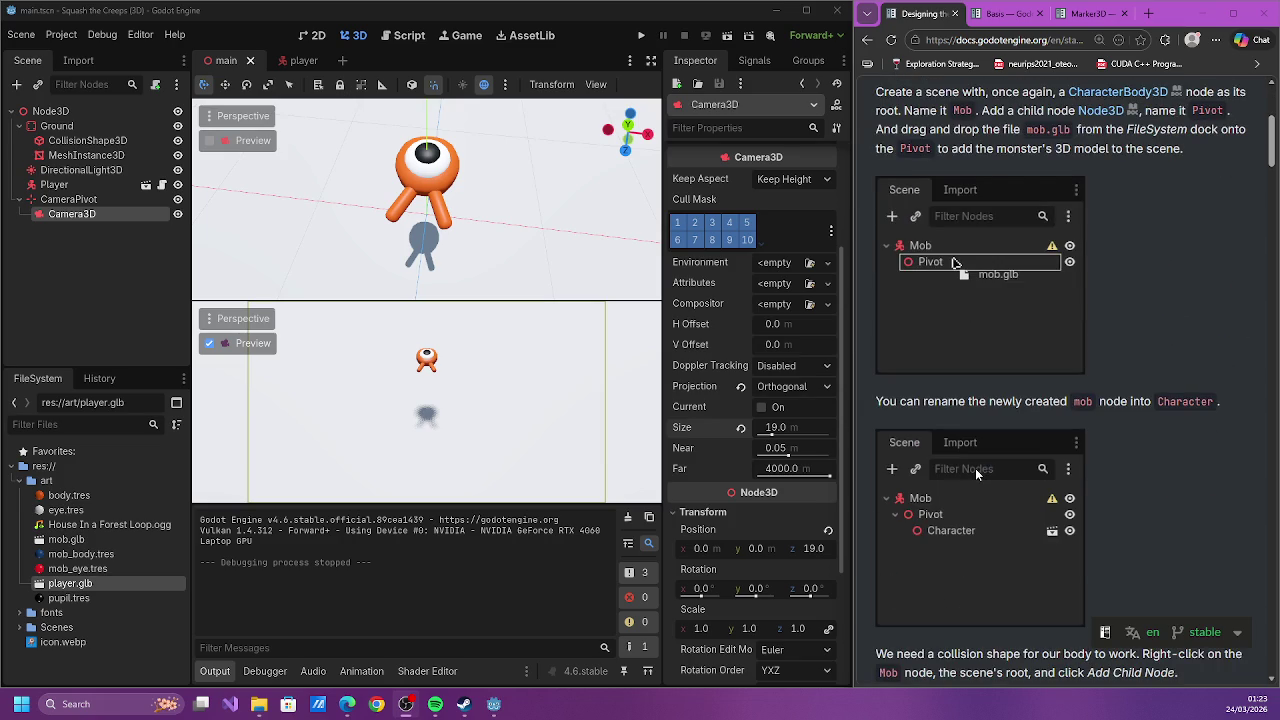
pyautogui.scroll(-3, 975, 468)
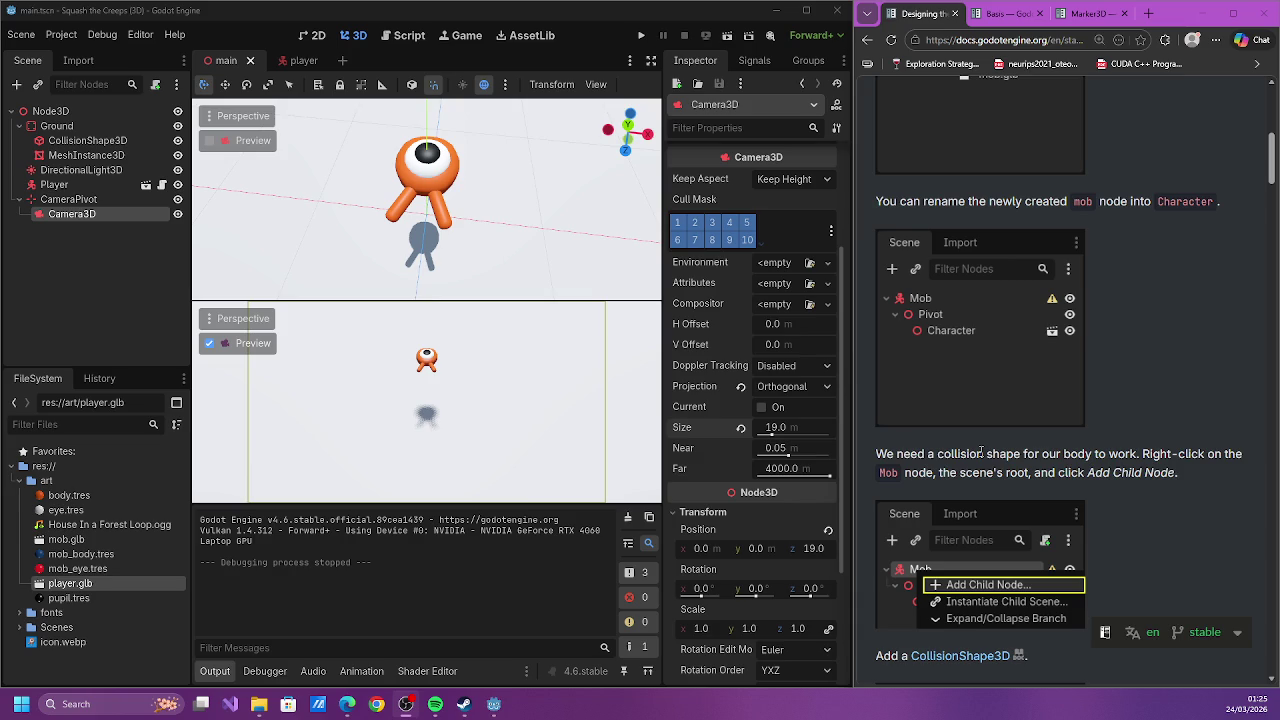
pyautogui.scroll(-1, 878, 494)
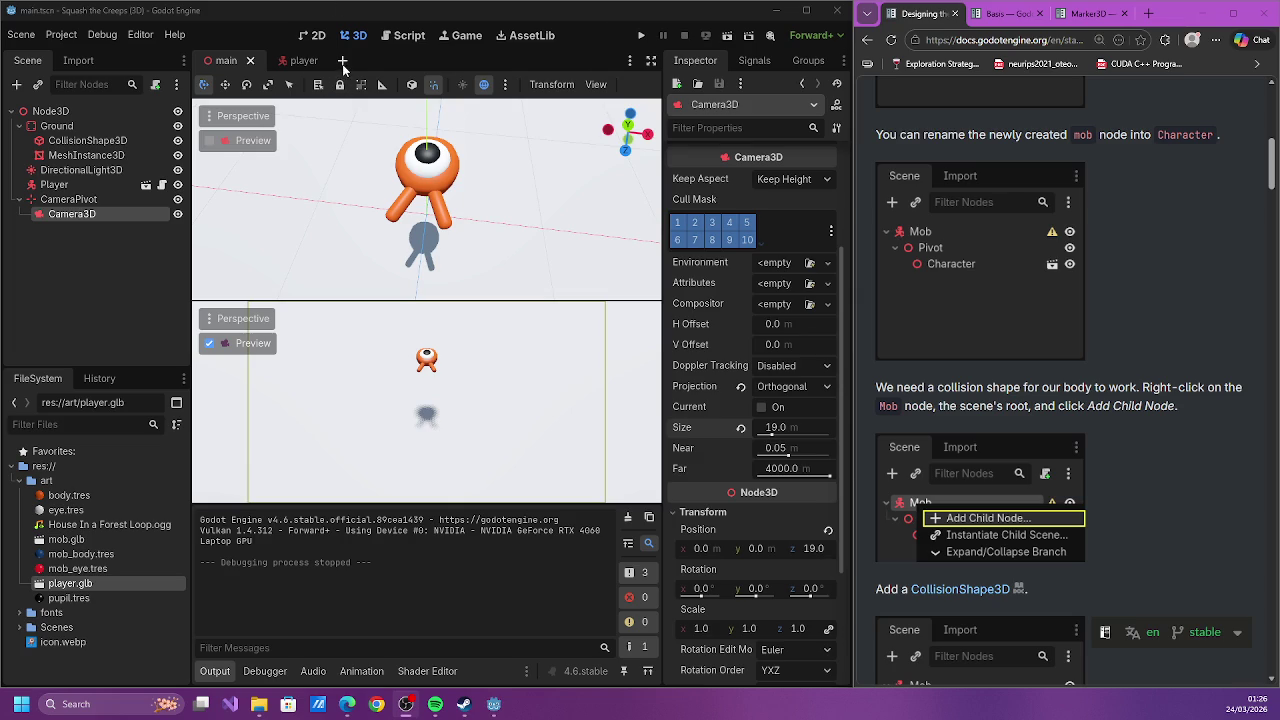
pyautogui.click(342, 60)
pyautogui.click(88, 148)
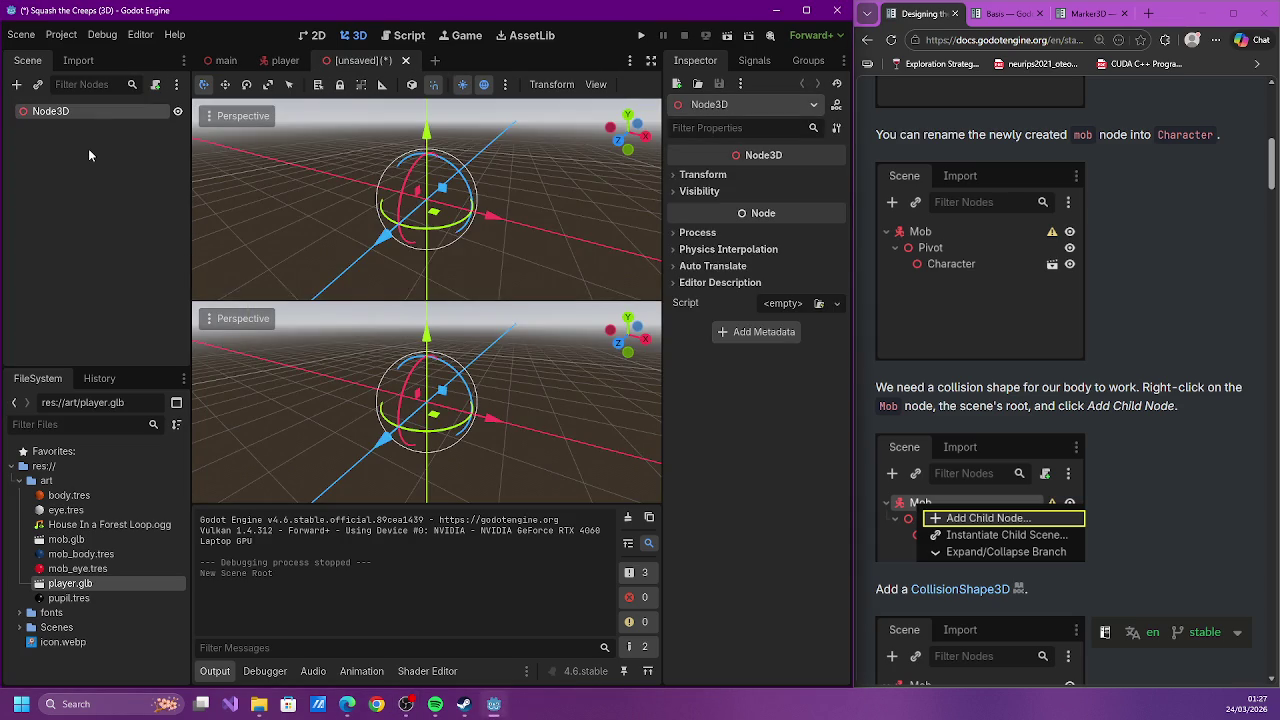
pyautogui.press('F2')
pyautogui.write('Mob')
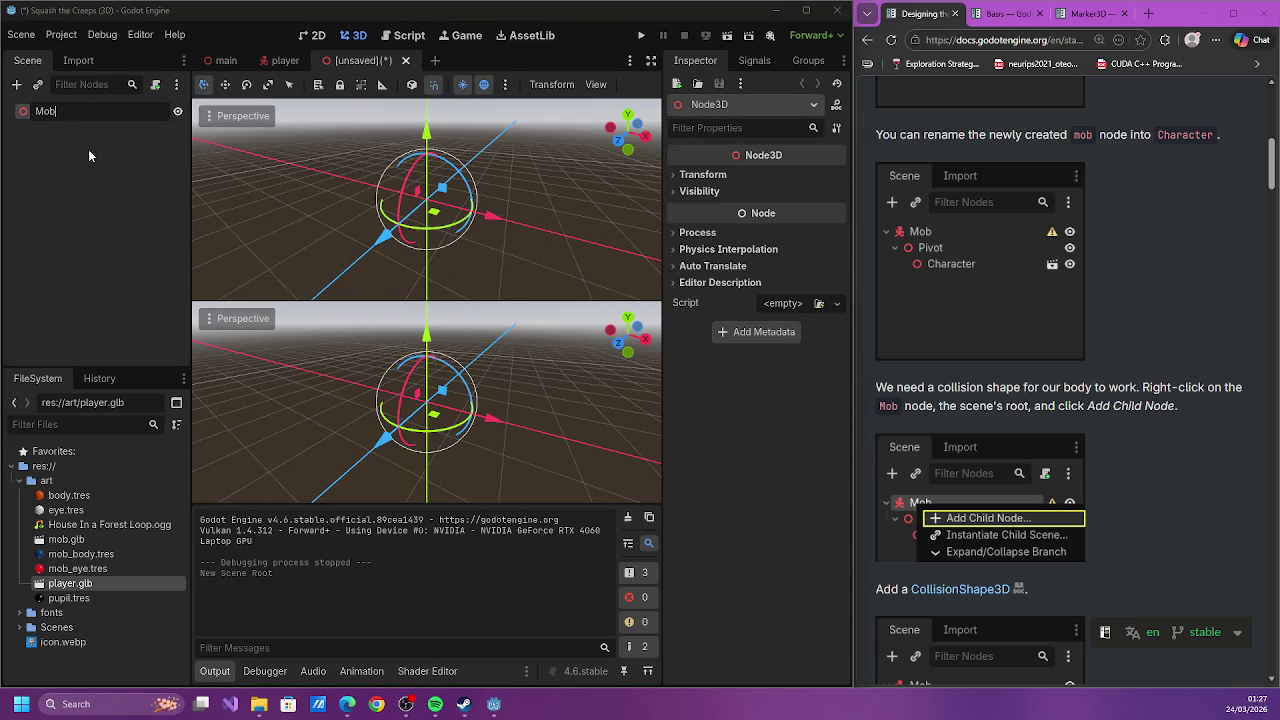
pyautogui.press('Return')
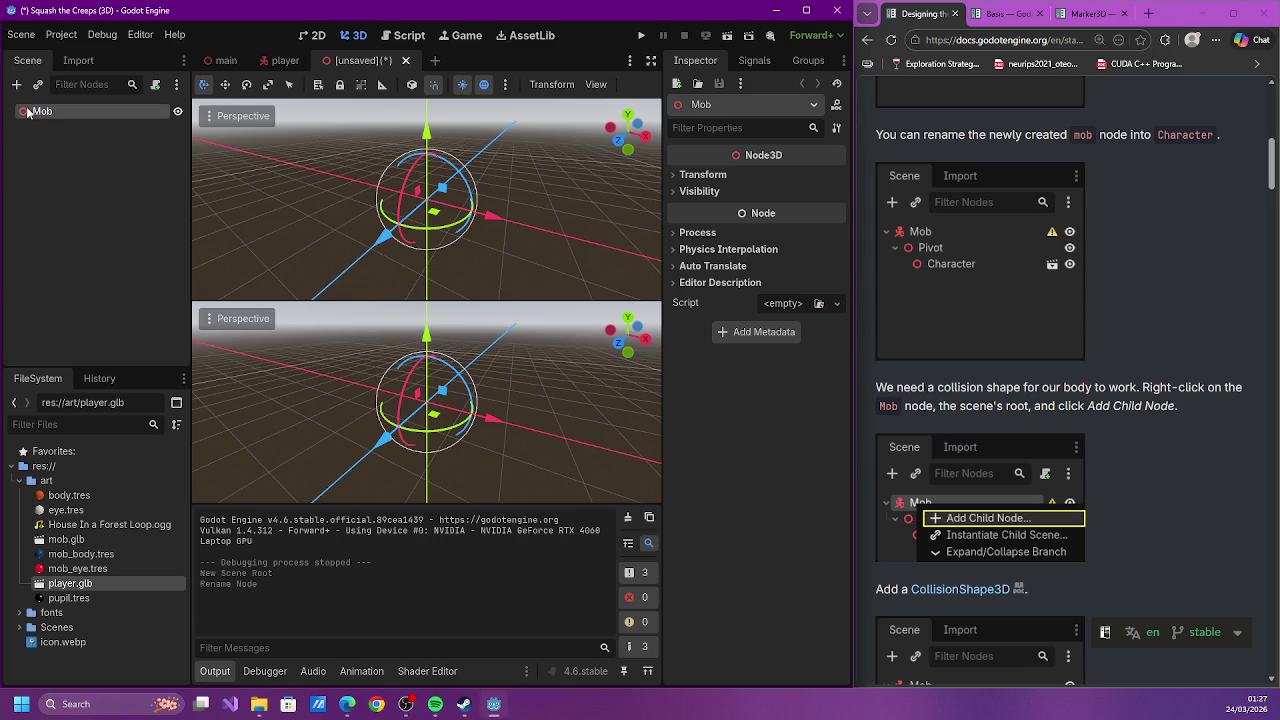
# Replace the Mob root with a CharacterBody3D root node
pyautogui.press('Delete')
pyautogui.click(578, 368)
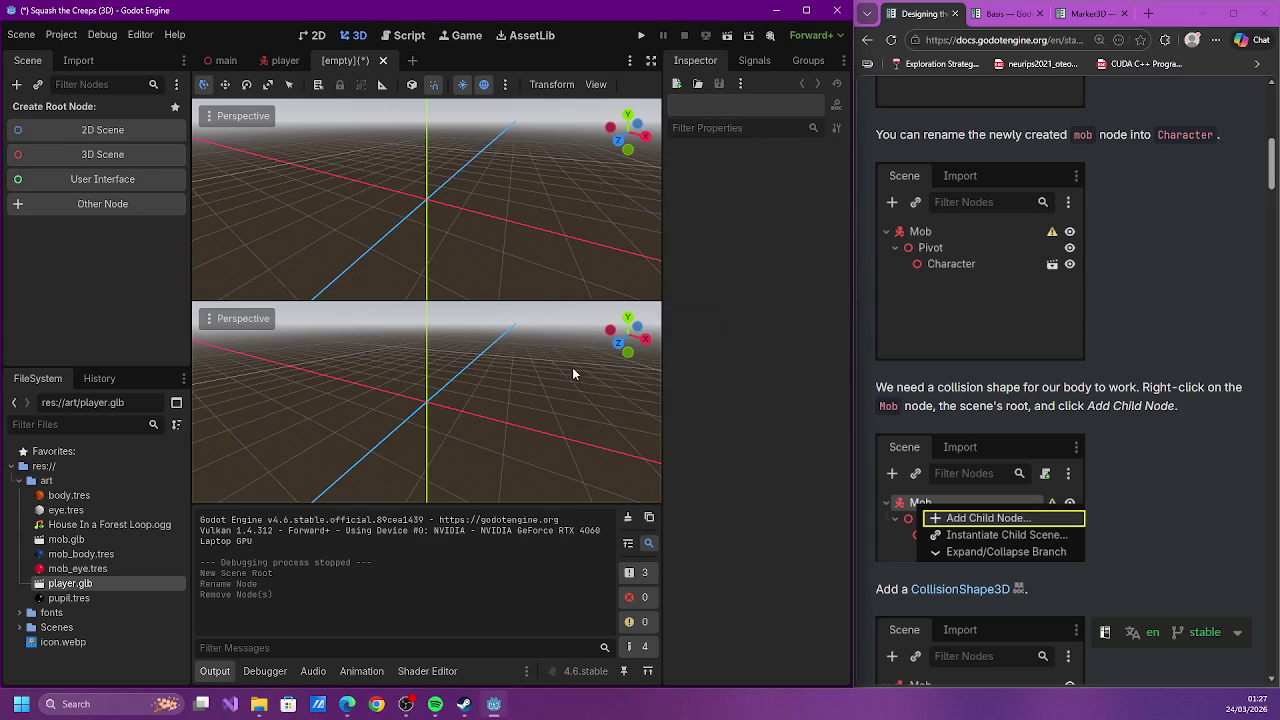
pyautogui.click(102, 204)
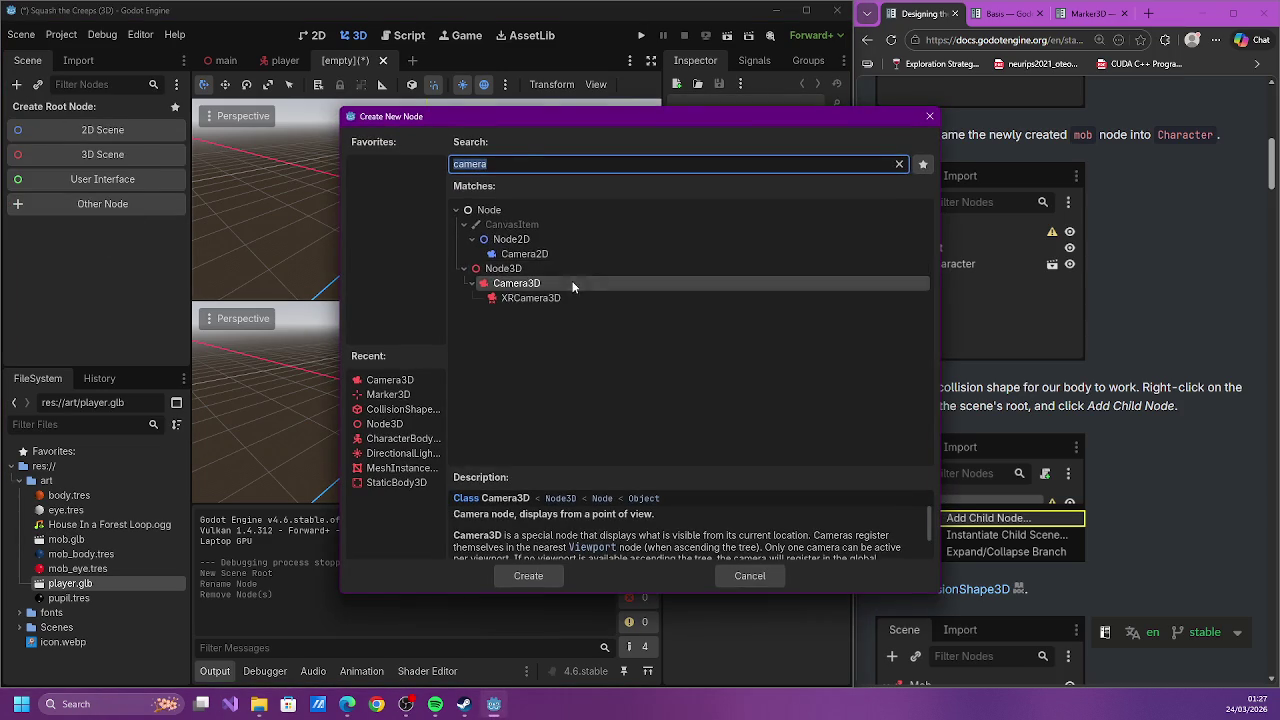
pyautogui.write('chara')
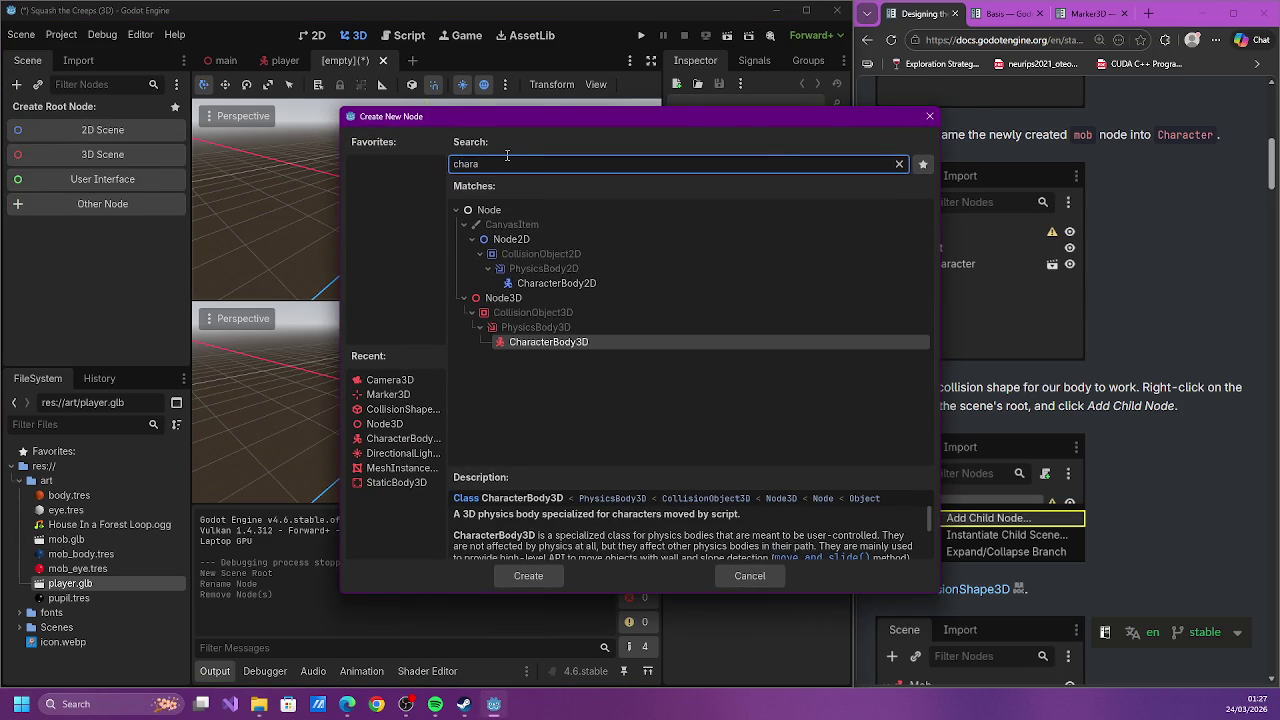
pyautogui.press('Return')
# Add a Node3D child under the root and rename it Pivot
pyautogui.click(17, 85)
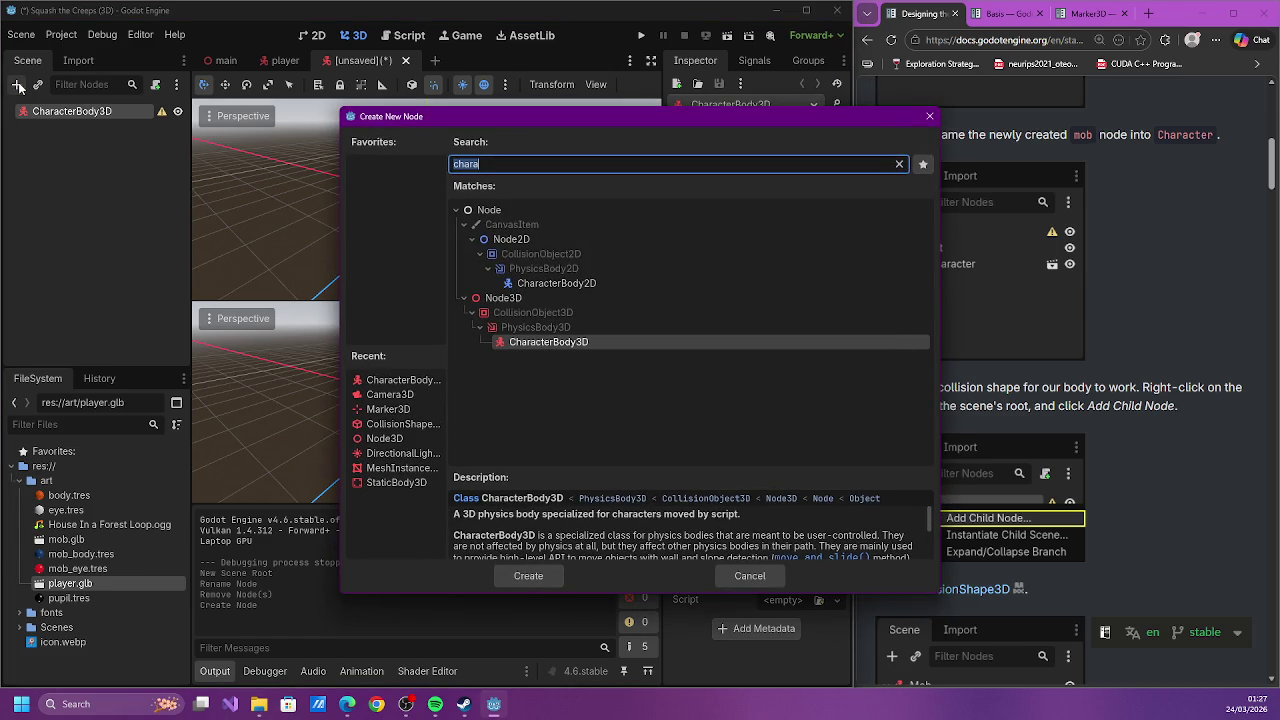
pyautogui.write('Node3d')
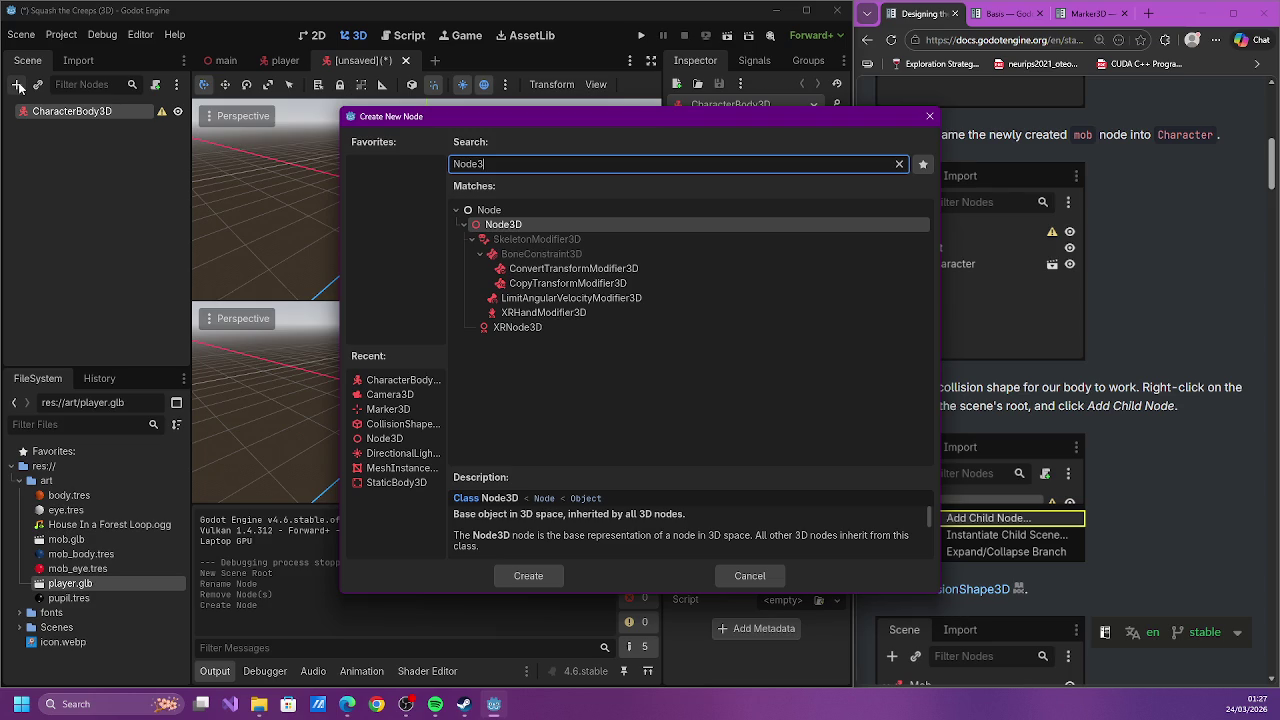
pyautogui.press('Return')
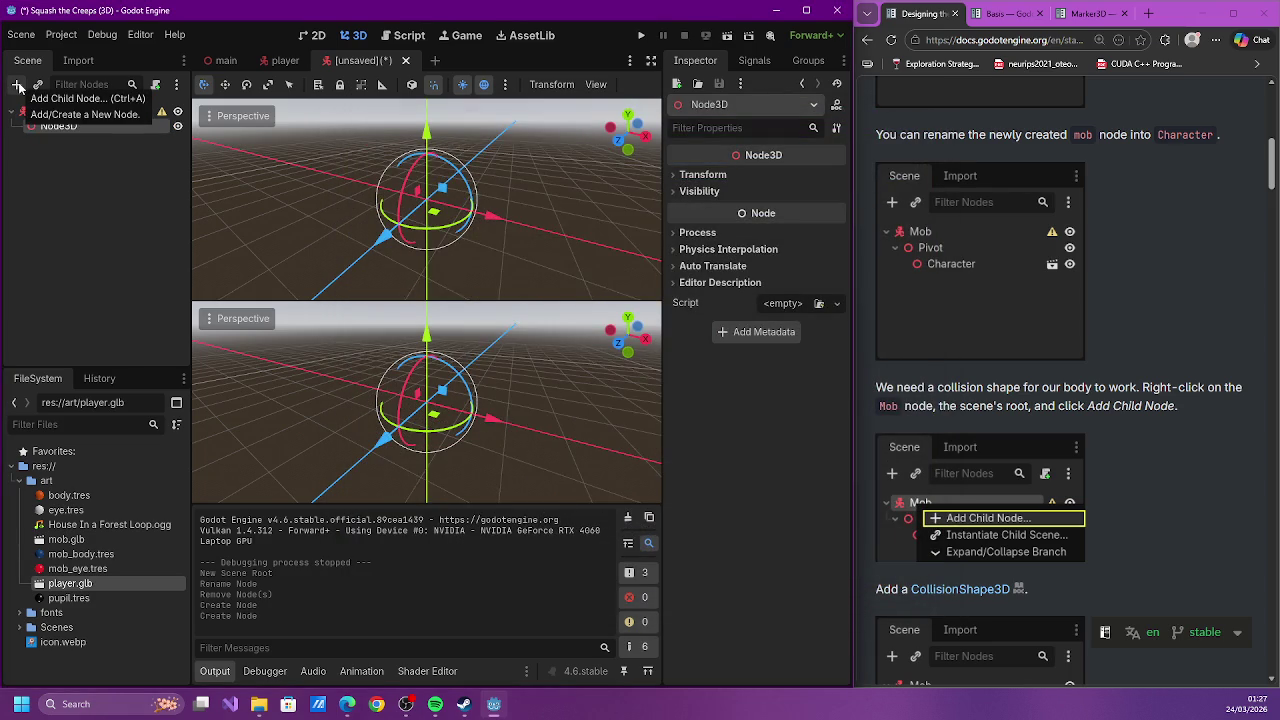
pyautogui.press('F2')
pyautogui.write('Pivot')
pyautogui.press('Return')
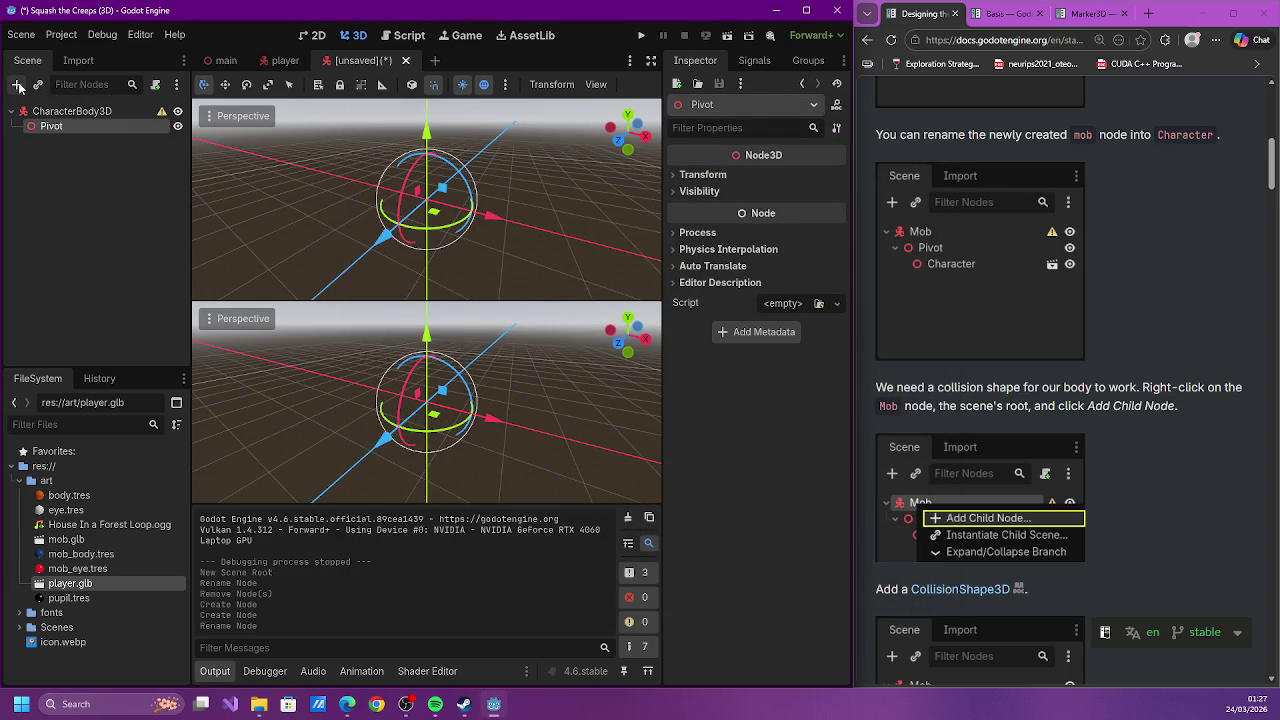
pyautogui.click(120, 558)
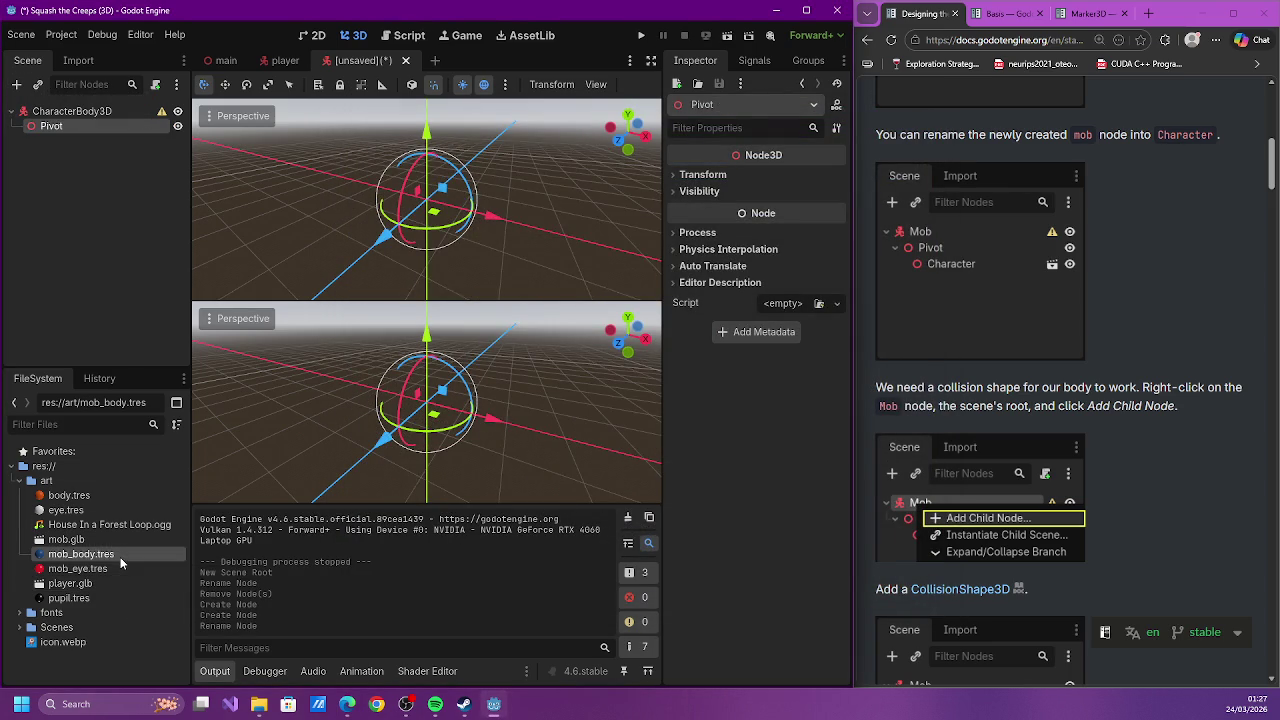
# Drag mob.glb from the FileSystem onto the Pivot node
pyautogui.click(71, 544)
pyautogui.moveTo(71, 547)
pyautogui.mouseDown()
pyautogui.moveTo(97, 202)
pyautogui.moveTo(258, 202)
pyautogui.moveTo(423, 262)
pyautogui.moveTo(112, 128)
pyautogui.moveTo(122, 132)
pyautogui.mouseUp()
pyautogui.click(155, 258)
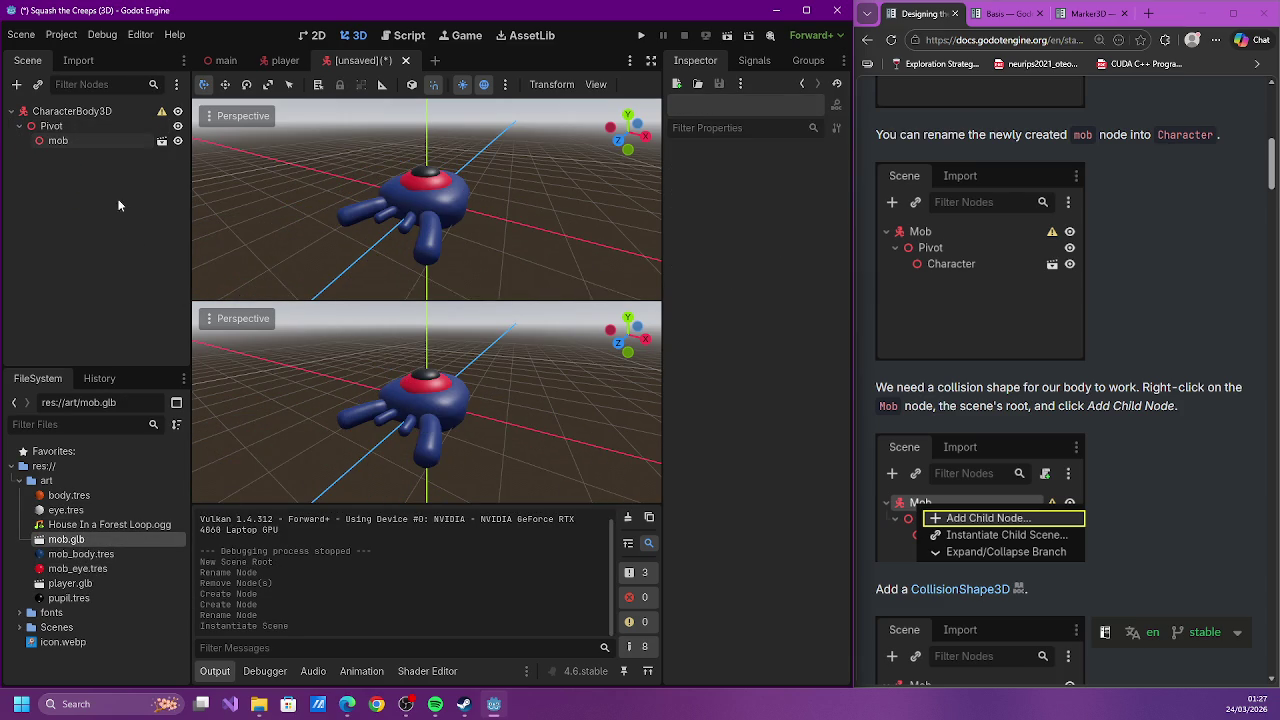
# Add a CollisionShape3D child to the CharacterBody3D root
pyautogui.click(102, 114)
pyautogui.click(18, 86)
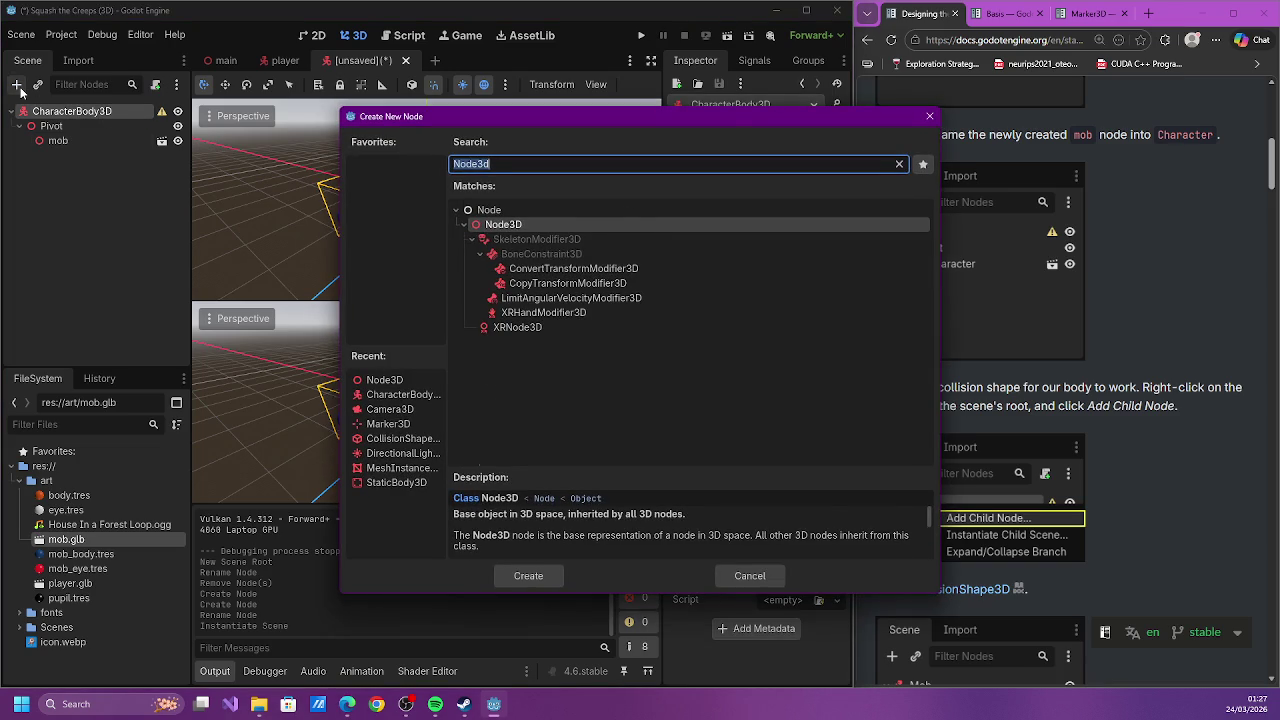
pyautogui.write('coll')
pyautogui.press('Return')
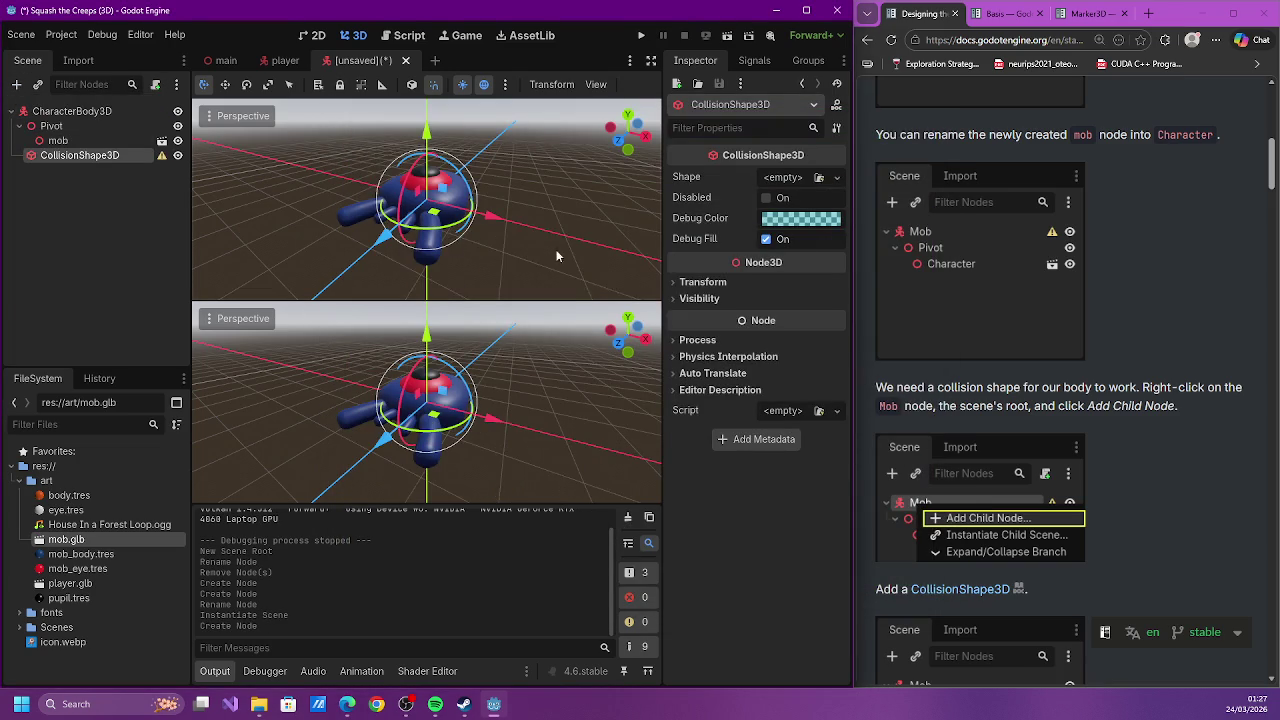
# Rename the mob model node to Character and select the CollisionShape3D
pyautogui.doubleClick(104, 141)
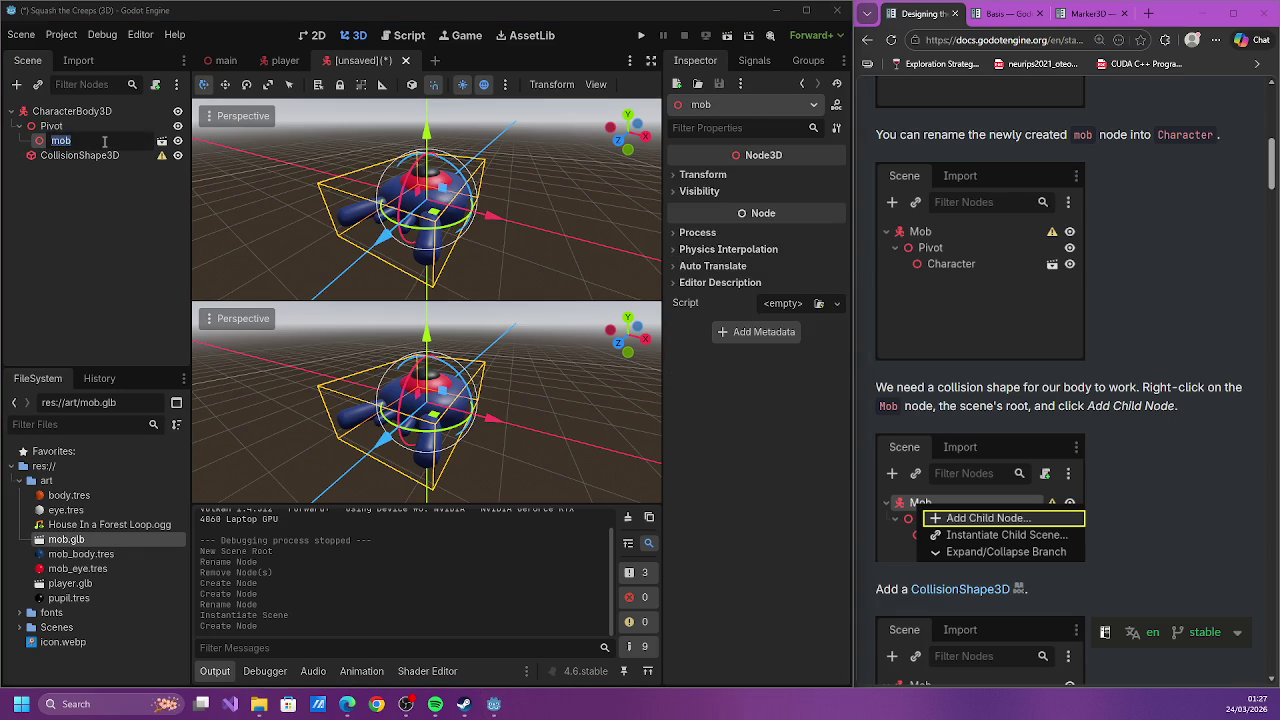
pyautogui.write('Character')
pyautogui.press('Return')
pyautogui.click(116, 158)
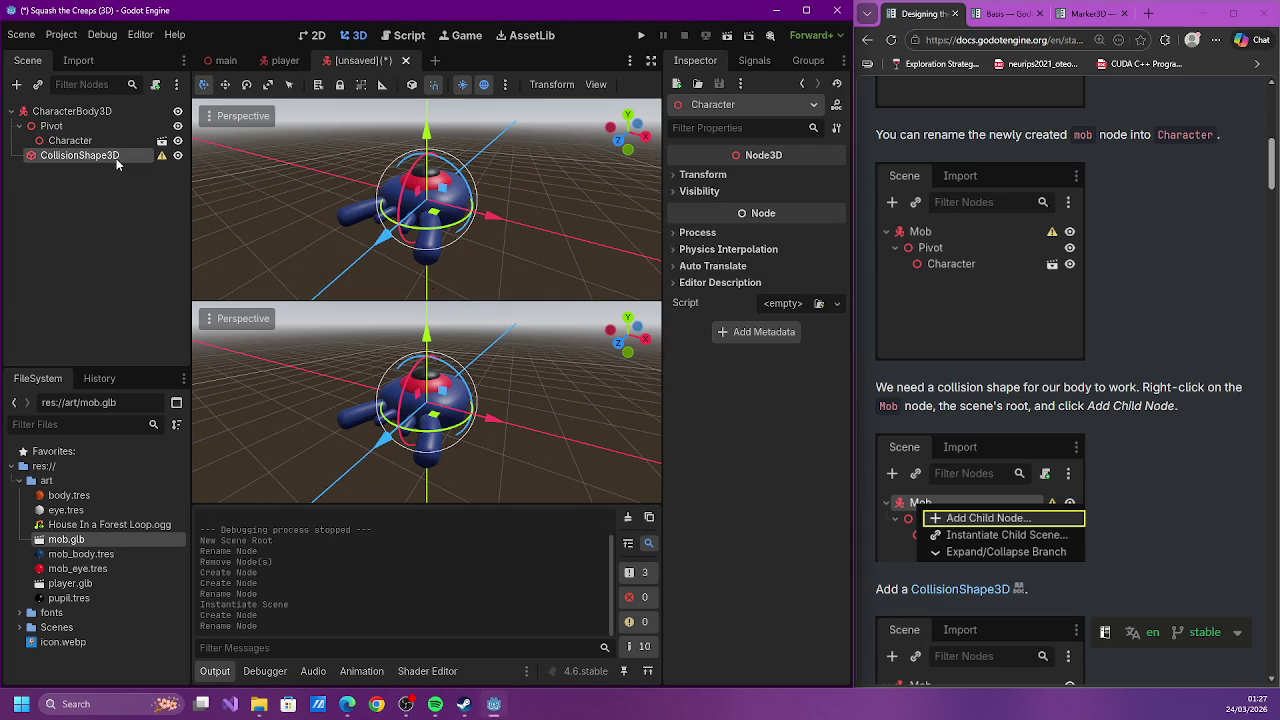
pyautogui.click(783, 177)
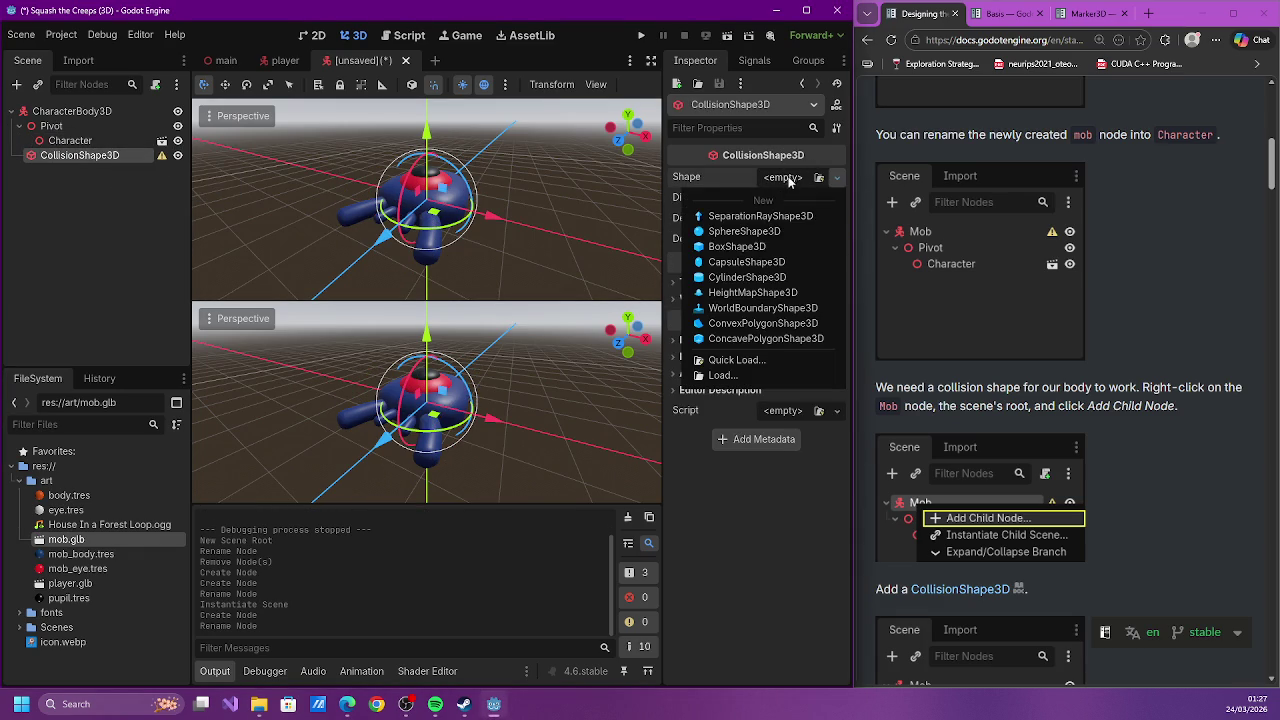
# Give the collision shape a SphereShape3D with radius 0.8
pyautogui.click(745, 231)
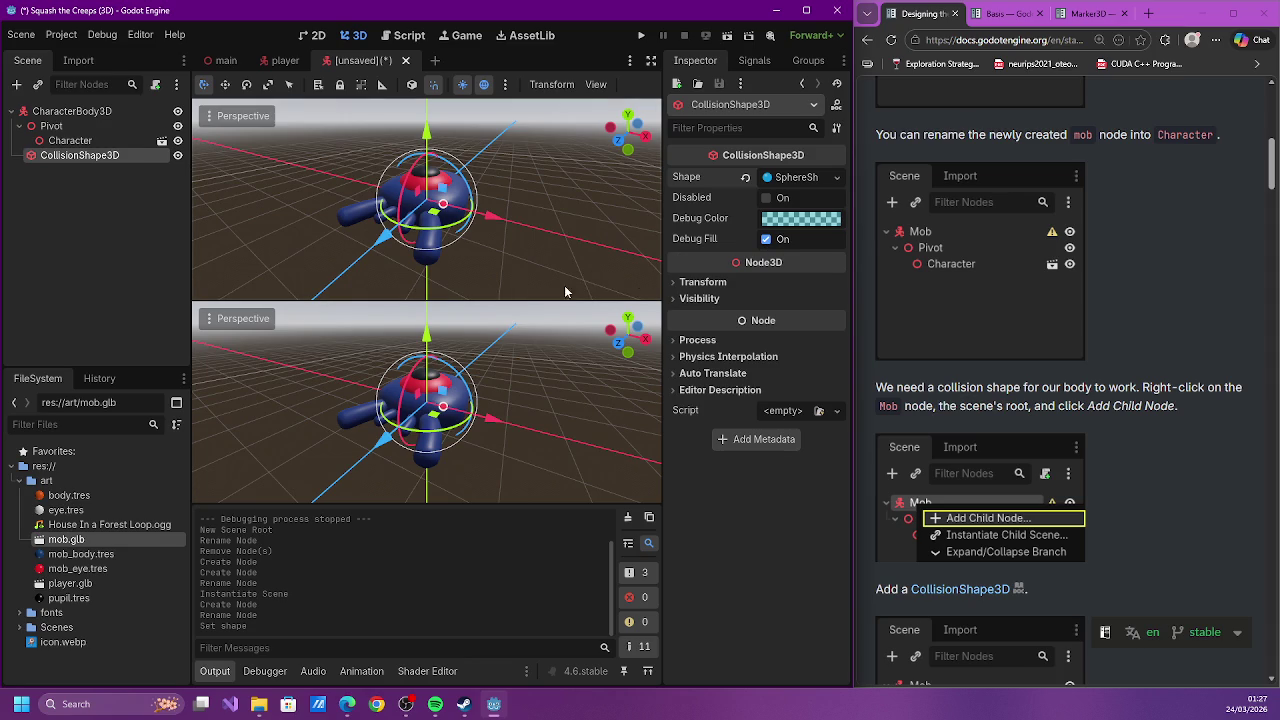
pyautogui.click(792, 177)
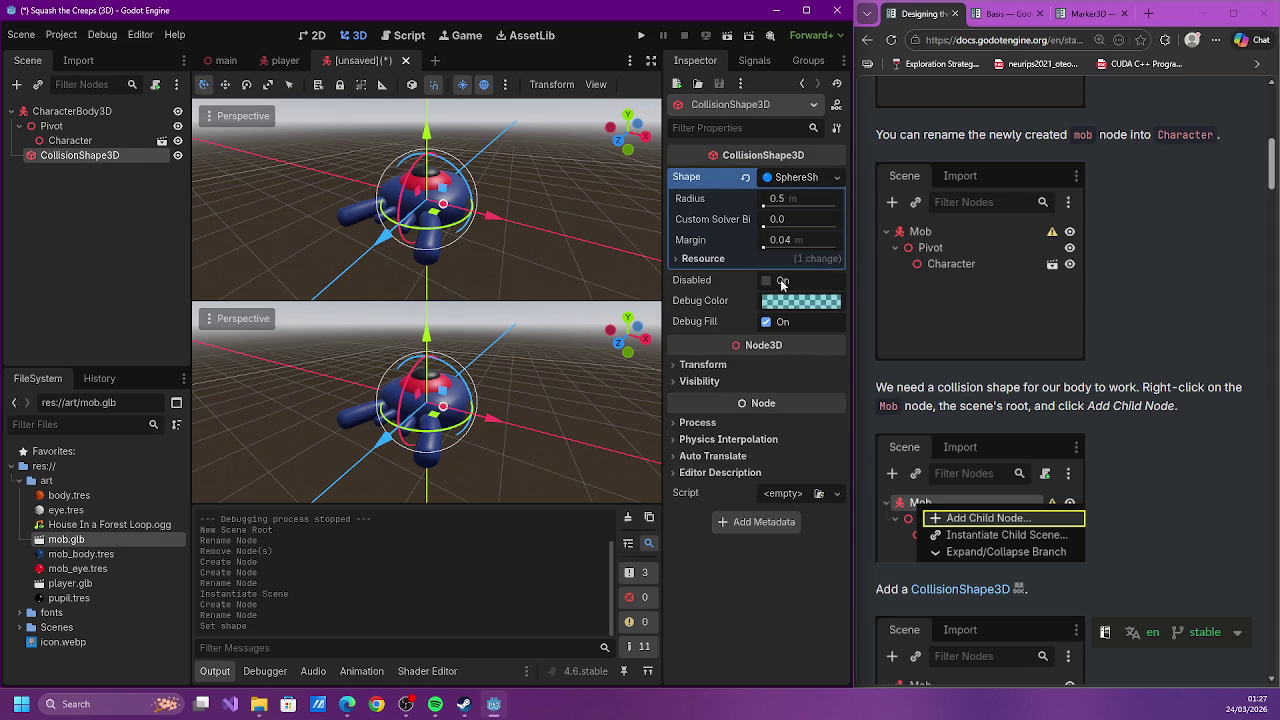
pyautogui.click(789, 204)
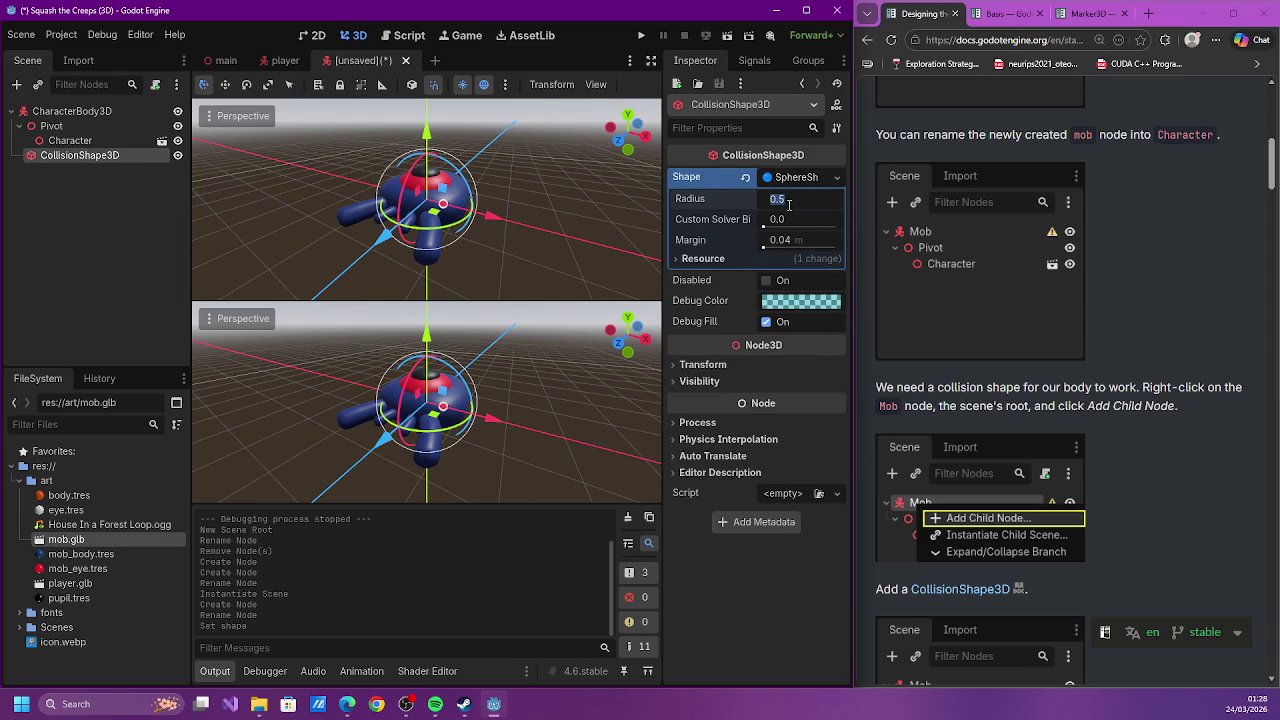
pyautogui.write('1')
pyautogui.write('8')
pyautogui.press('Return')
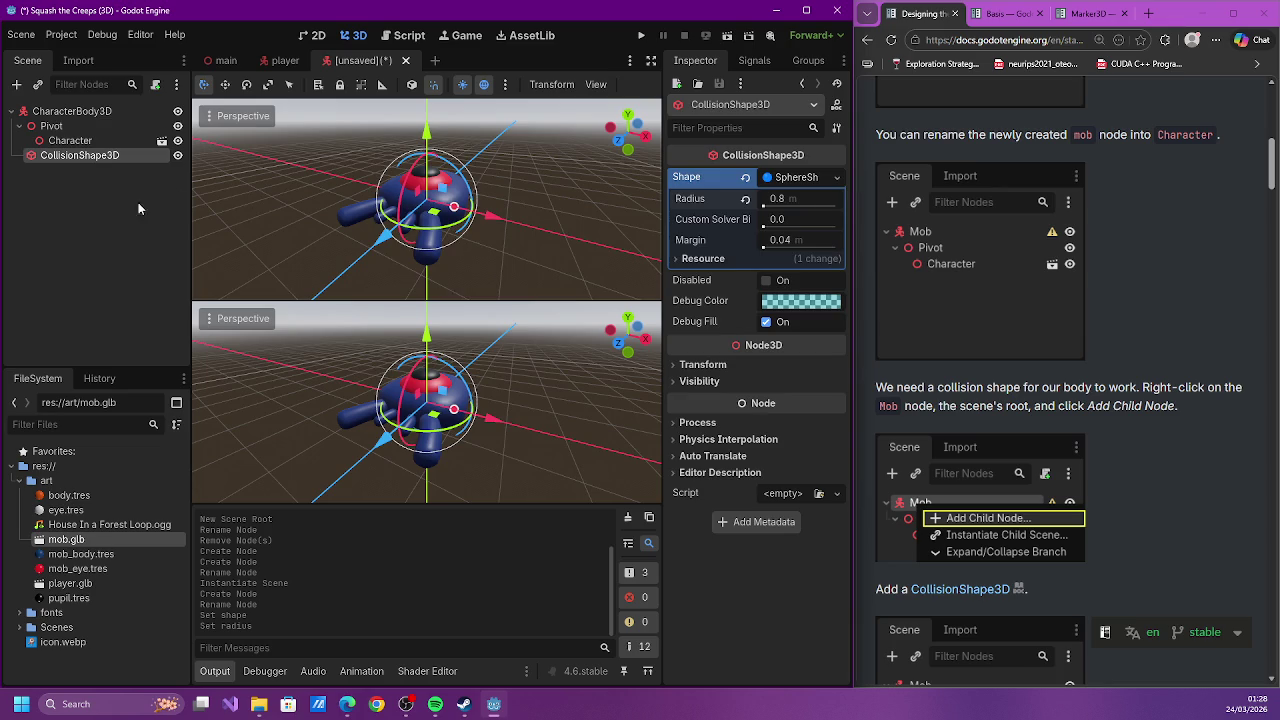
pyautogui.click(138, 202)
# Rename the root to Mob and save the scene as mob.tscn in res://Scenes
pyautogui.hotkey('ctrl', 's')
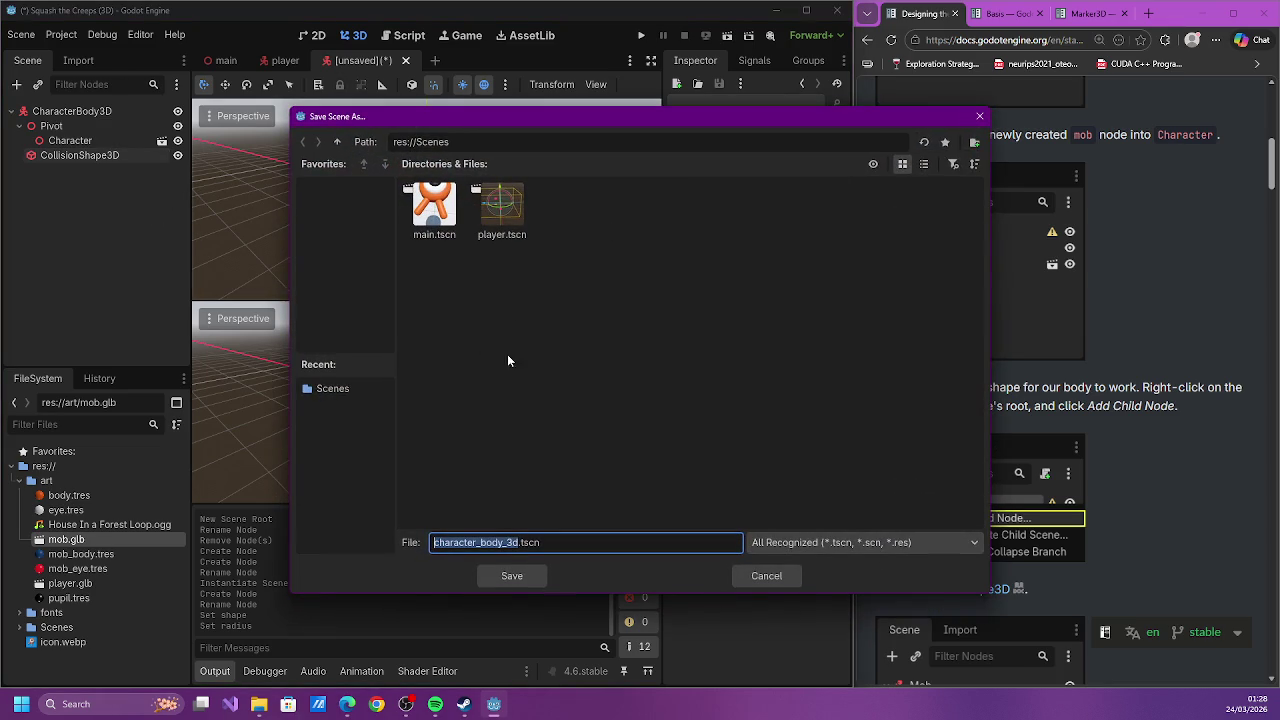
pyautogui.press('Escape')
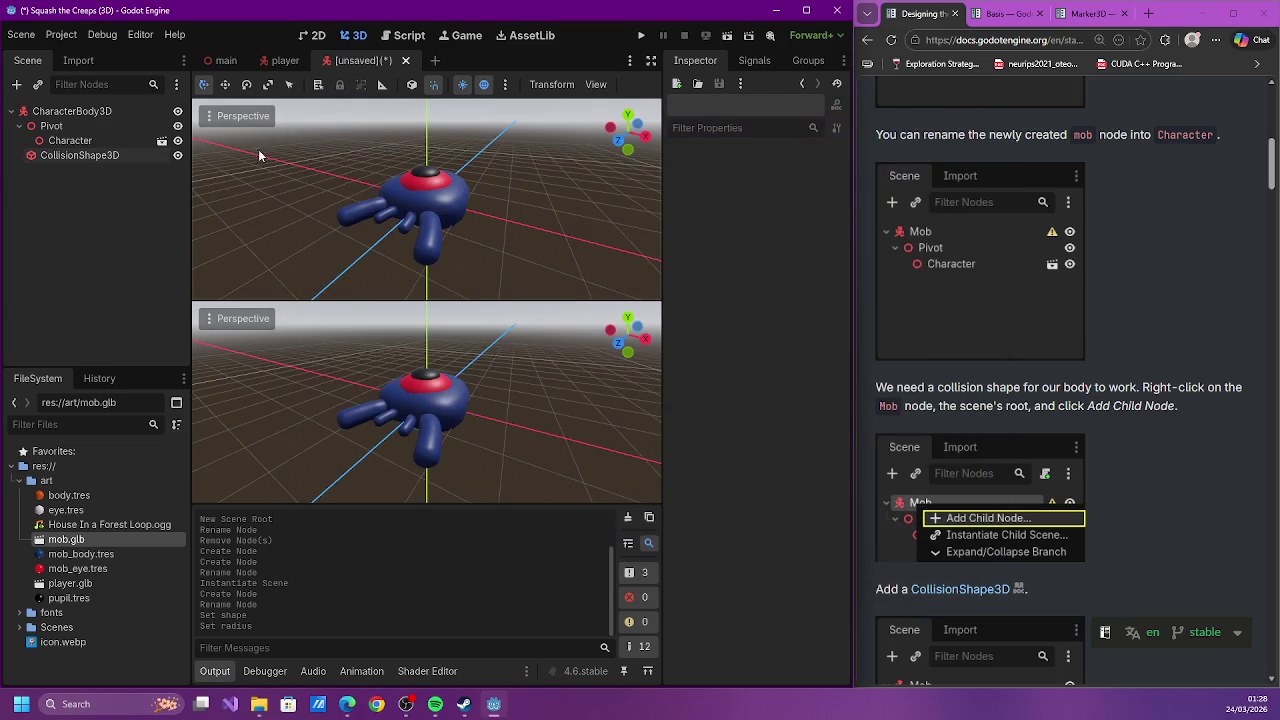
pyautogui.doubleClick(61, 111)
pyautogui.write('Mob')
pyautogui.press('Return')
pyautogui.hotkey('ctrl', 's')
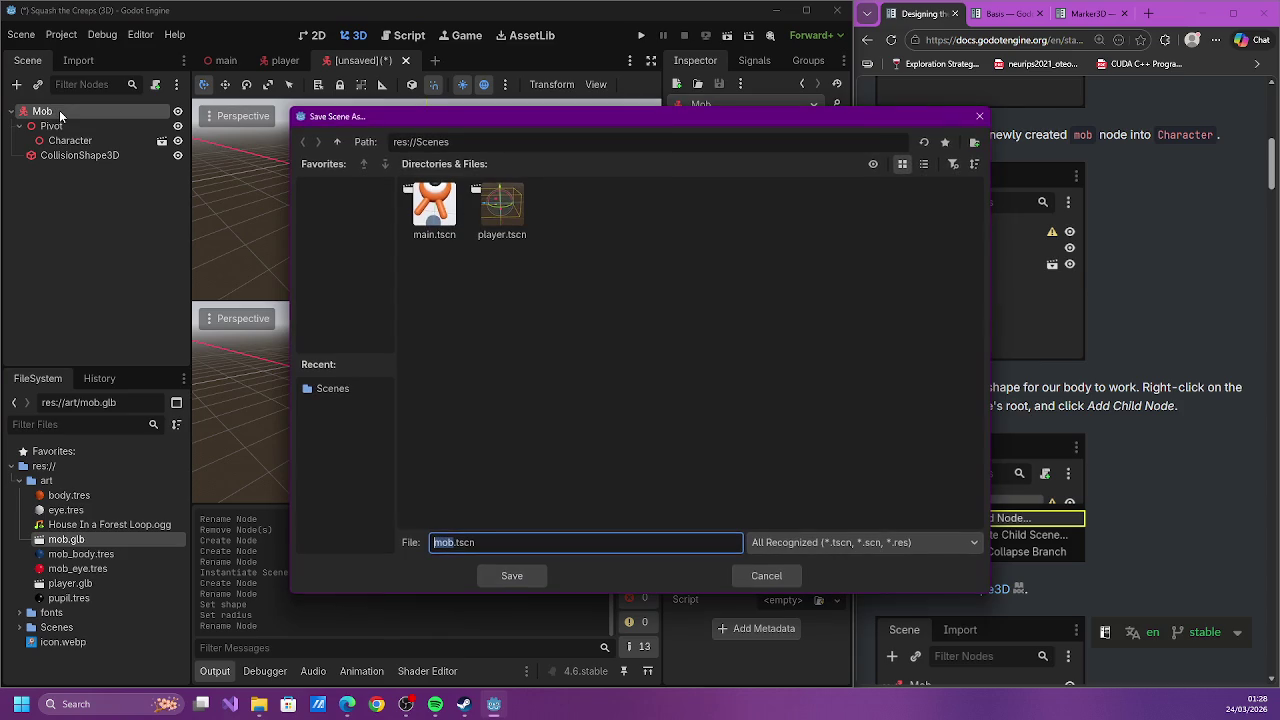
pyautogui.click(512, 576)
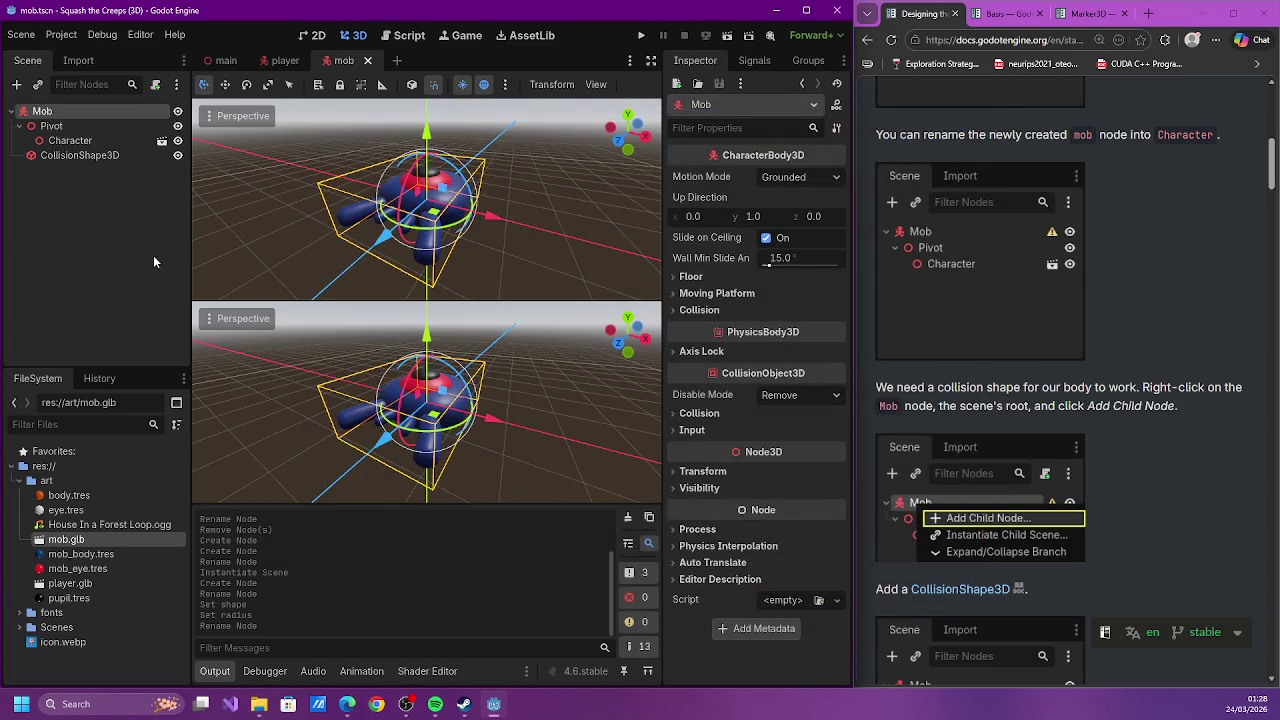
# Replace the sphere collision shape with a new BoxShape3D
pyautogui.scroll(-5, 1001, 447)
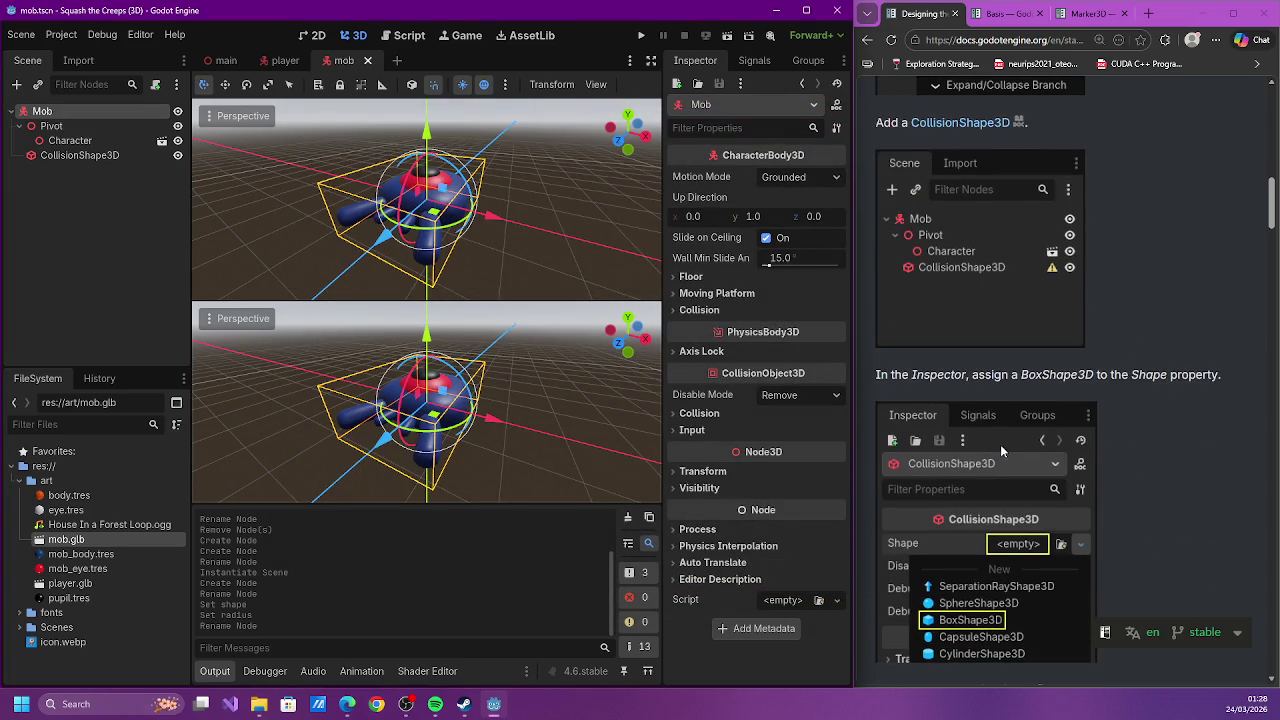
pyautogui.scroll(-1, 858, 414)
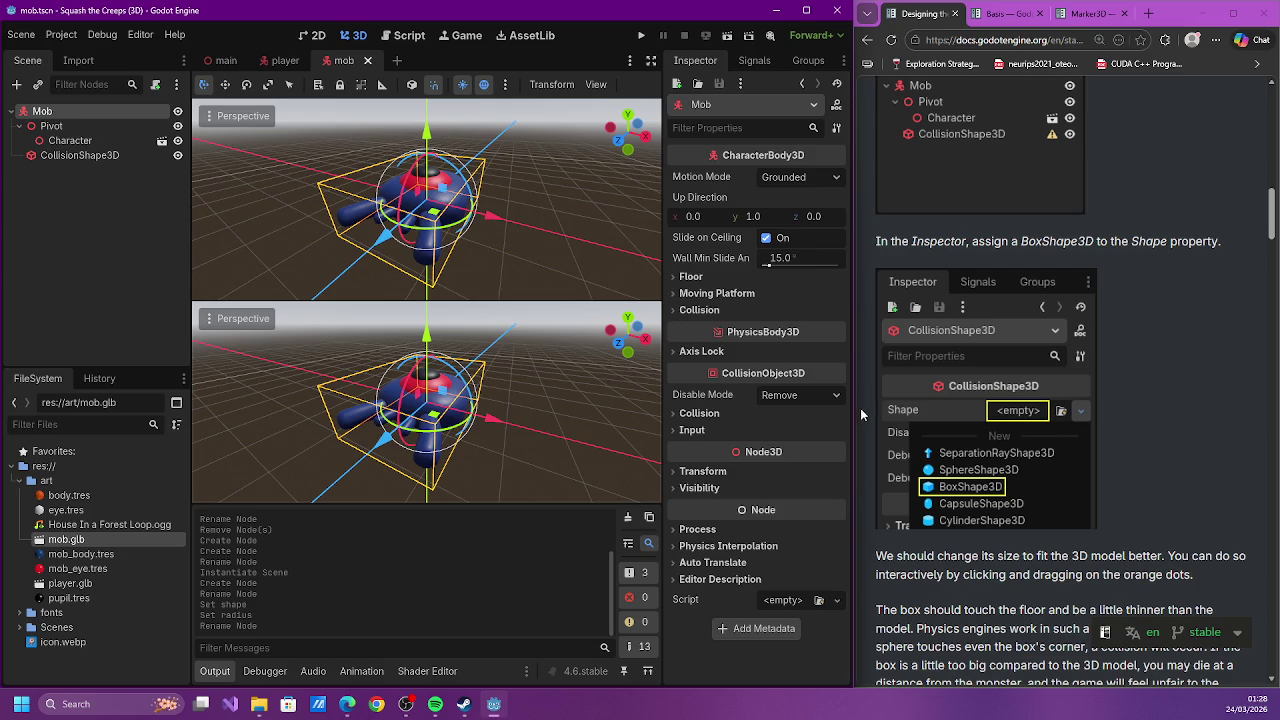
pyautogui.click(80, 155)
pyautogui.click(796, 179)
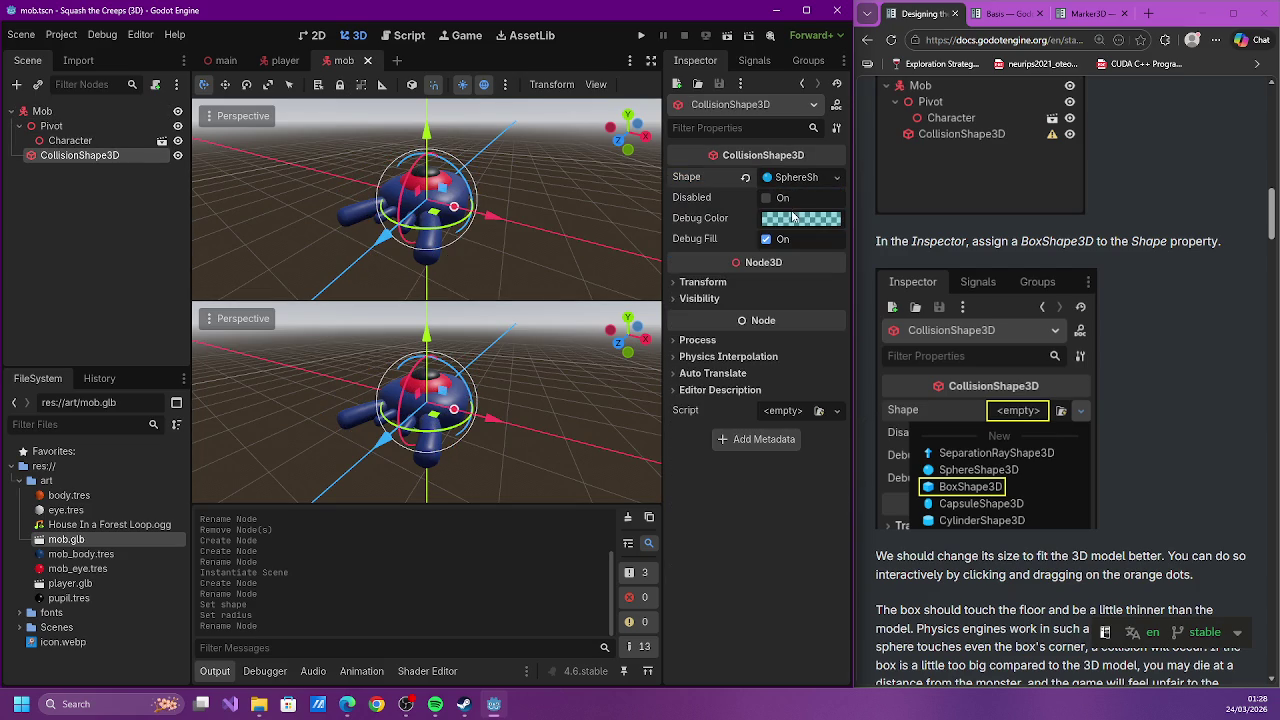
pyautogui.click(836, 177)
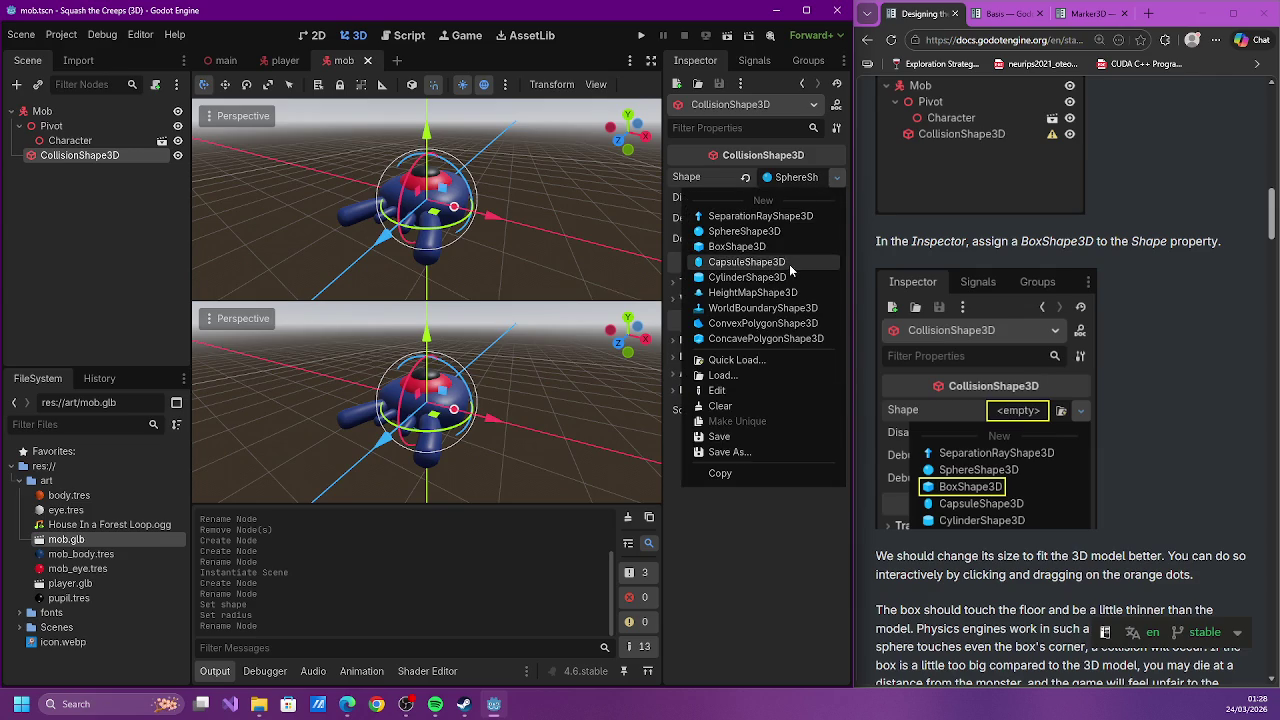
pyautogui.click(745, 246)
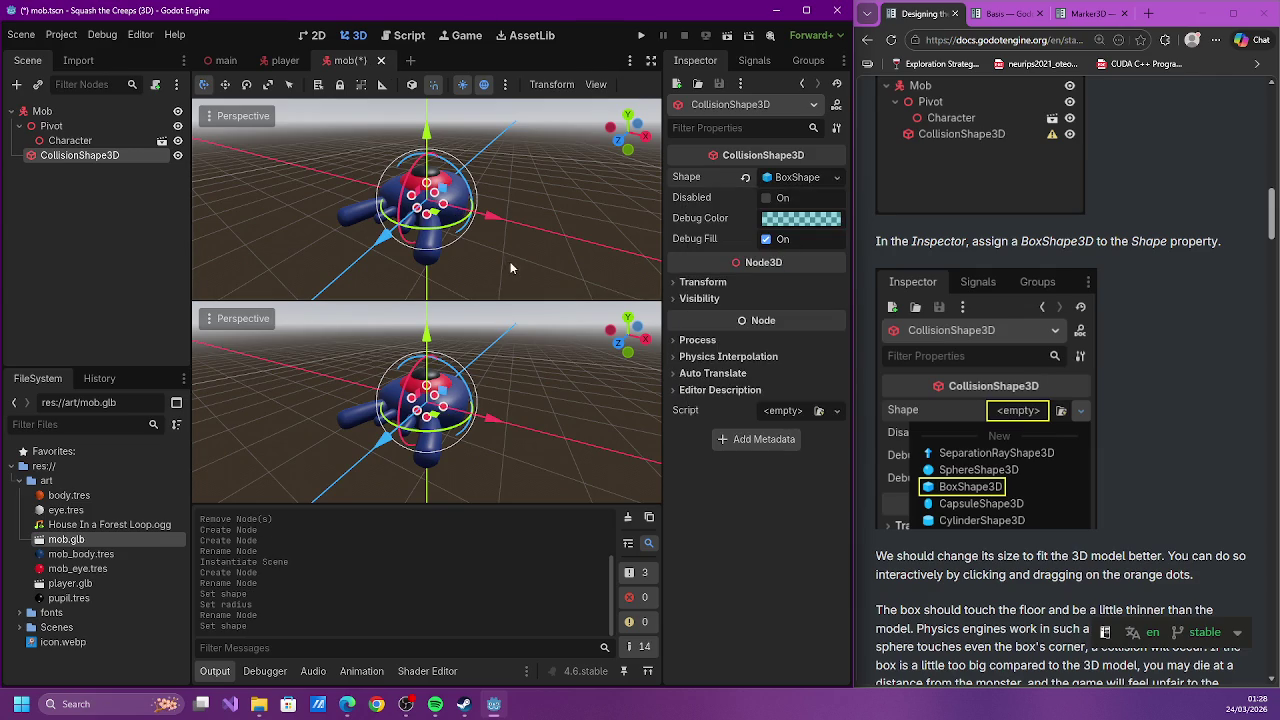
pyautogui.scroll(-4, 983, 360)
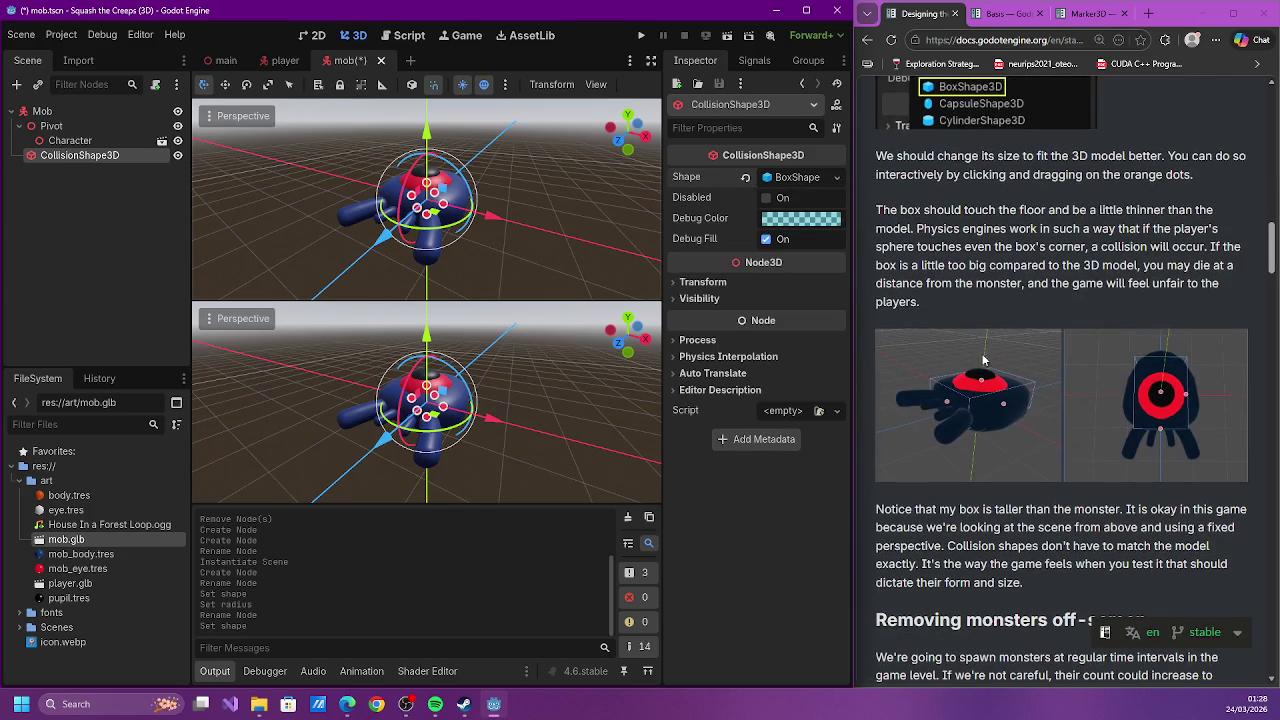
# Switch the viewport to top view and expand the BoxShape3D's size properties
pyautogui.click(628, 119)
pyautogui.moveTo(449, 206)
pyautogui.mouseDown()
pyautogui.moveTo(541, 204)
pyautogui.moveTo(448, 205)
pyautogui.mouseUp()
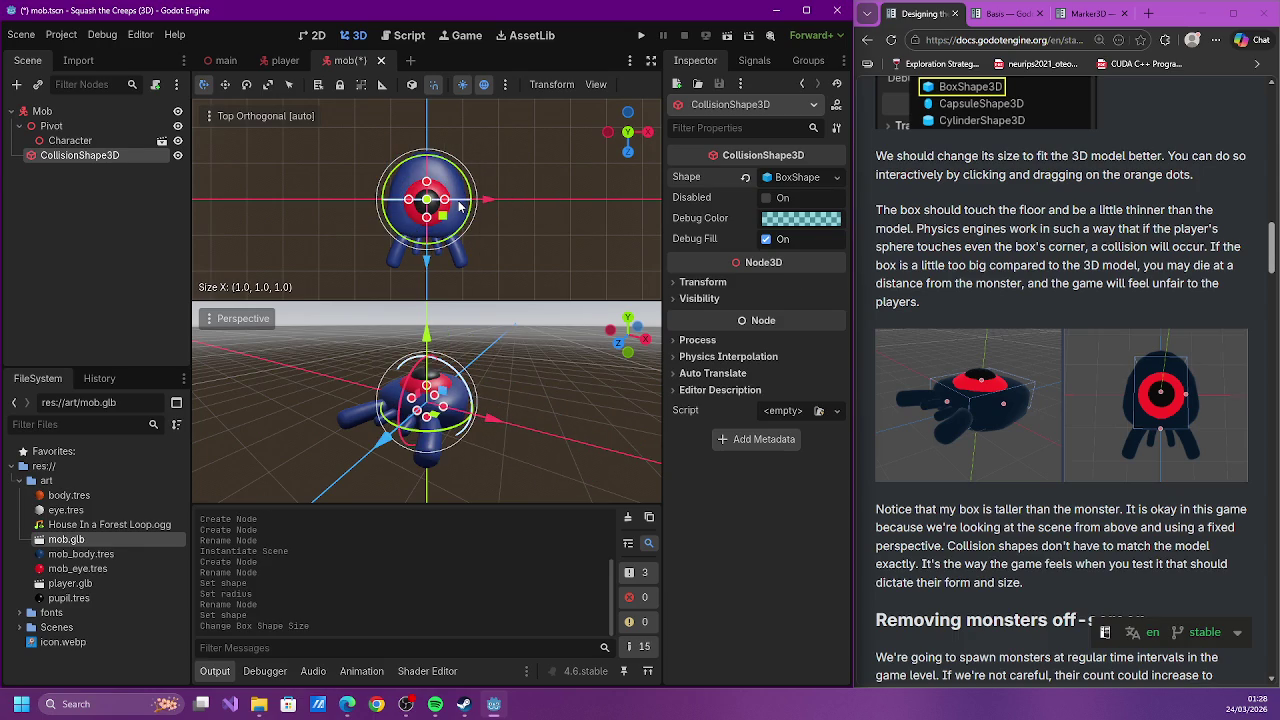
pyautogui.click(795, 179)
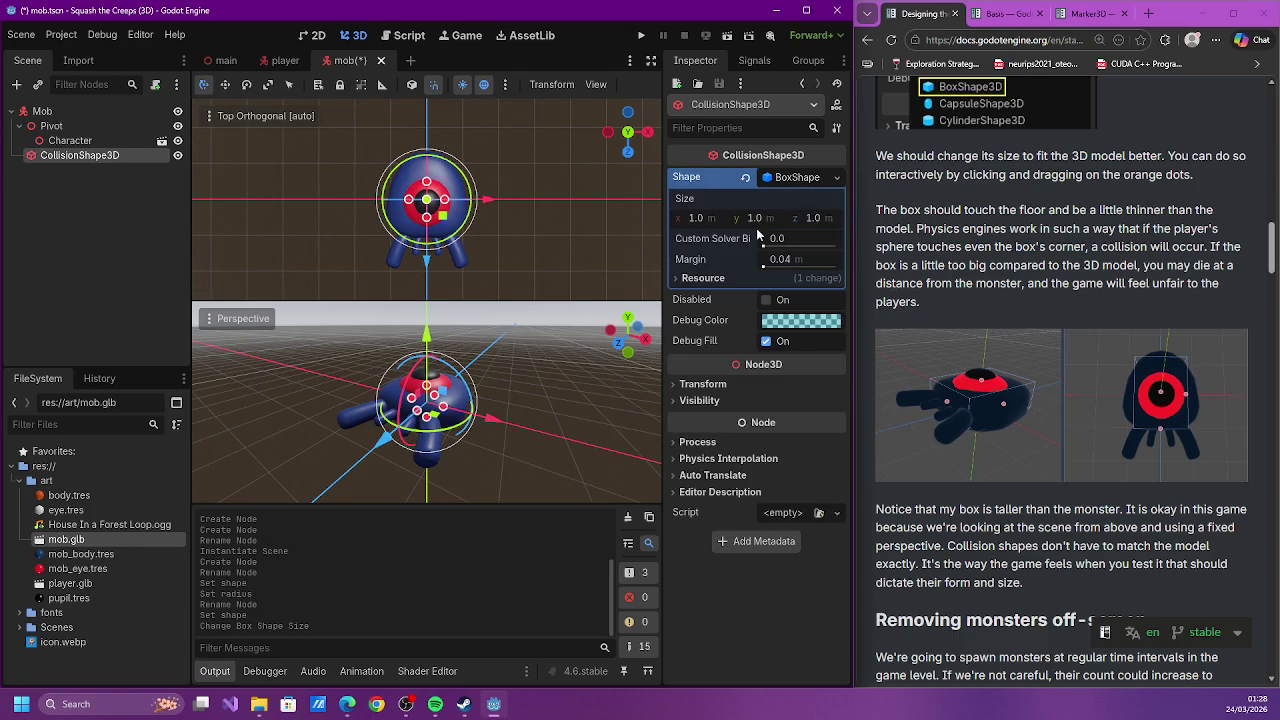
pyautogui.click(700, 278)
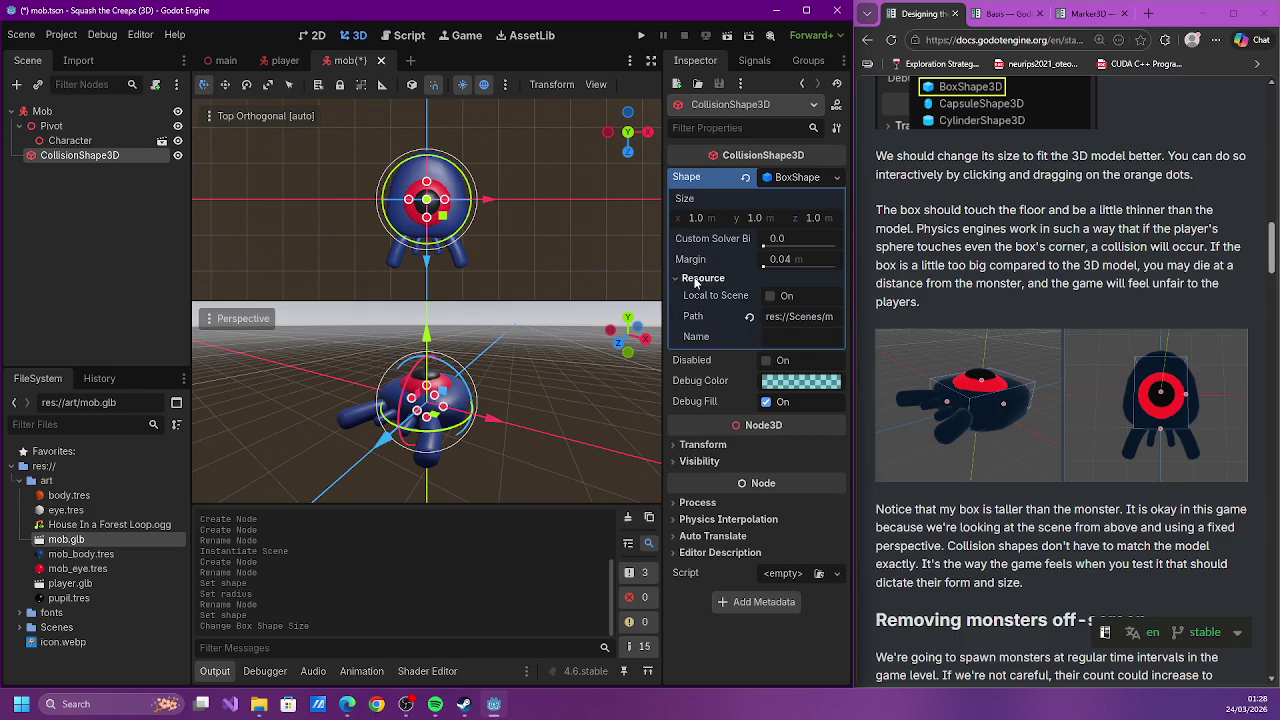
pyautogui.click(690, 218)
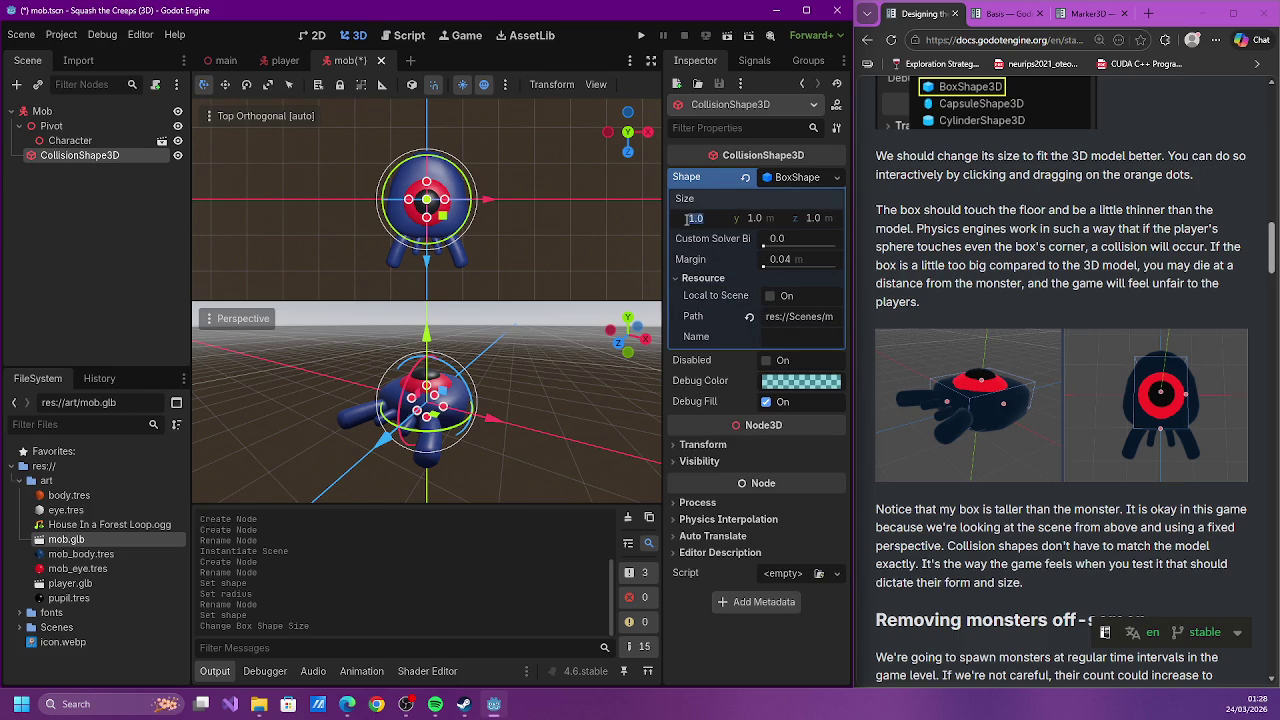
# Set the collision box size to 2 m in X and 3 m in Z
pyautogui.write('2')
pyautogui.press('Return')
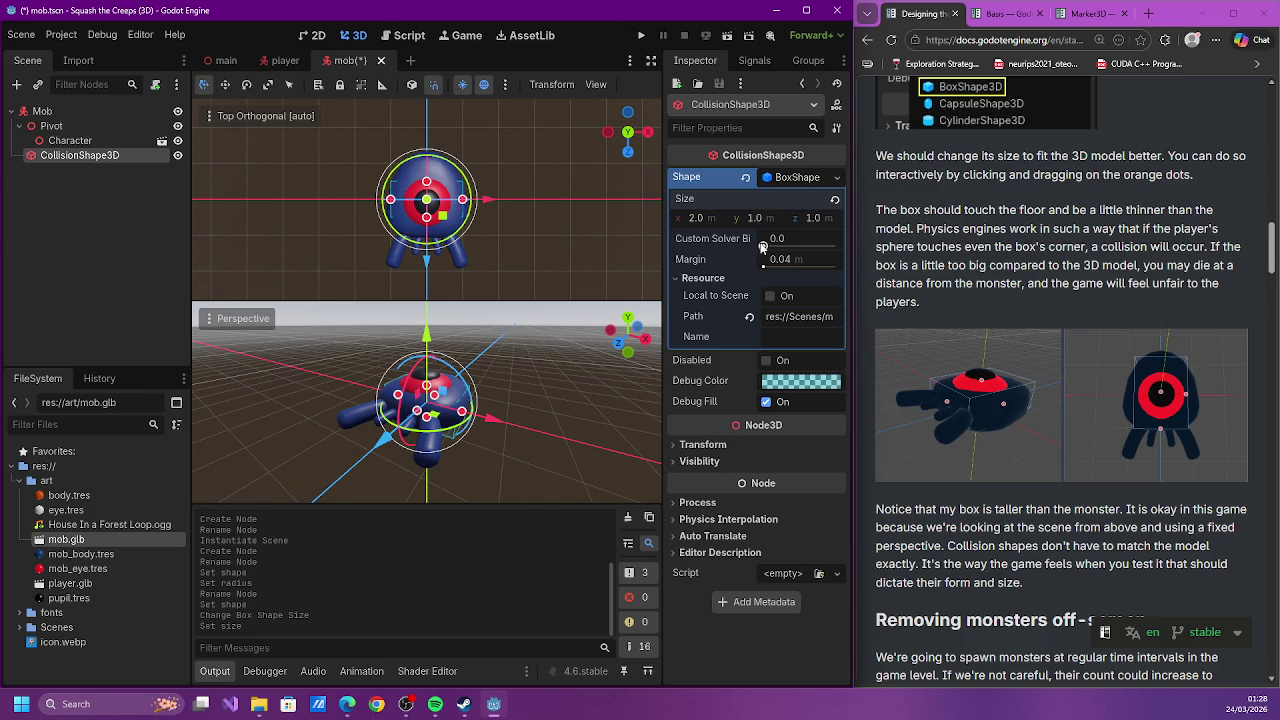
pyautogui.click(826, 220)
pyautogui.write('3')
pyautogui.press('Return')
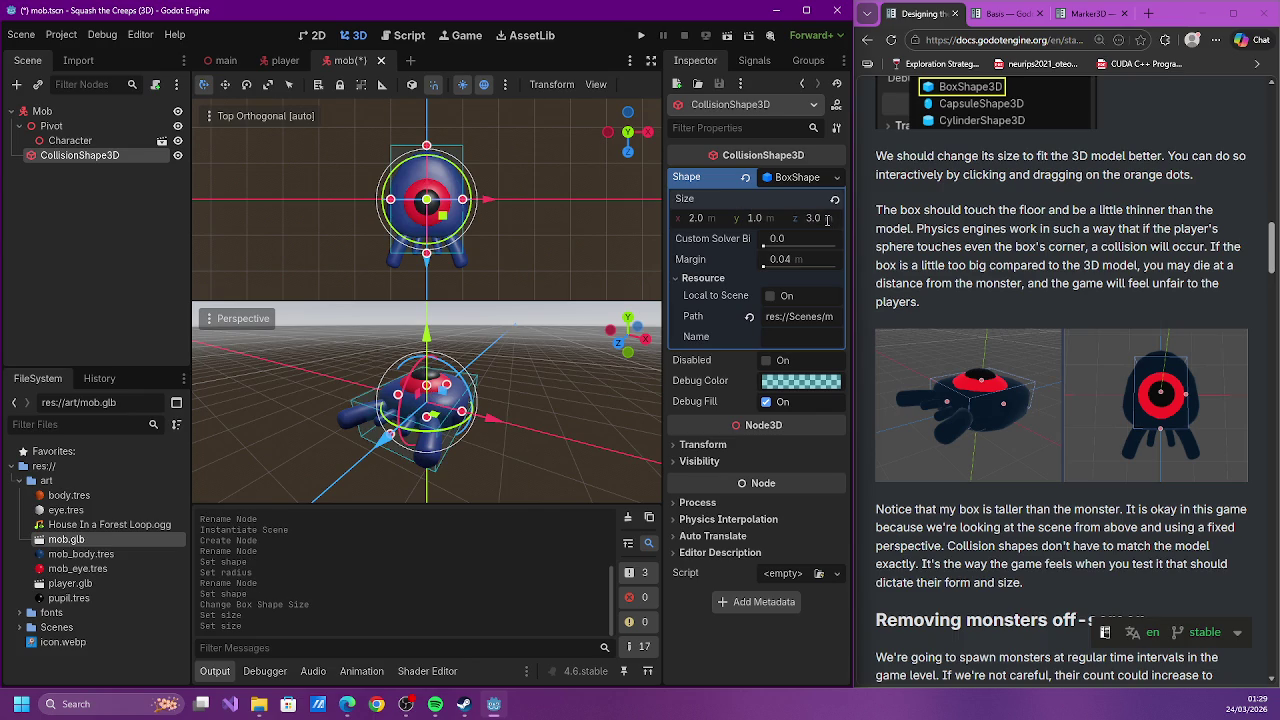
# From the side view, set the box height to 0.5, then back to 1 m
pyautogui.click(648, 135)
pyautogui.click(648, 135)
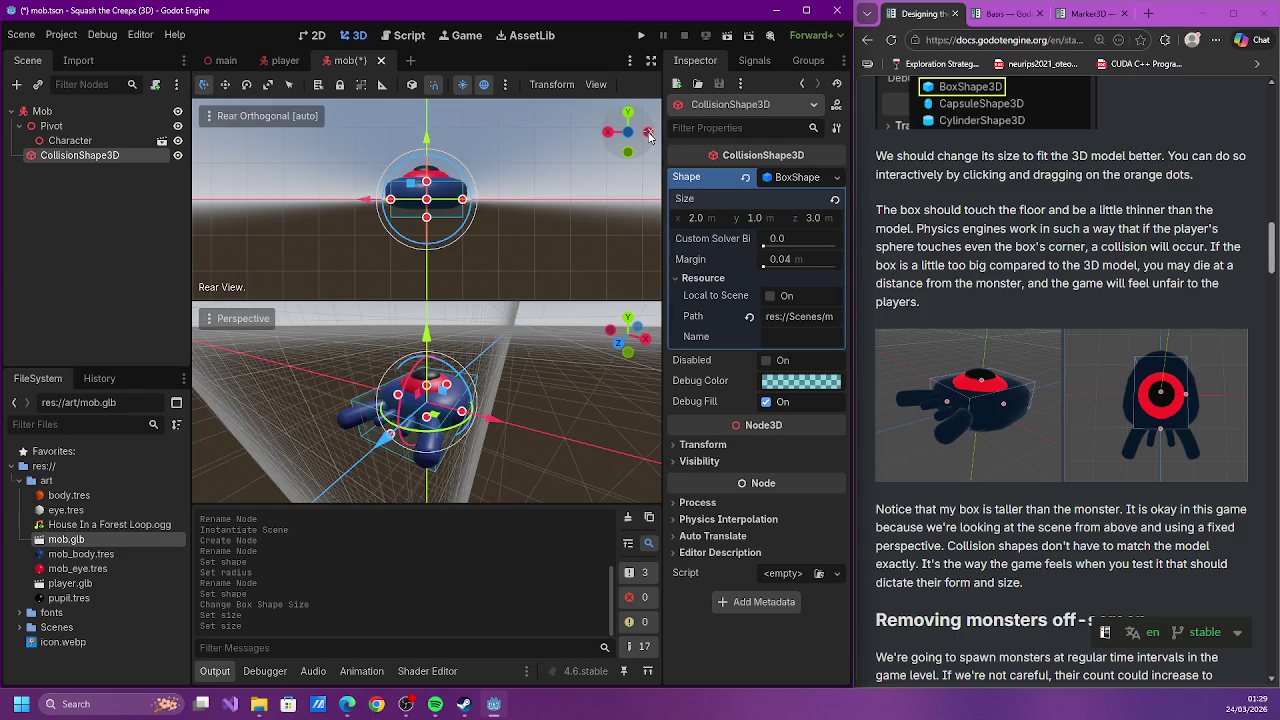
pyautogui.click(762, 218)
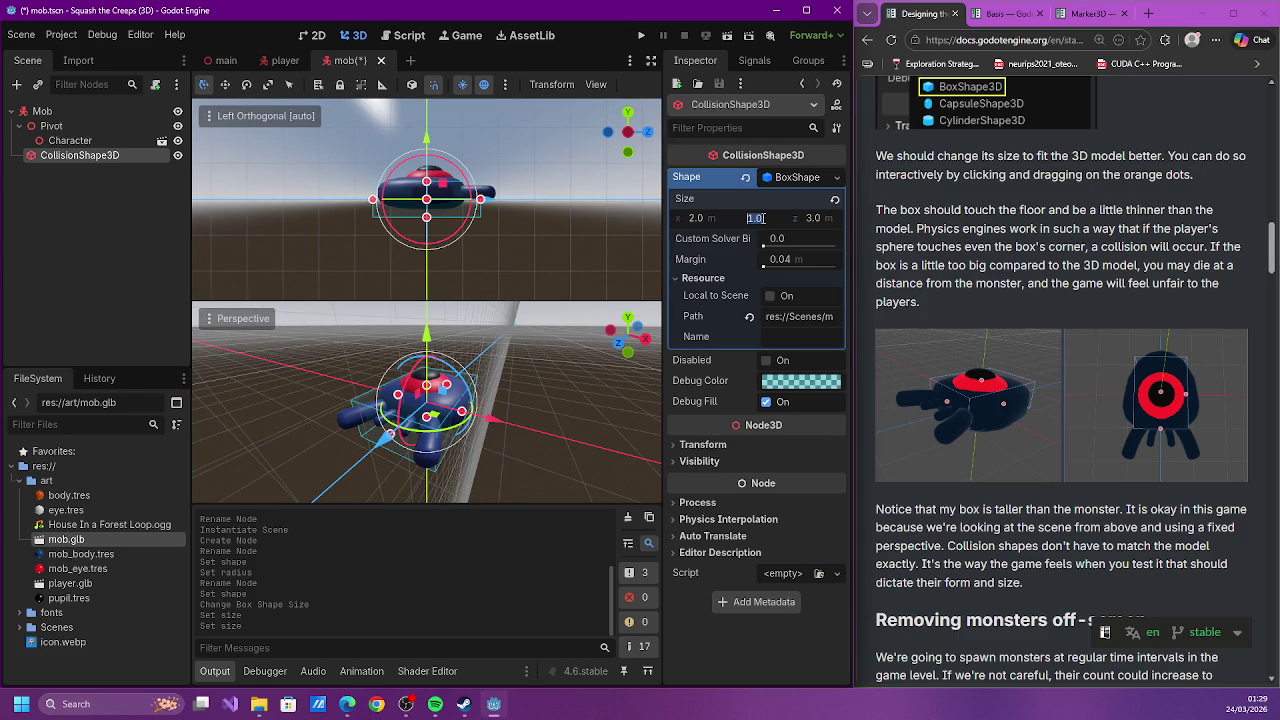
pyautogui.write('0.5')
pyautogui.press('Return')
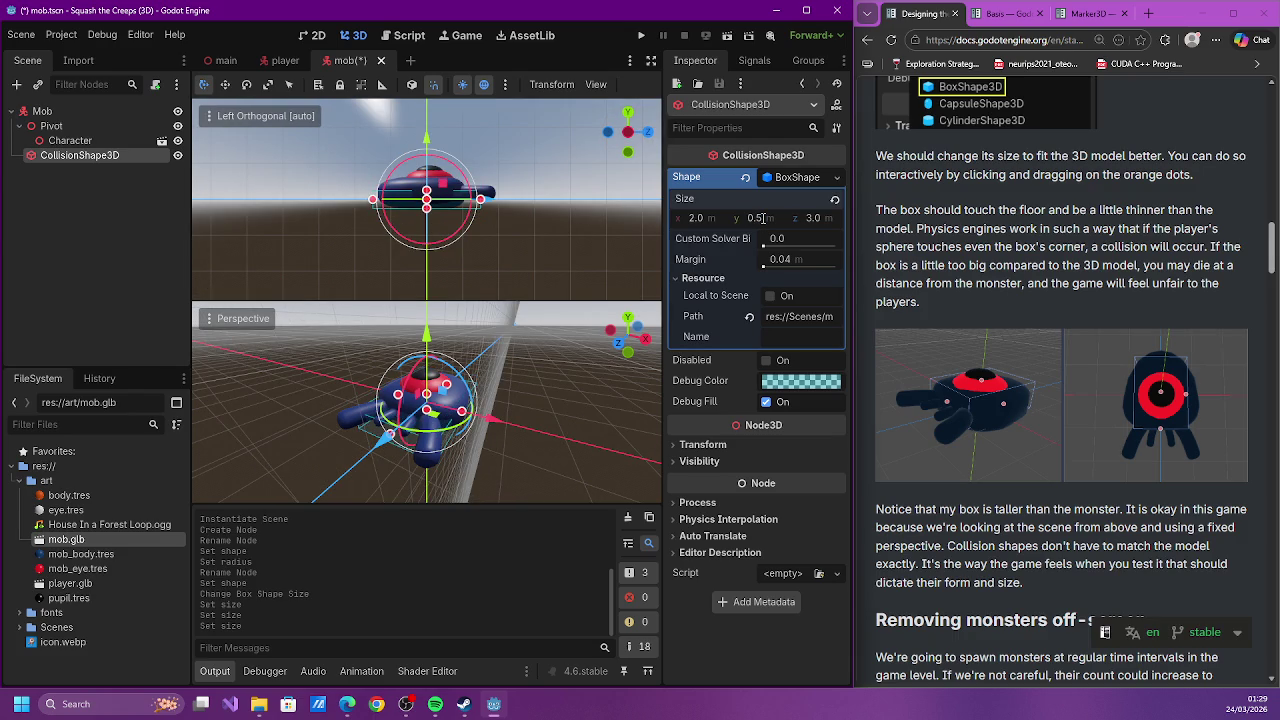
pyautogui.click(762, 218)
pyautogui.write('1')
pyautogui.press('Return')
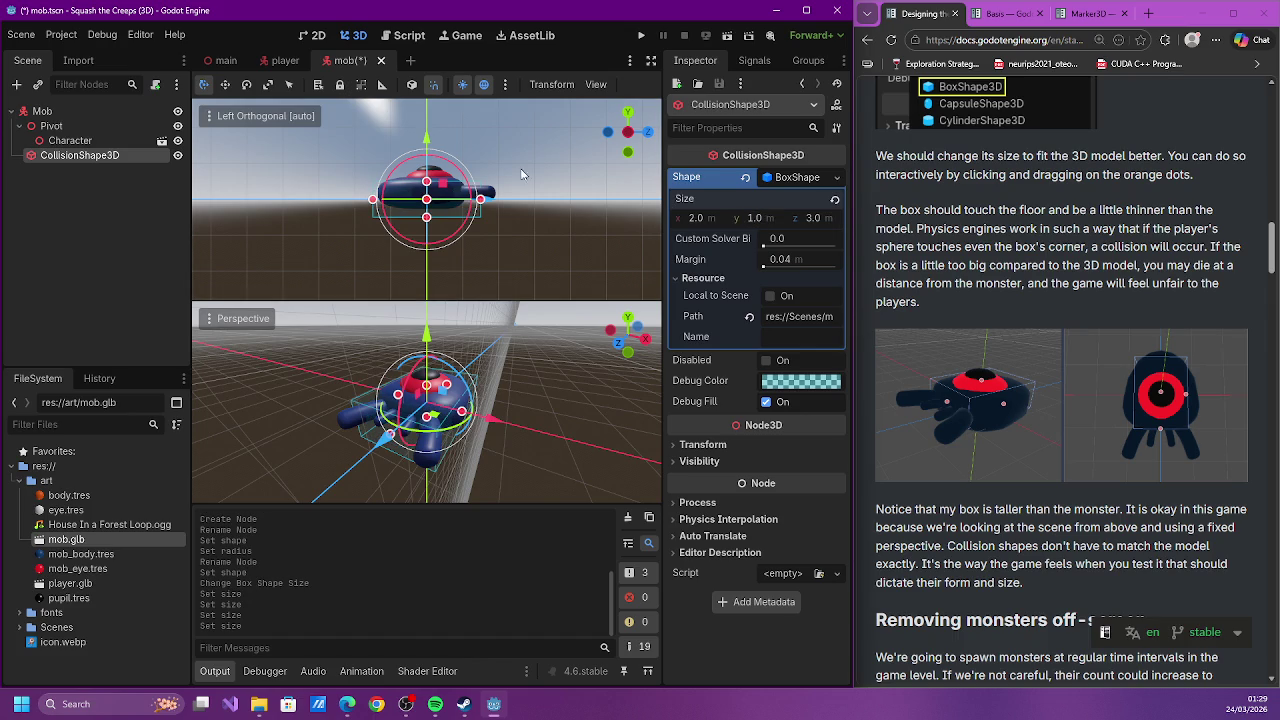
pyautogui.click(428, 135)
# Drag the box's Z handles to lengthen it to about 3.2 m and save
pyautogui.moveTo(428, 125)
pyautogui.mouseDown()
pyautogui.moveTo(430, 112)
pyautogui.moveTo(424, 140)
pyautogui.moveTo(426, 116)
pyautogui.moveTo(429, 131)
pyautogui.mouseUp()
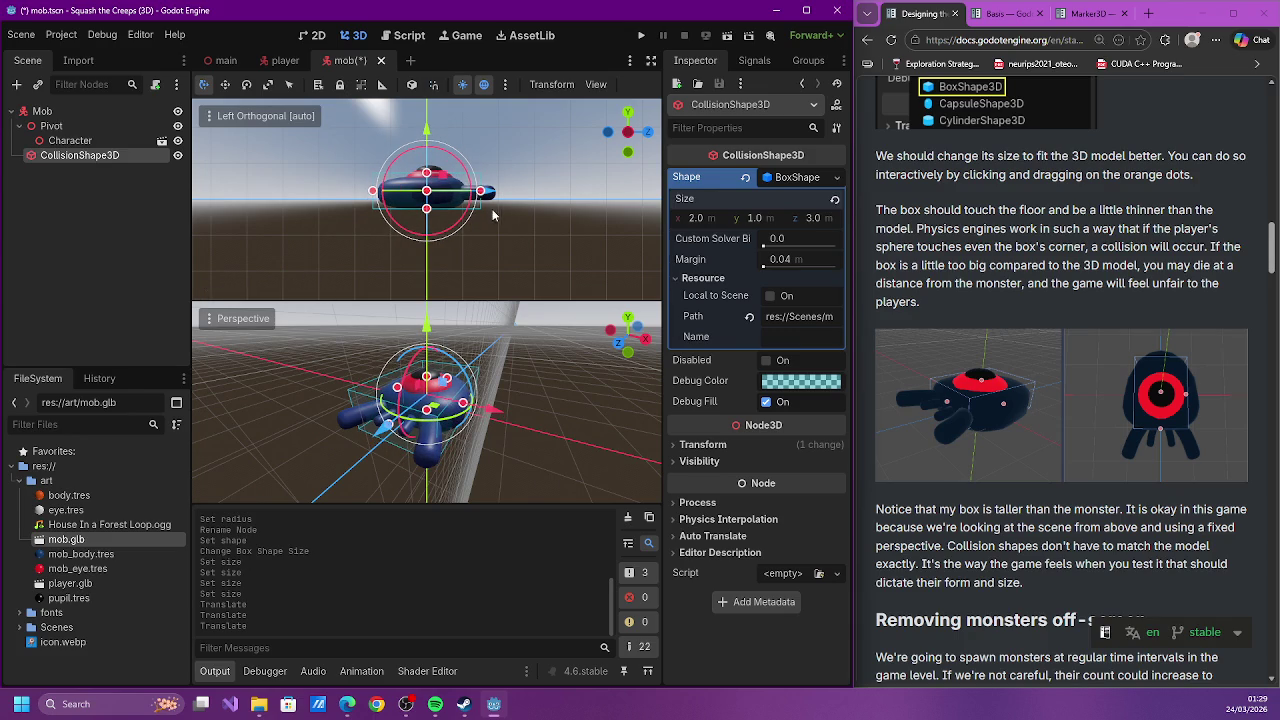
pyautogui.moveTo(480, 191); pyautogui.dragTo(497, 193)
pyautogui.moveTo(373, 191); pyautogui.dragTo(376, 196)
pyautogui.click(552, 249)
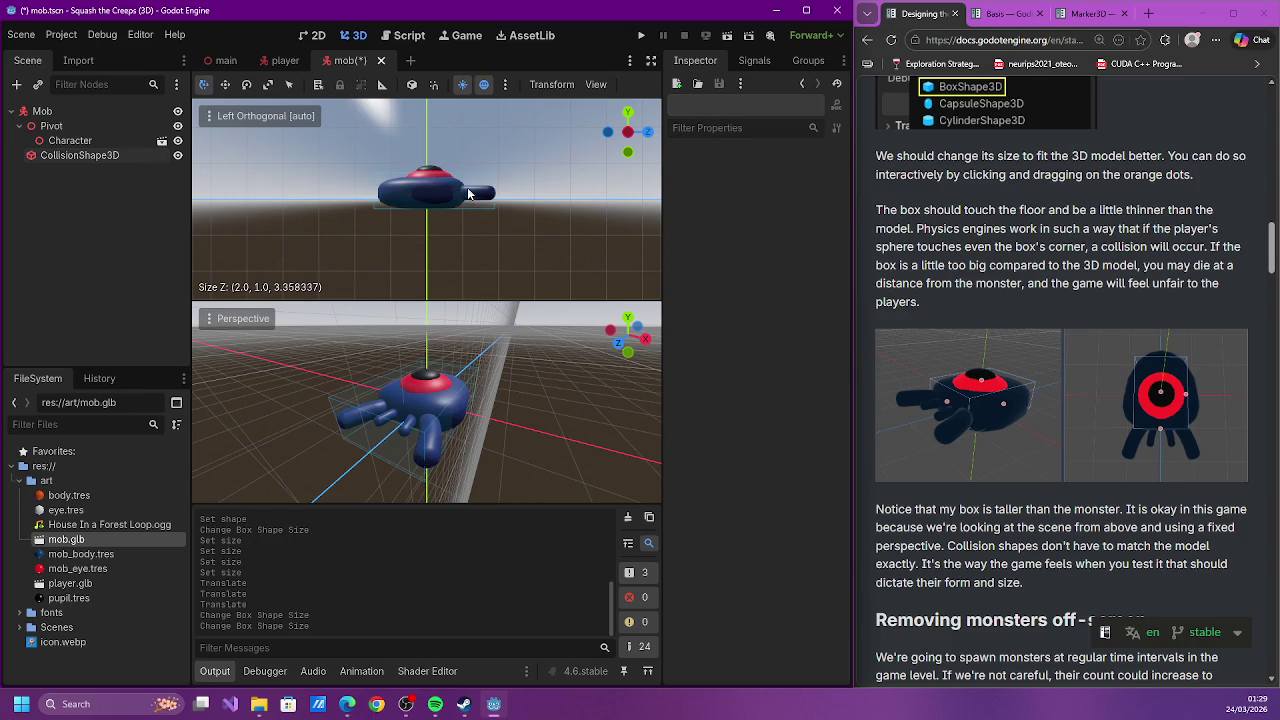
pyautogui.hotkey('ctrl', 's')
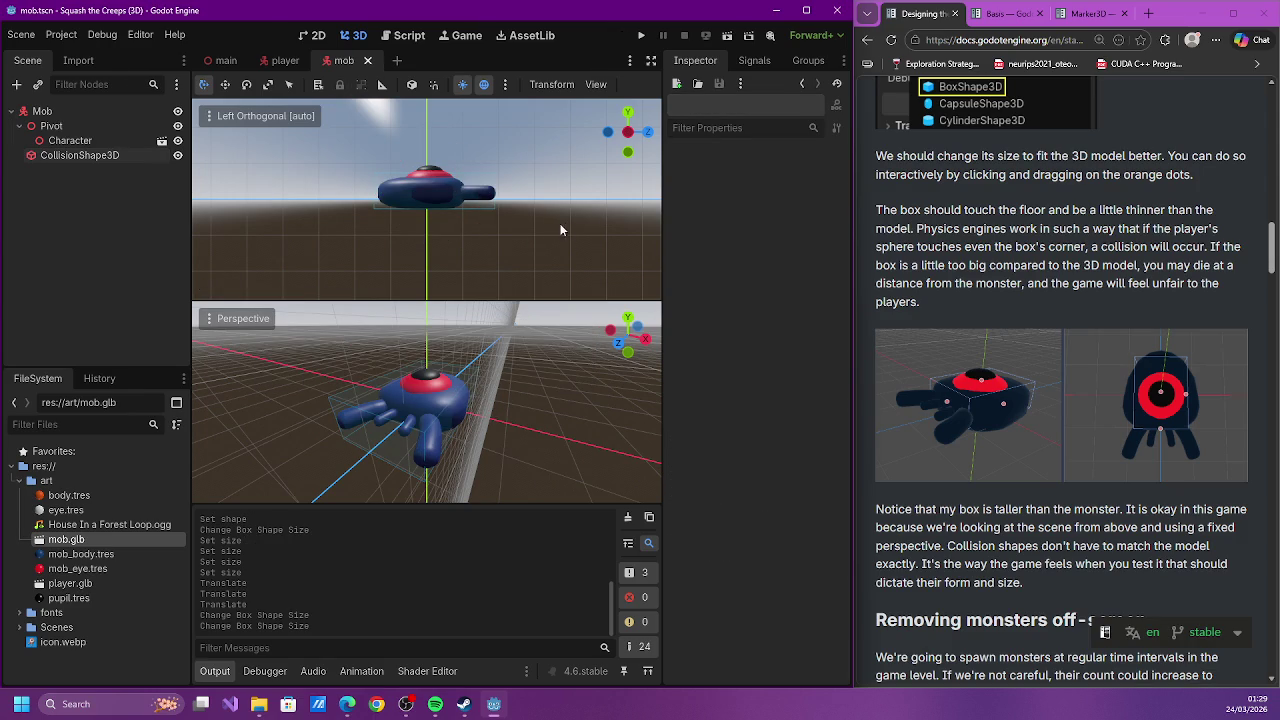
# In top view, trim the collision box length to fit the model and save again
pyautogui.click(629, 114)
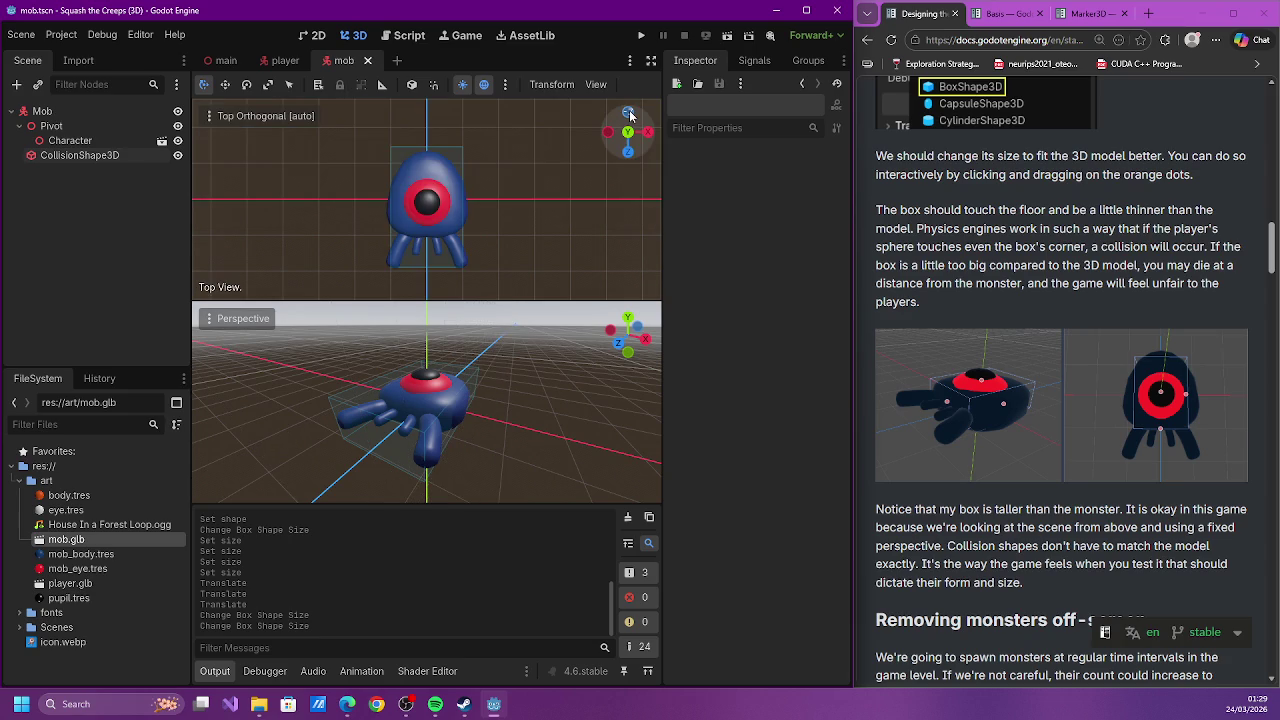
pyautogui.click(458, 152)
pyautogui.click(458, 152)
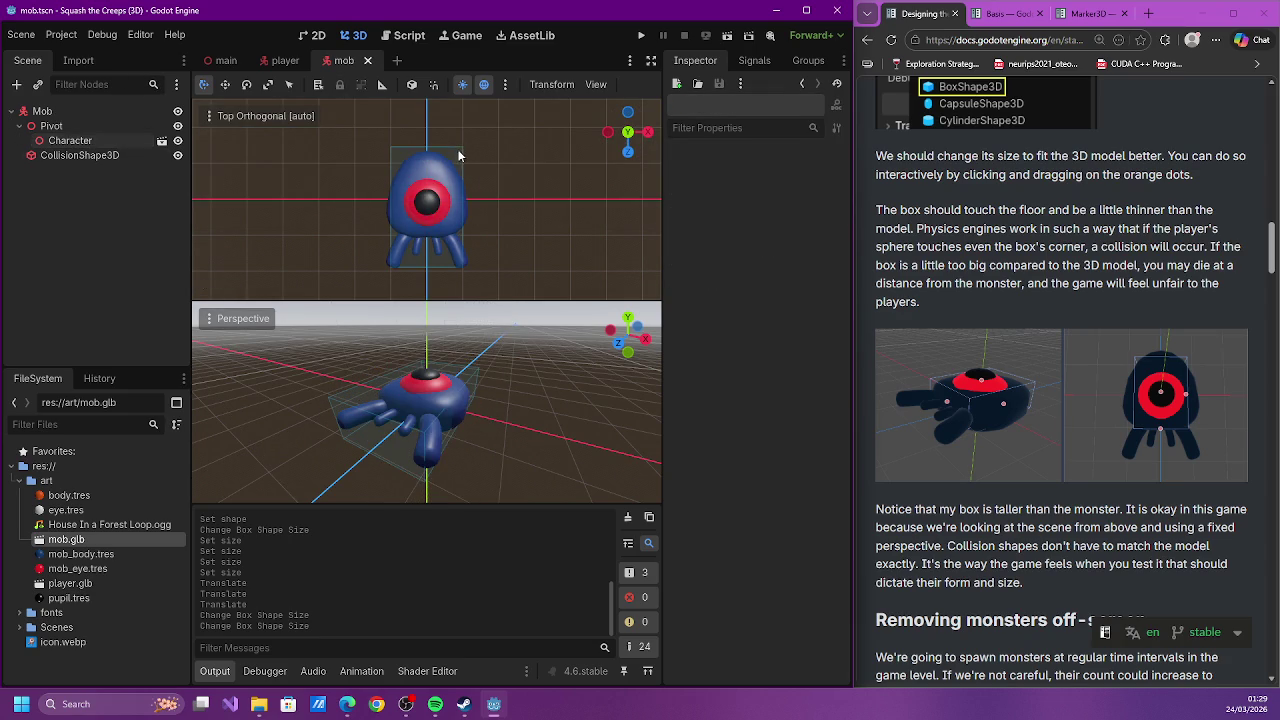
pyautogui.click(458, 152)
pyautogui.moveTo(428, 150); pyautogui.dragTo(428, 155)
pyautogui.click(540, 148)
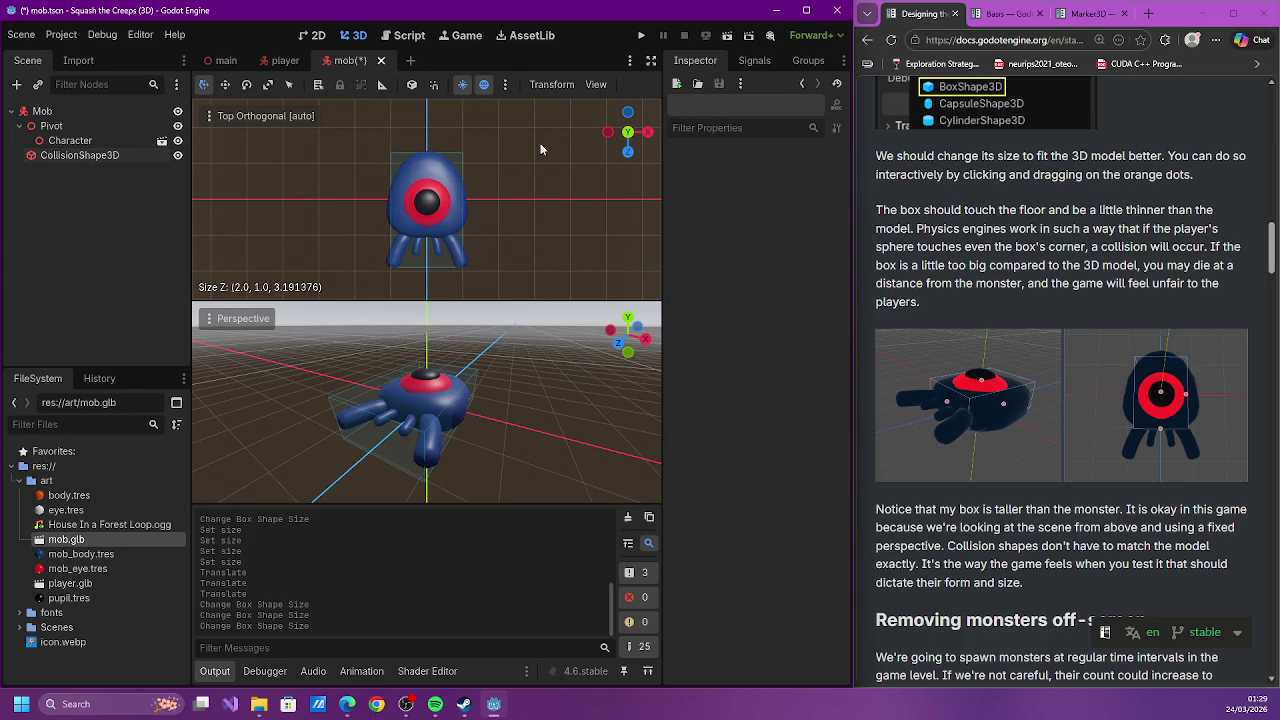
pyautogui.scroll(-3, 1074, 338)
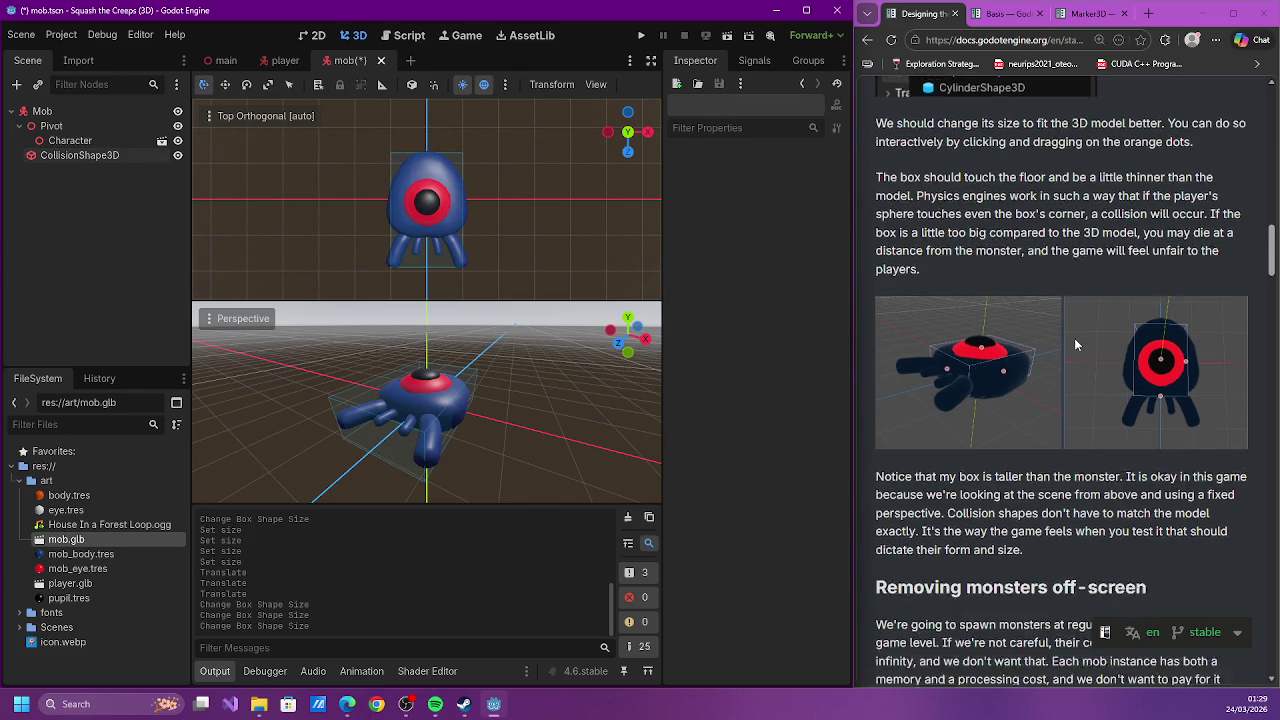
pyautogui.hotkey('ctrl', 's')
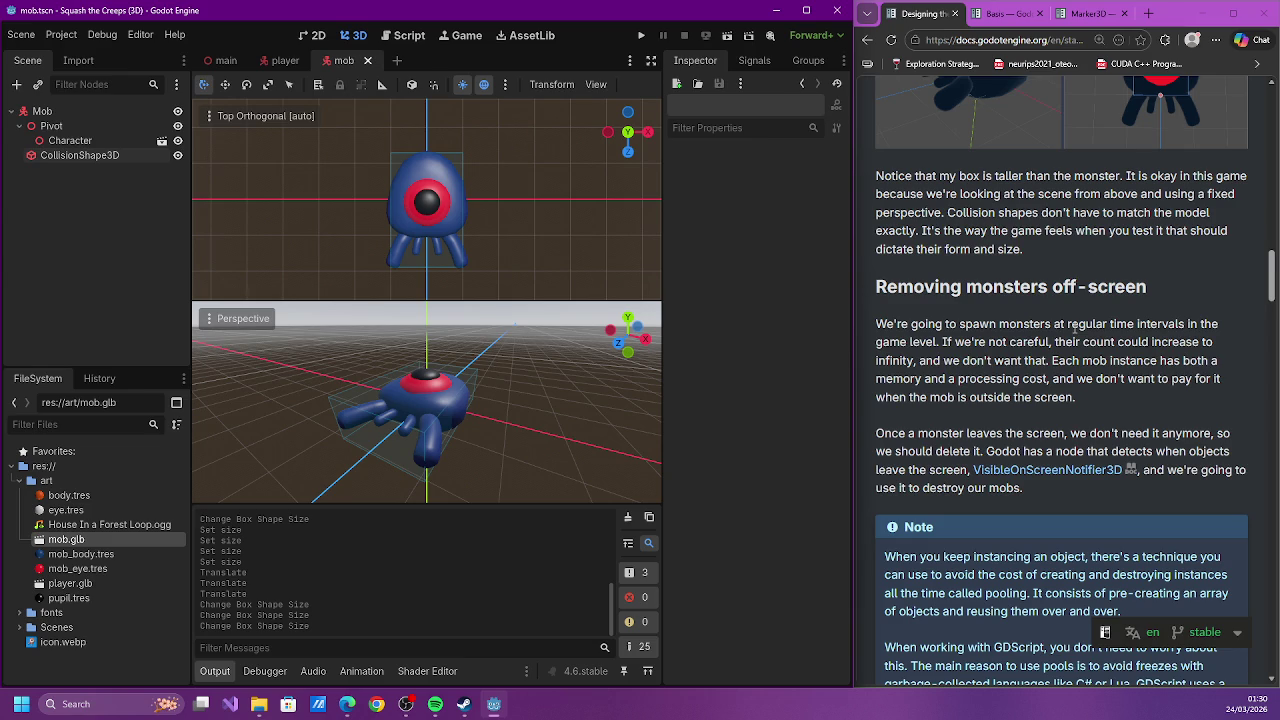
pyautogui.scroll(-4, 1070, 328)
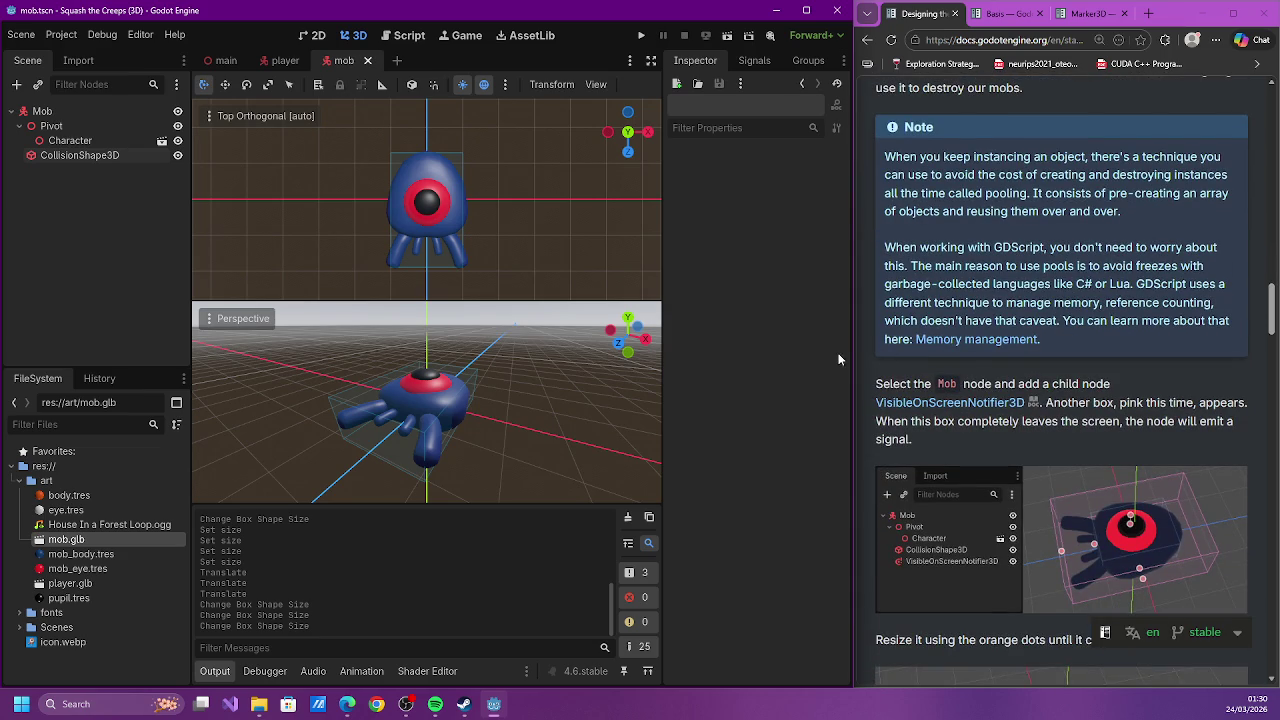
pyautogui.click(88, 108)
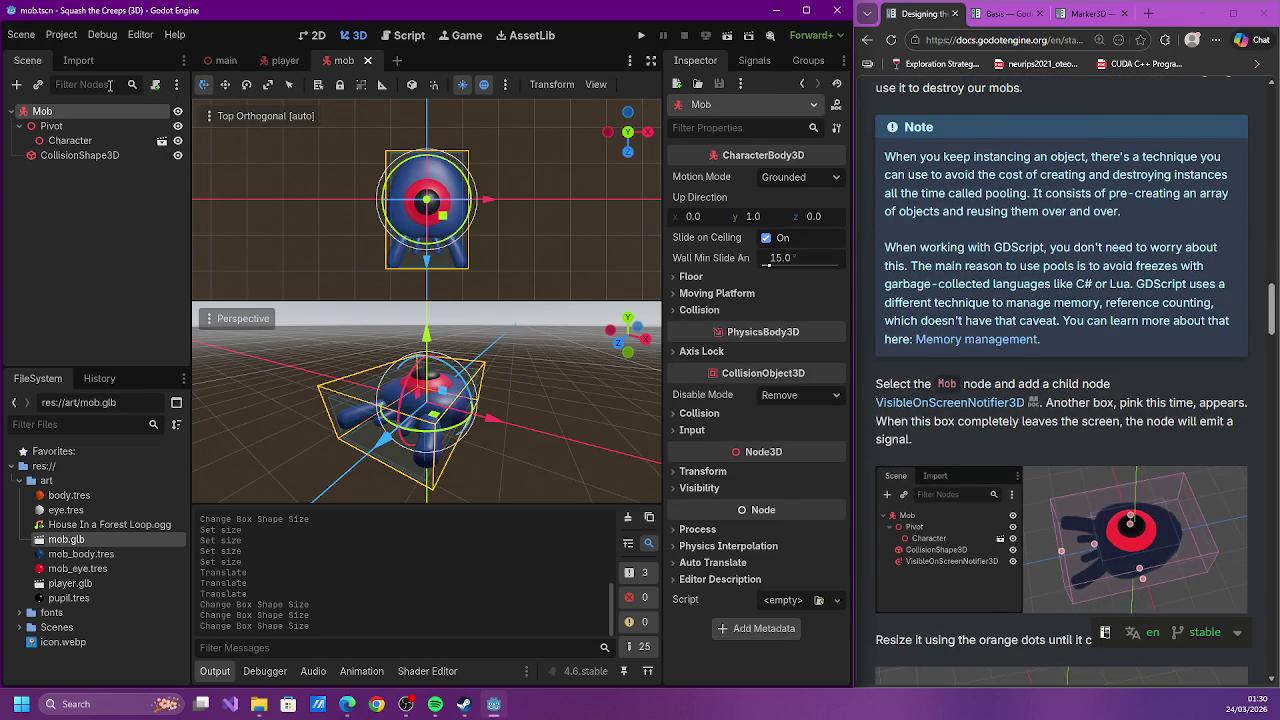
# Search 'screen' to add a VisibleOnScreenNotifier3D under Mob, then save the scene
pyautogui.click(16, 84)
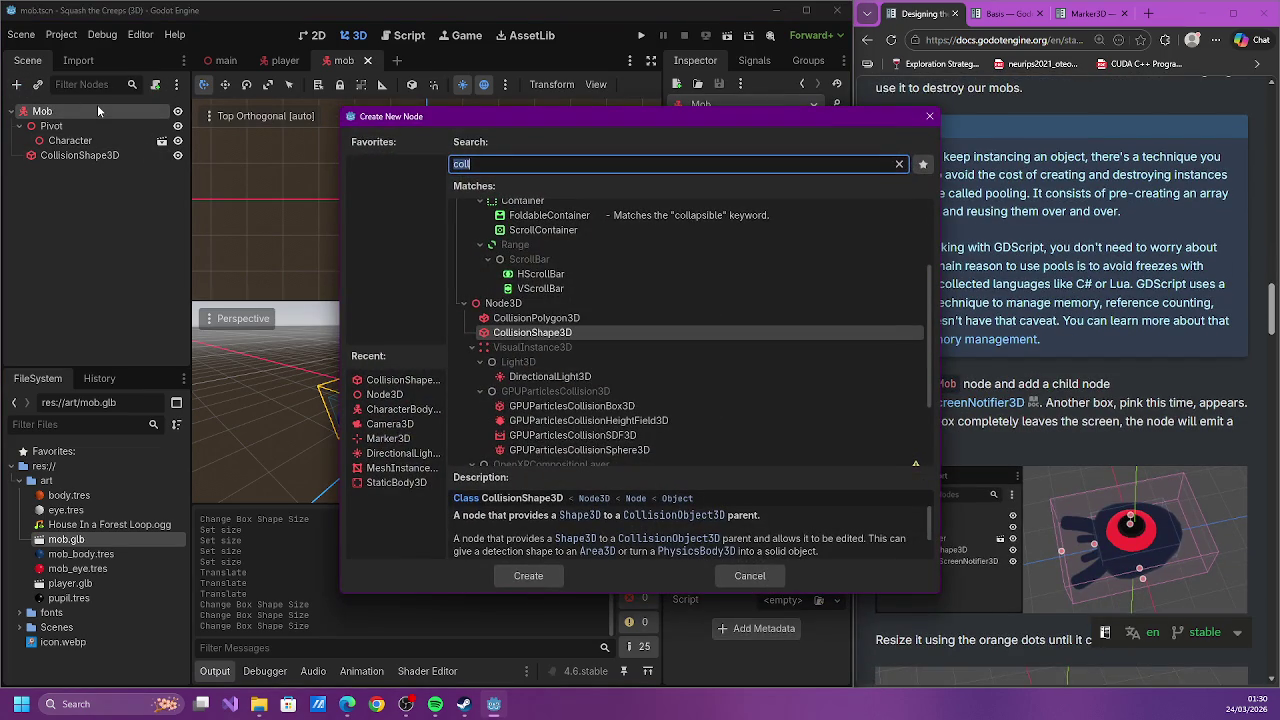
pyautogui.write('screen')
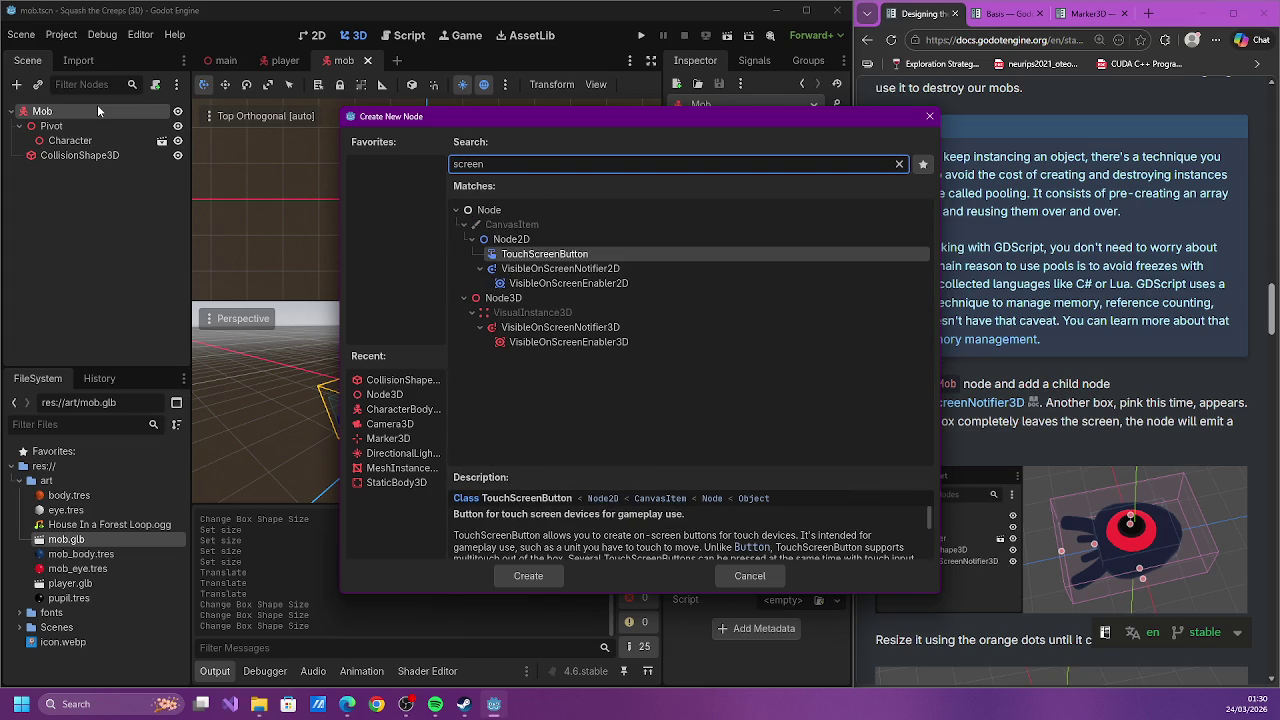
pyautogui.press('Down')
pyautogui.press('Down')
pyautogui.press('Down')
pyautogui.press('Down')
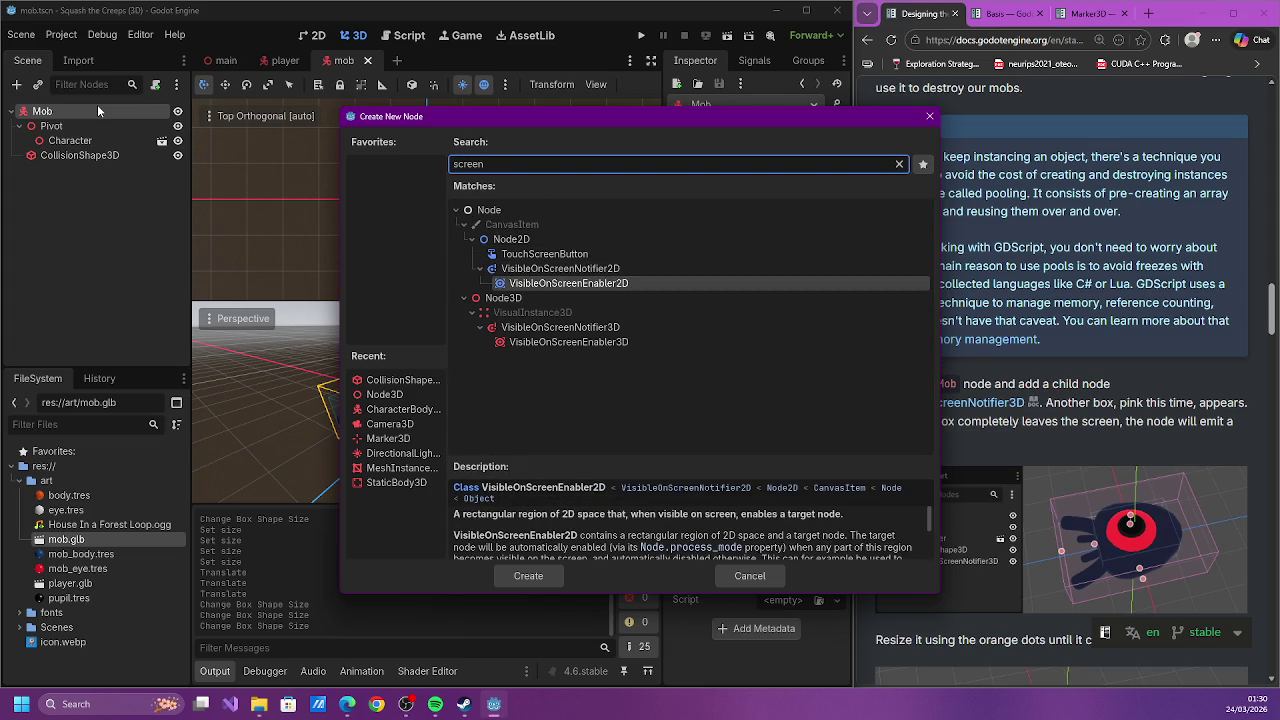
pyautogui.press('Up')
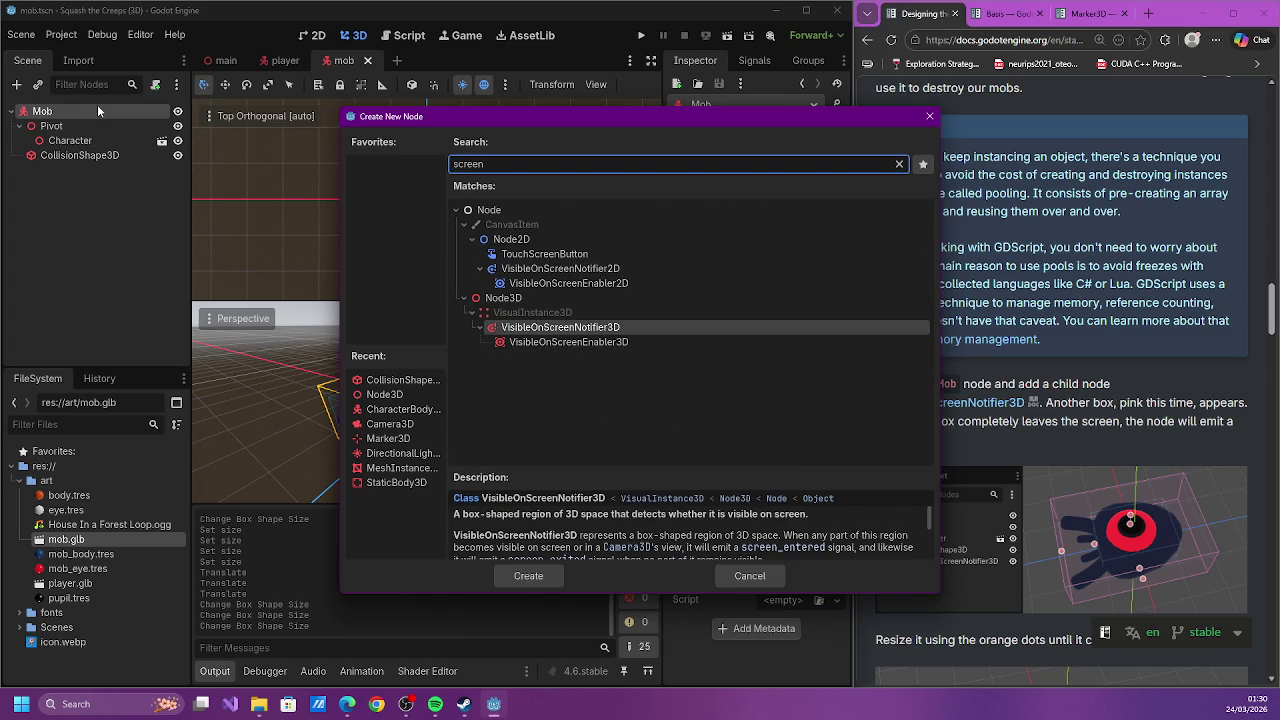
pyautogui.press('Return')
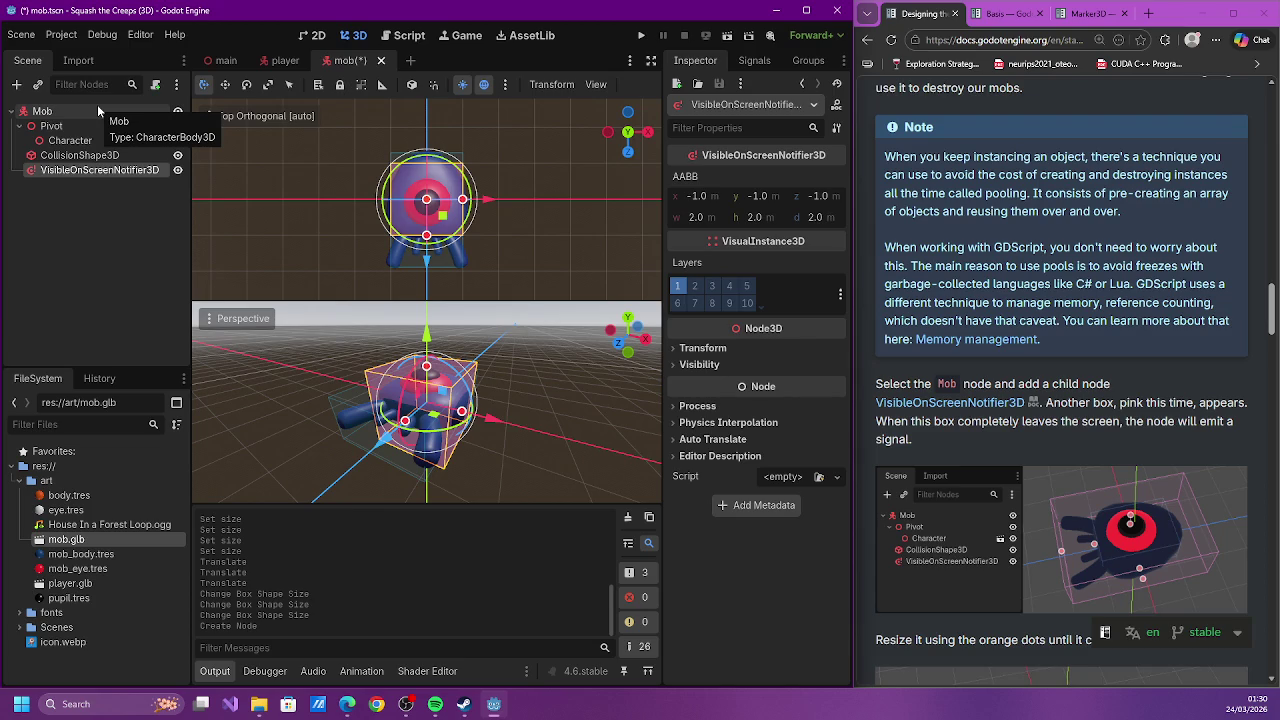
pyautogui.hotkey('ctrl', 's')
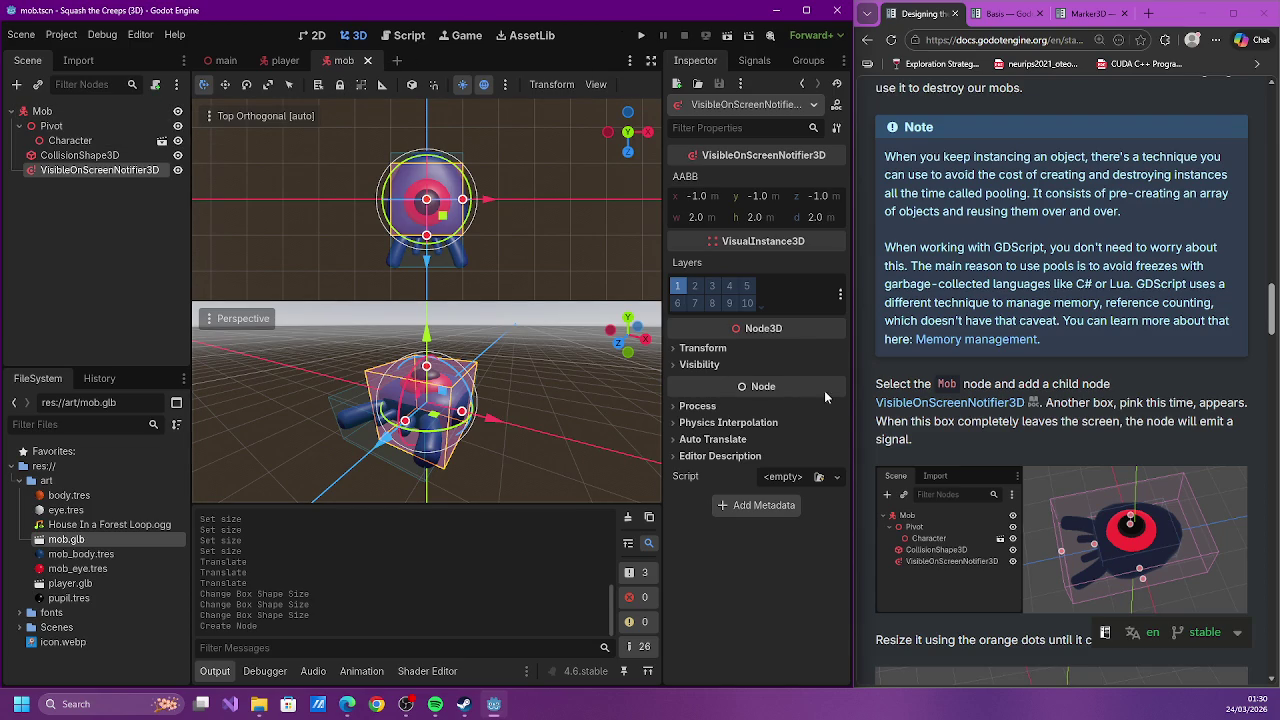
# Resize the notifier box to about 2.783 × 2.0 × 4.044 m around the monster and save
pyautogui.scroll(-3, 860, 430)
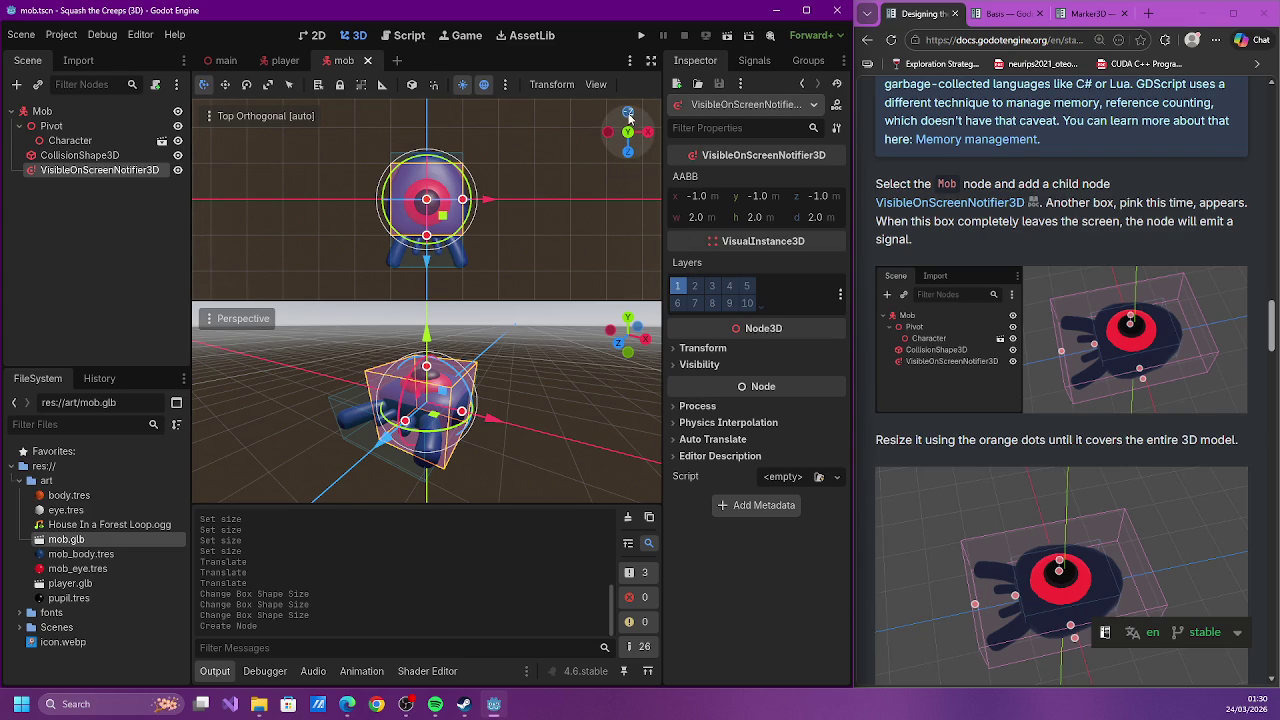
pyautogui.moveTo(426, 237); pyautogui.dragTo(426, 271)
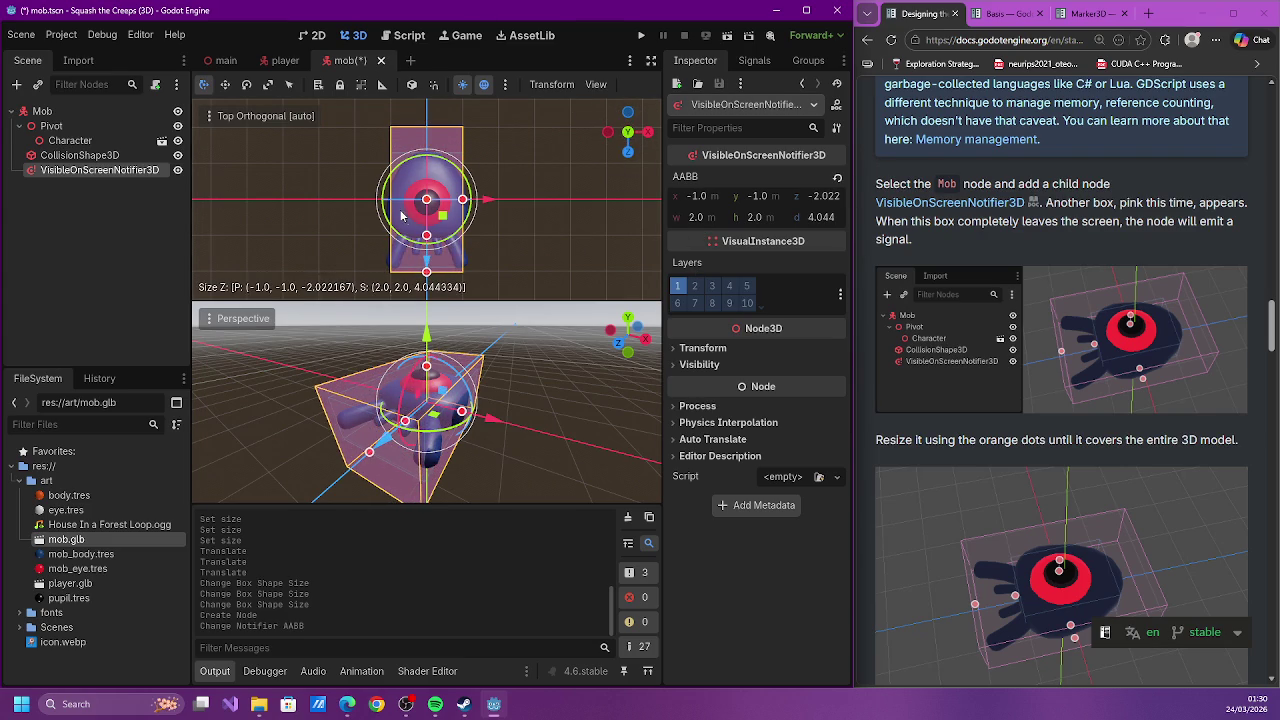
pyautogui.moveTo(462, 199); pyautogui.dragTo(477, 204)
pyautogui.hotkey('ctrl', 's')
pyautogui.scroll(-4, 978, 310)
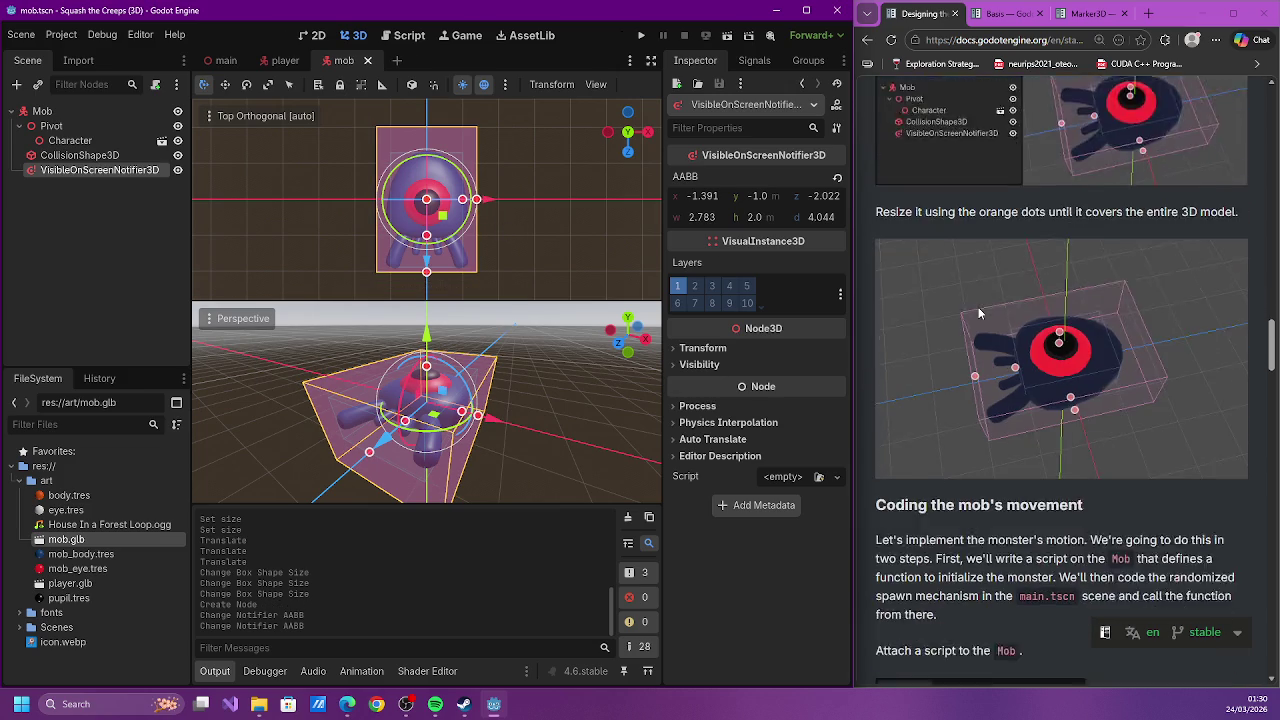
pyautogui.scroll(-3, 959, 303)
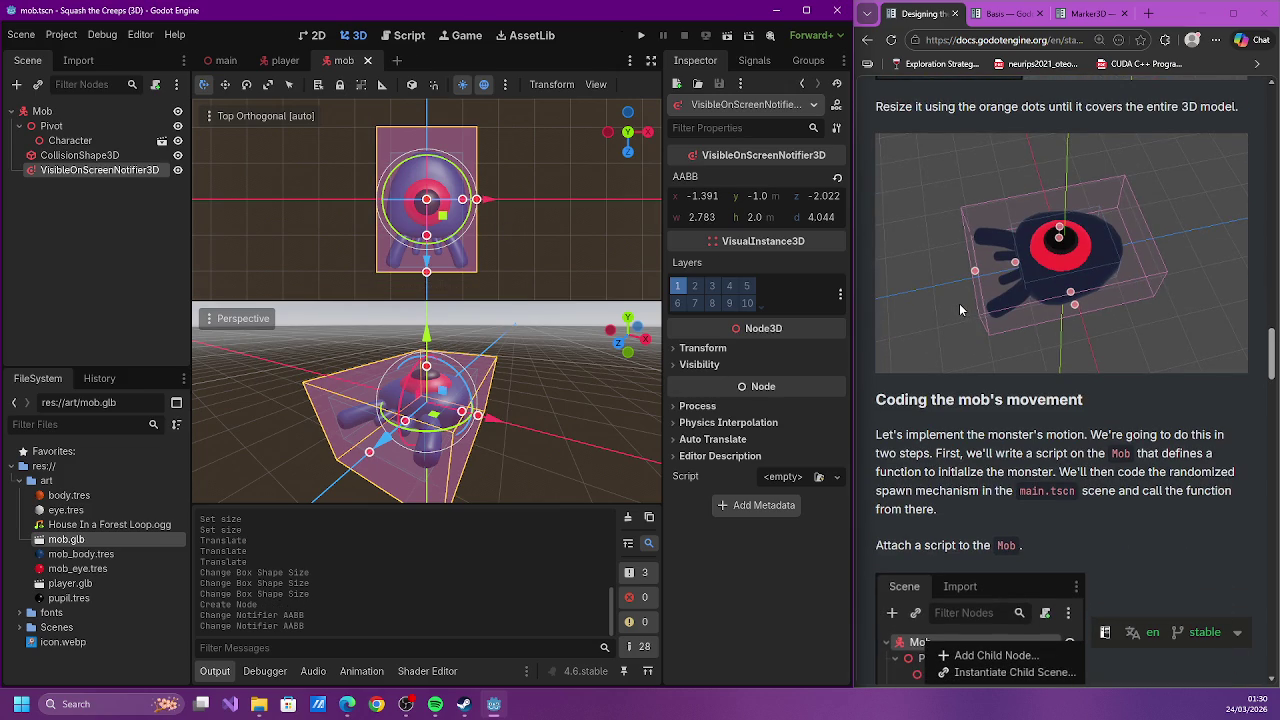
pyautogui.click(98, 110)
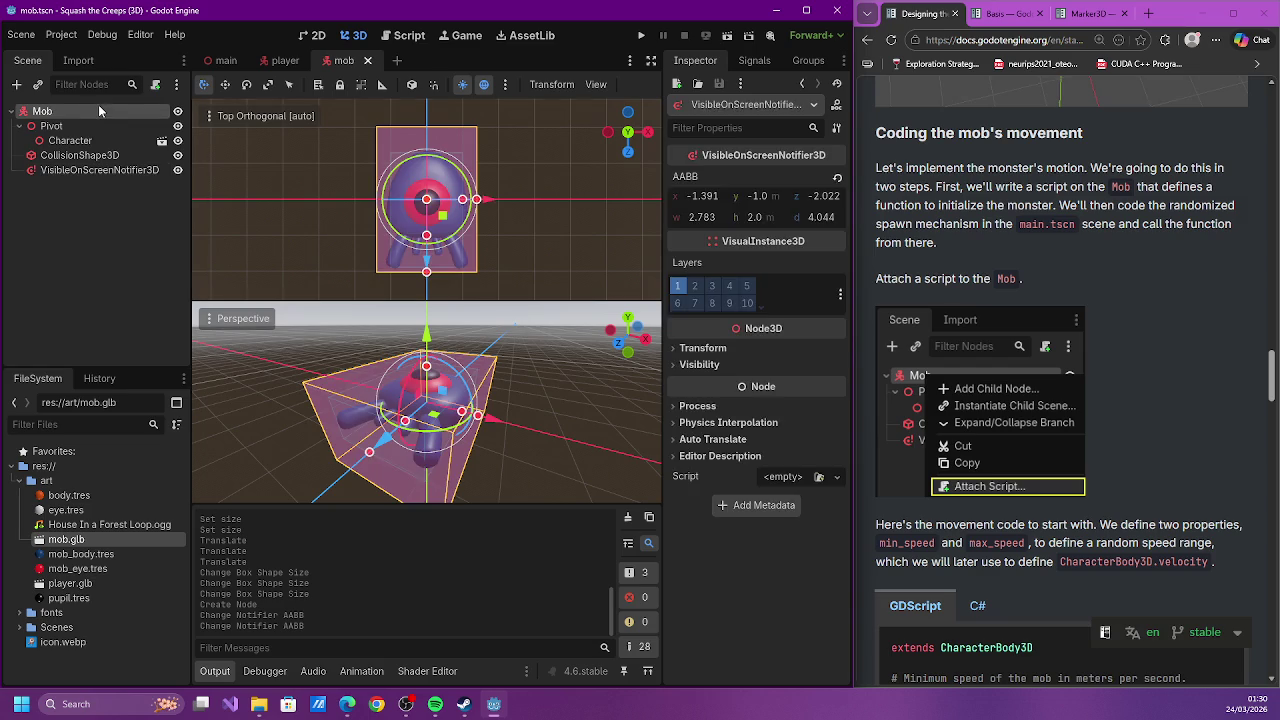
# Attach a new mob.gd script to Mob exporting min_speed = 10 and max_speed = 18
pyautogui.click(155, 85)
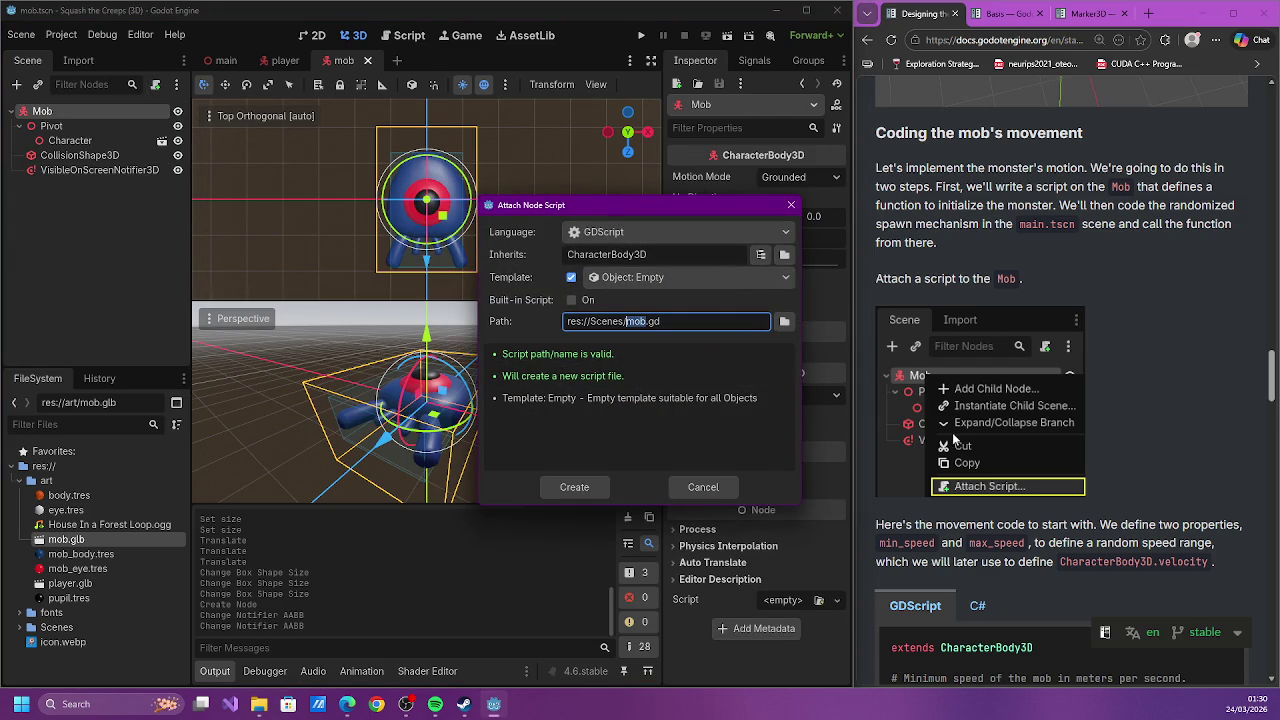
pyautogui.scroll(-2, 952, 432)
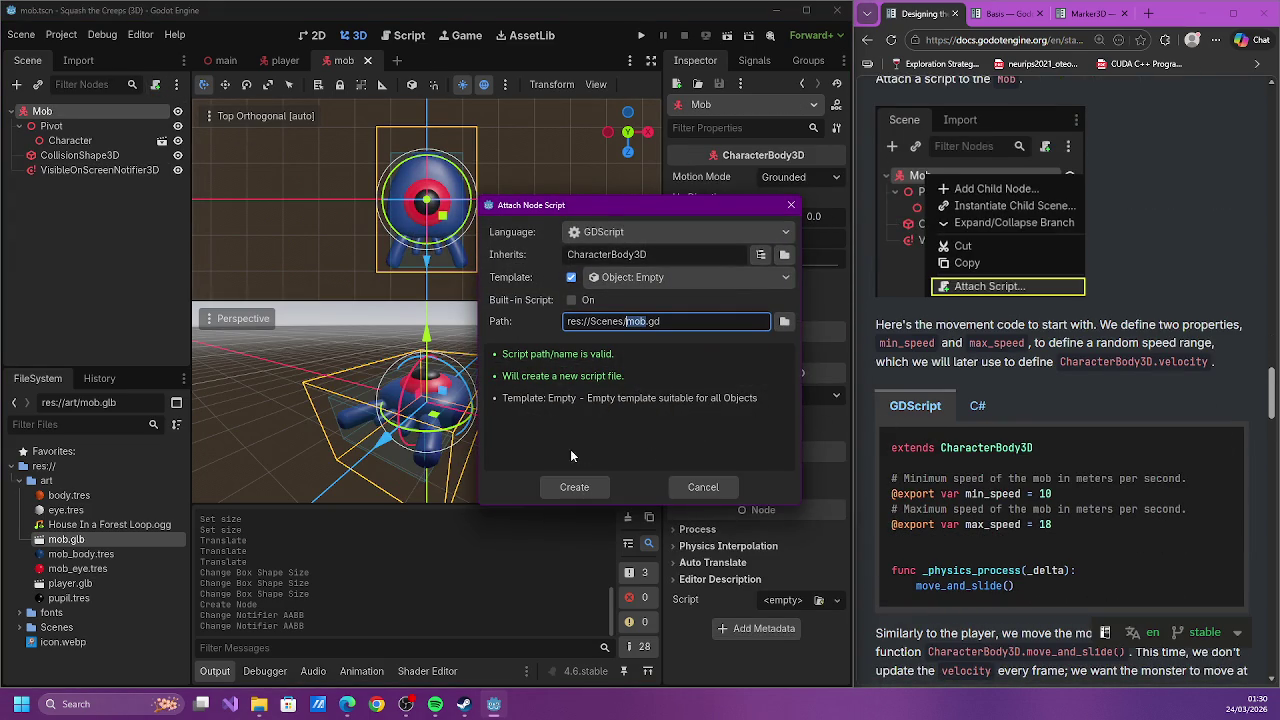
pyautogui.click(574, 487)
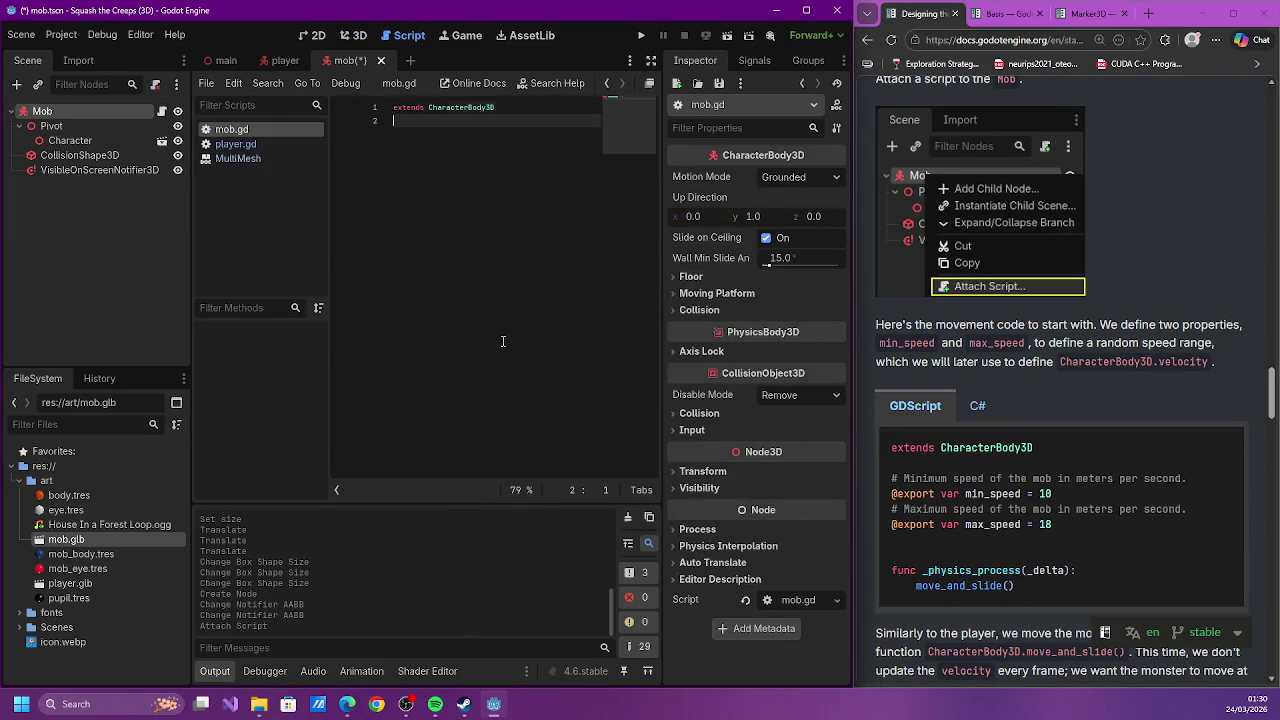
pyautogui.press('Return')
pyautogui.write('@export var spee')
pyautogui.press('BackSpace')
pyautogui.press('BackSpace')
pyautogui.press('BackSpace')
pyautogui.write('min_speed = 10')
pyautogui.press('Return')
pyautogui.write('xport var max')
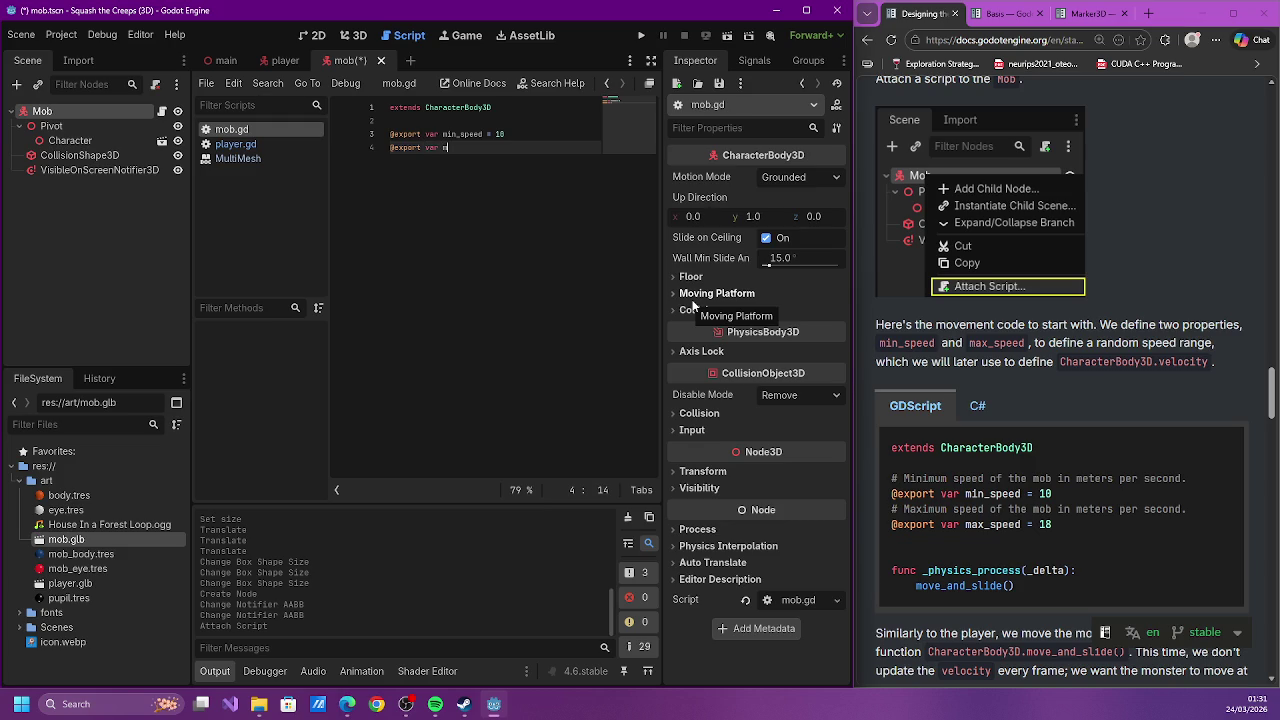
pyautogui.write('_speed = 18')
# Add a _physics_process function that calls move_and_slide(), fixing the header's extra colon
pyautogui.press('Return')
pyautogui.press('Return')
pyautogui.write('func')
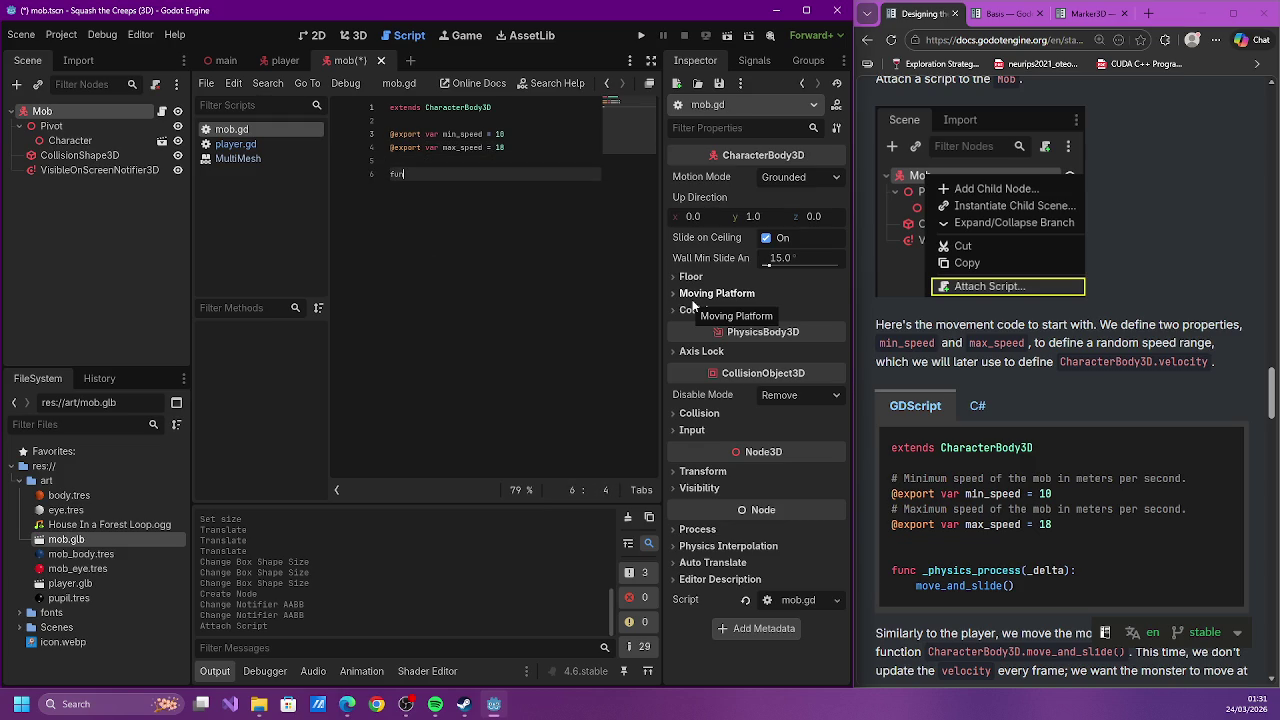
pyautogui.write(' _phys')
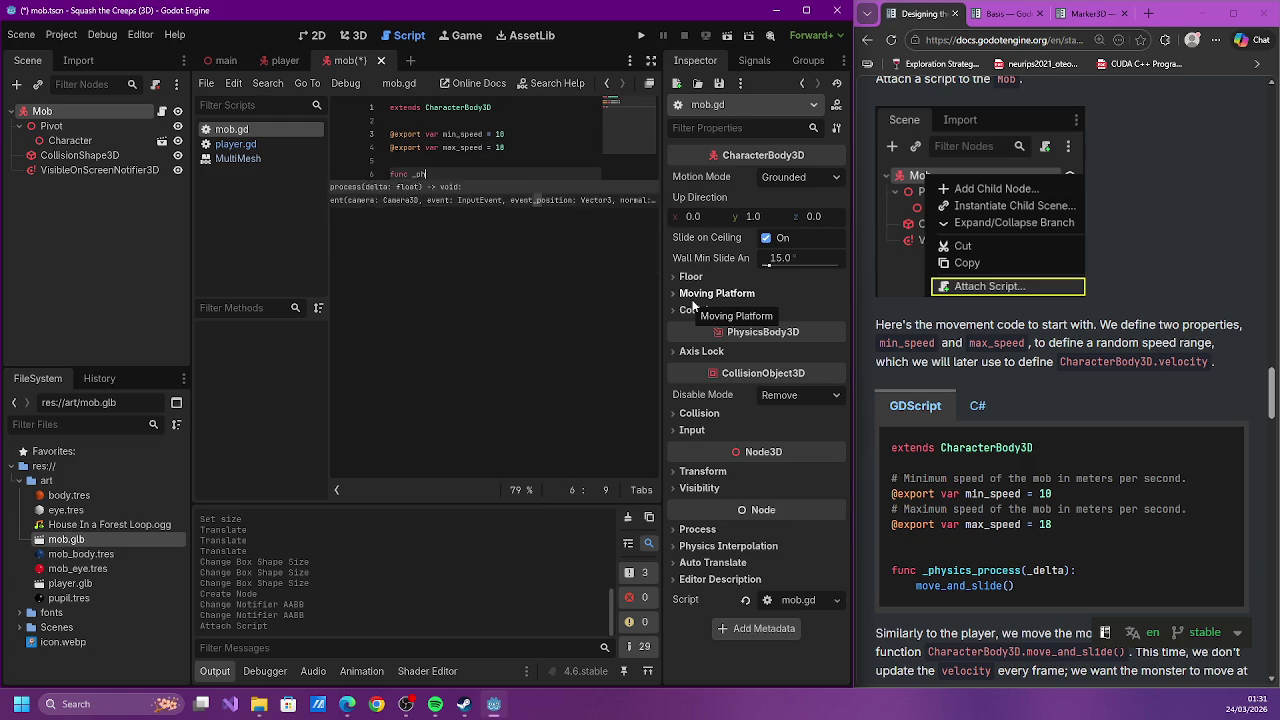
pyautogui.press('Return')
pyautogui.write(':')
pyautogui.press('Return')
pyautogui.write('move_and_slide')
pyautogui.press('Return')
pyautogui.press('Return')
pyautogui.scroll(-2, 1009, 260)
pyautogui.click(598, 174)
pyautogui.press('BackSpace')
# Save mob.gd and select the tutorial text about moving the mob
pyautogui.scroll(-1, 1060, 290)
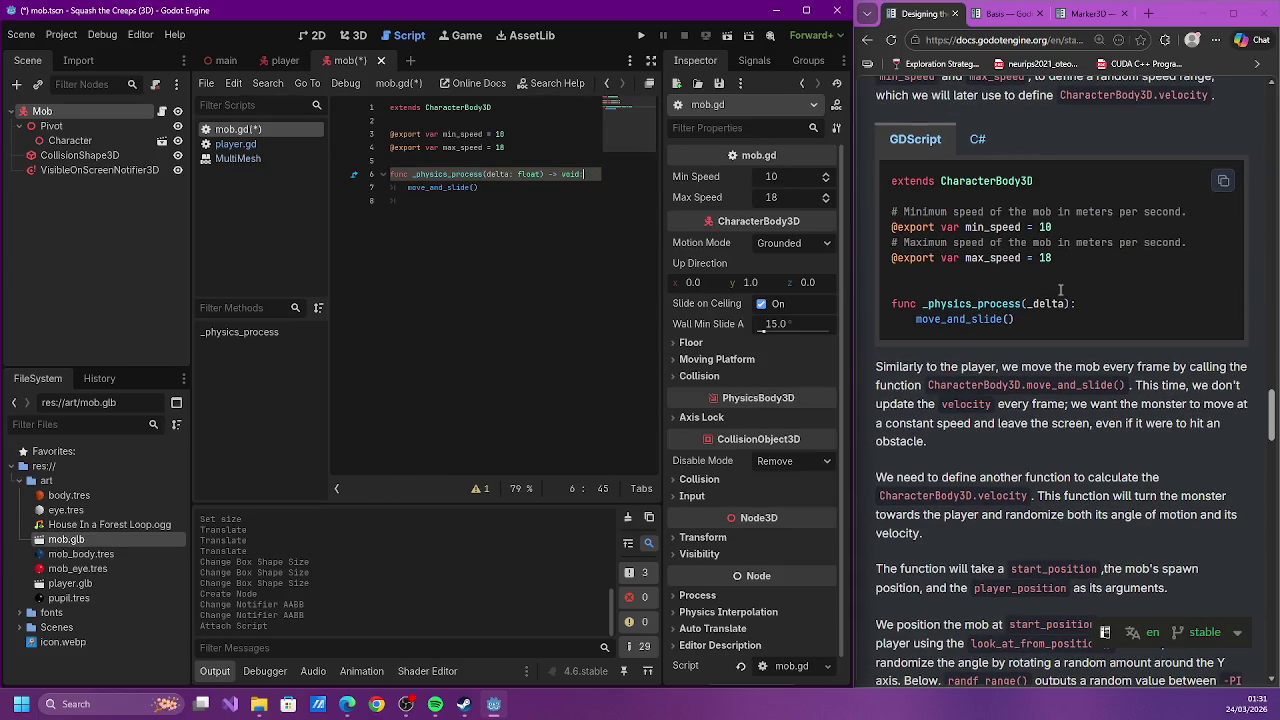
pyautogui.scroll(-1, 1032, 265)
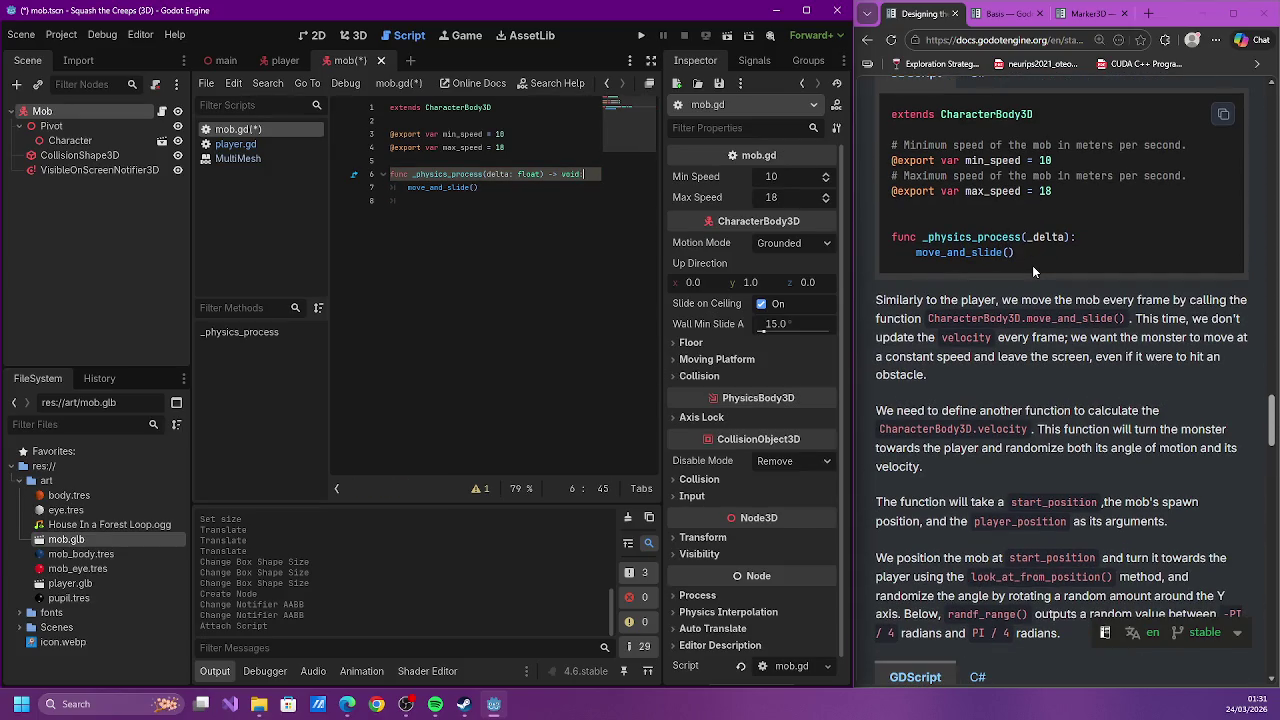
pyautogui.scroll(-3, 1032, 265)
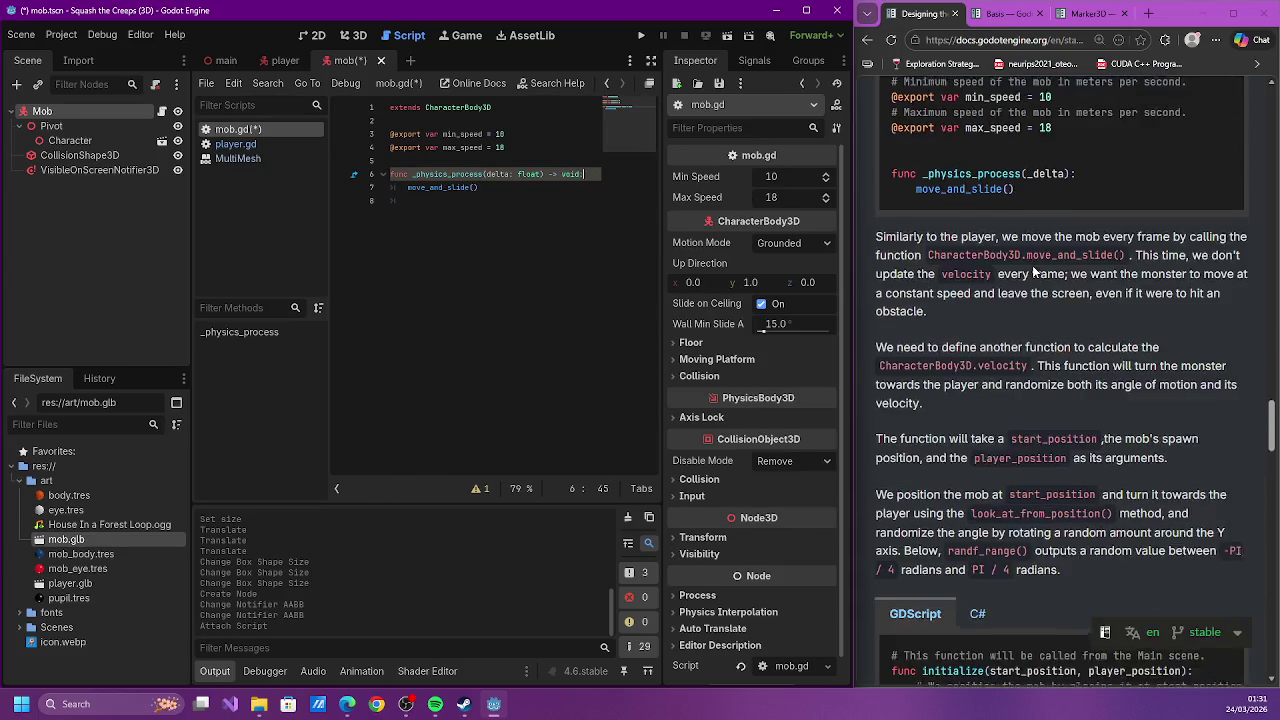
pyautogui.hotkey('ctrl', 's')
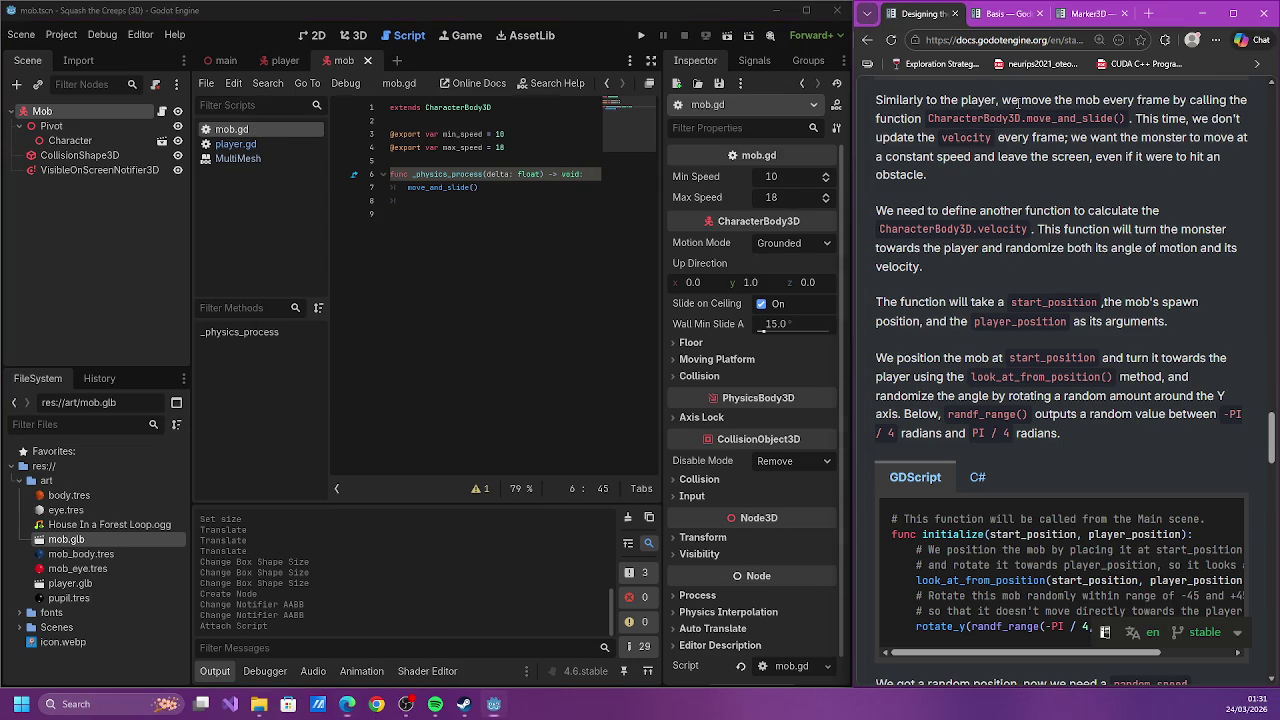
pyautogui.moveTo(1021, 101)
pyautogui.mouseDown()
pyautogui.moveTo(1169, 101)
pyautogui.moveTo(1126, 118)
pyautogui.moveTo(1020, 120)
pyautogui.moveTo(1188, 137)
pyautogui.moveTo(1030, 157)
pyautogui.moveTo(1064, 137)
pyautogui.moveTo(1120, 157)
pyautogui.moveTo(1024, 160)
pyautogui.moveTo(1204, 160)
pyautogui.moveTo(1108, 170)
pyautogui.moveTo(1101, 234)
pyautogui.mouseUp()
pyautogui.scroll(1, 1108, 170)
pyautogui.scroll(2, 1108, 170)
pyautogui.doubleClick(987, 277)
pyautogui.moveTo(987, 277)
pyautogui.mouseDown()
pyautogui.moveTo(1166, 282)
pyautogui.moveTo(1037, 314)
pyautogui.moveTo(1048, 315)
pyautogui.mouseUp()
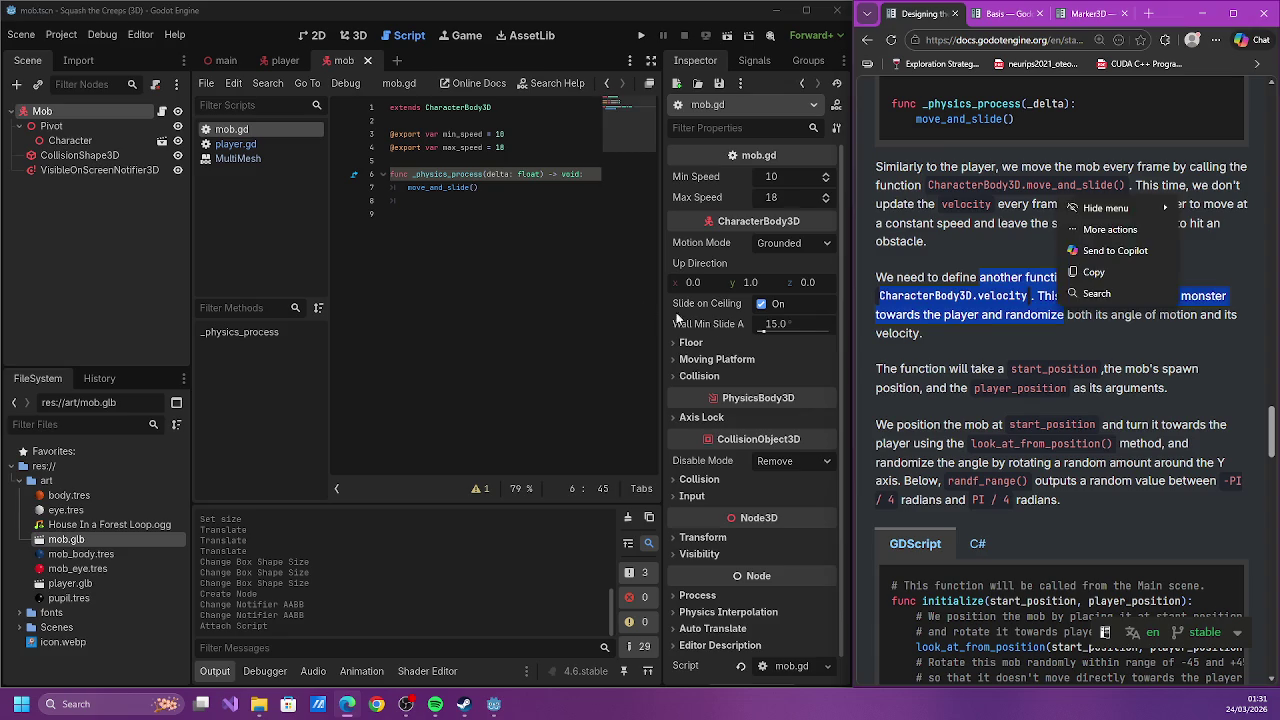
pyautogui.click(536, 272)
# Declare func initialize(start_position, player_position): in mob.gd
pyautogui.write('func initiali')
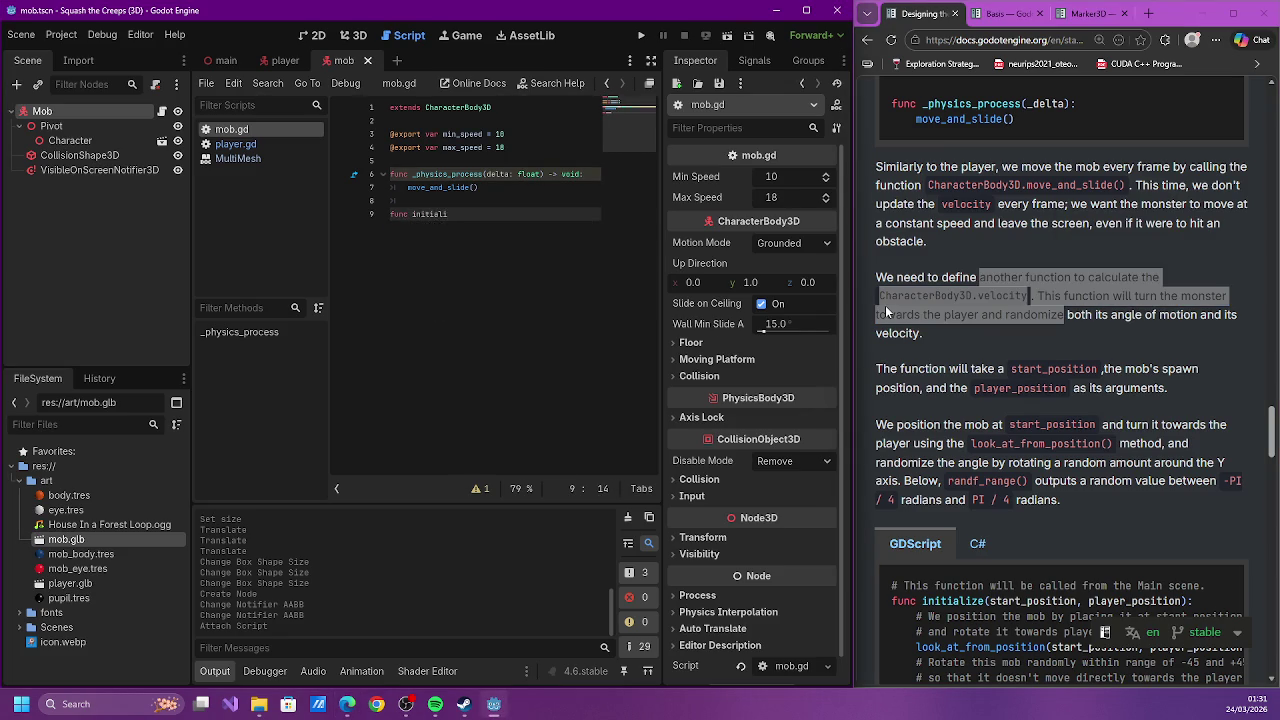
pyautogui.press('BackSpace')
pyautogui.write('initi')
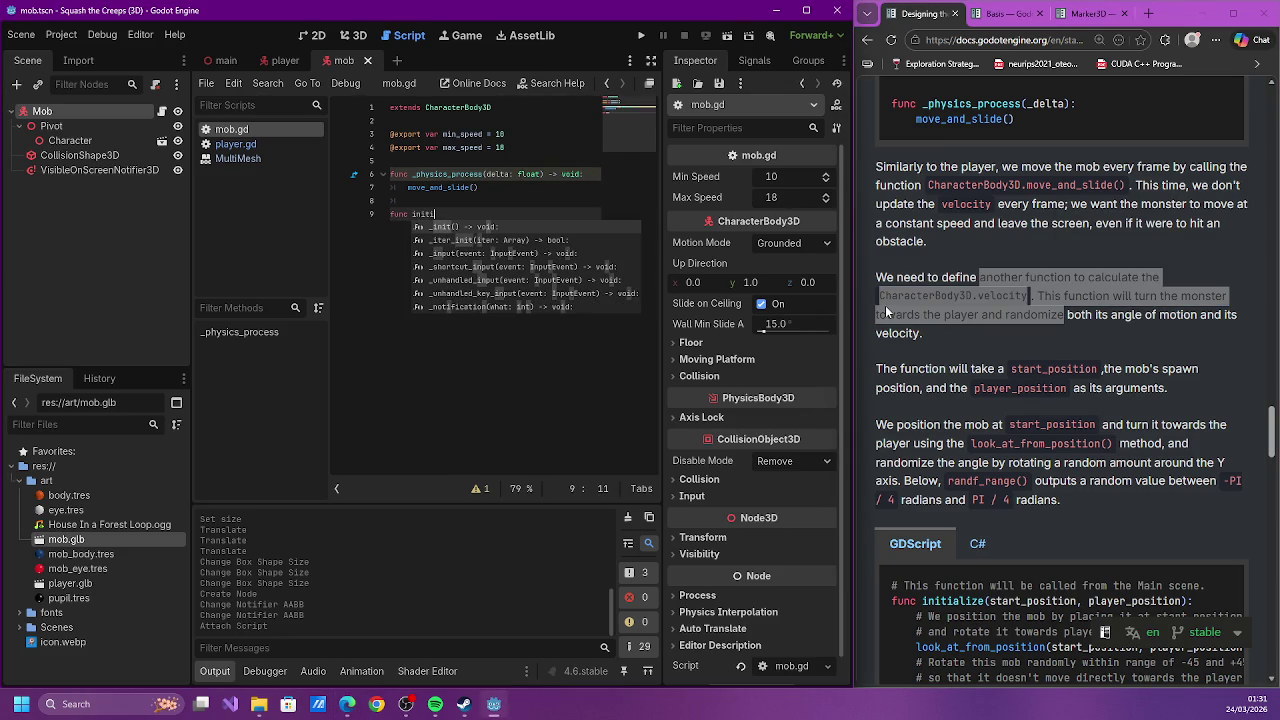
pyautogui.write('alize')
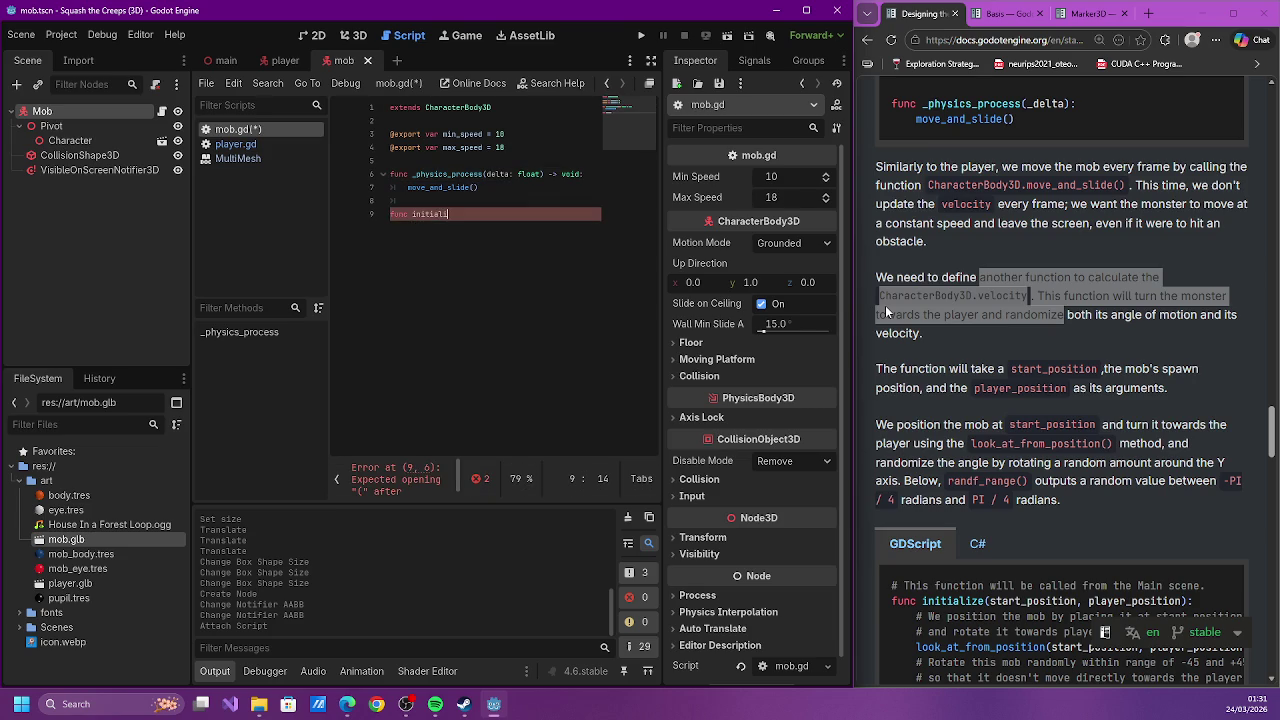
pyautogui.write('(start_pos')
pyautogui.write('ition, ')
pyautogui.write('player_position')
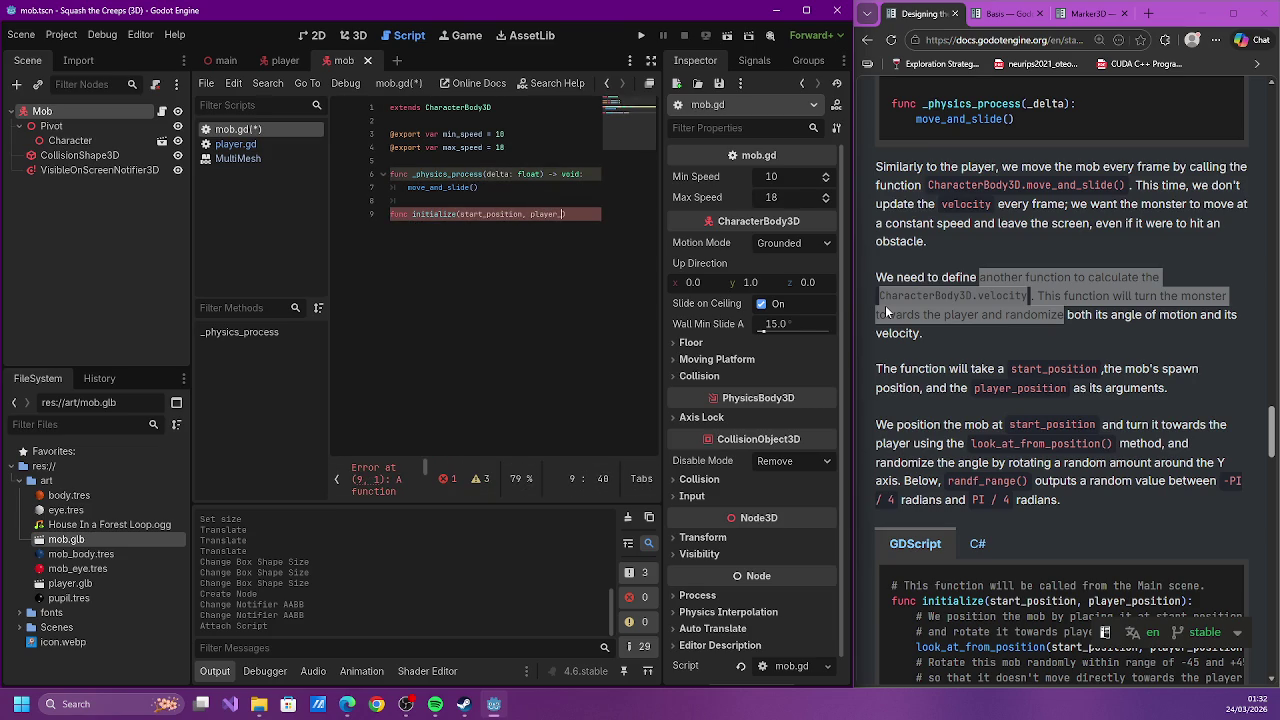
pyautogui.write('):')
pyautogui.press('Return')
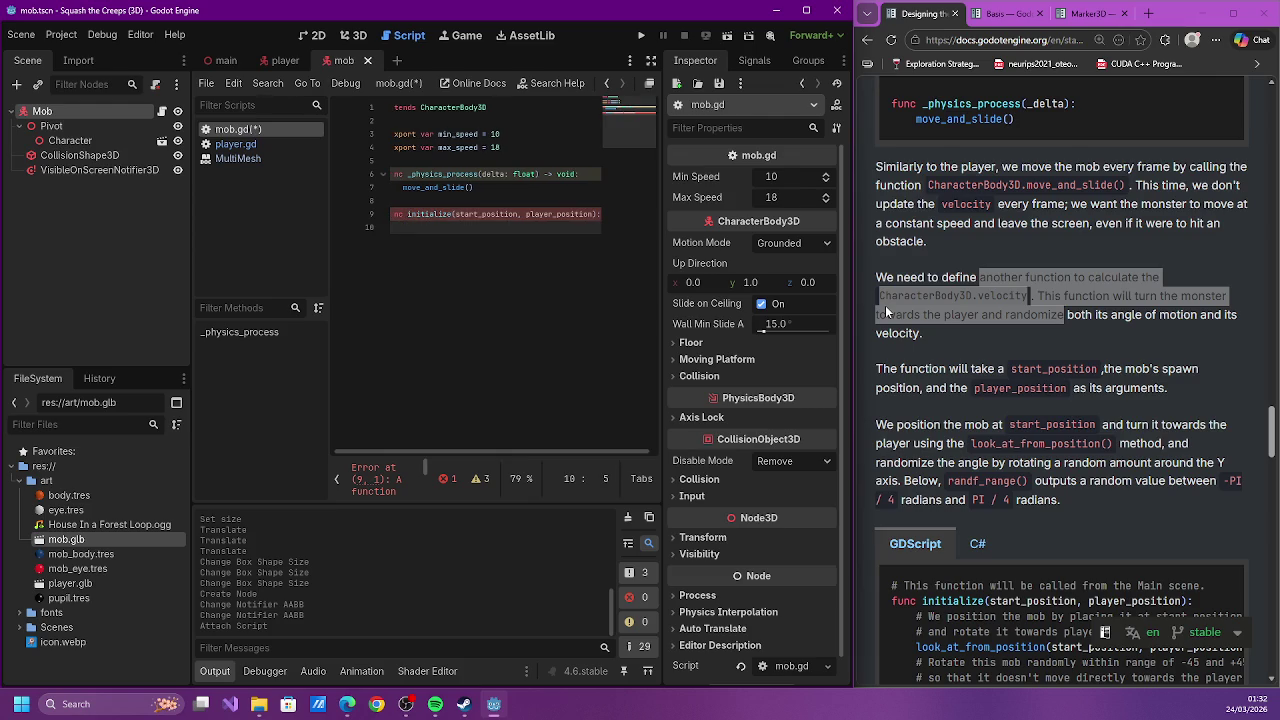
# Write $Pivot.basis = look_at(player_position) in its body, save, then start deleting it
pyautogui.write('pi')
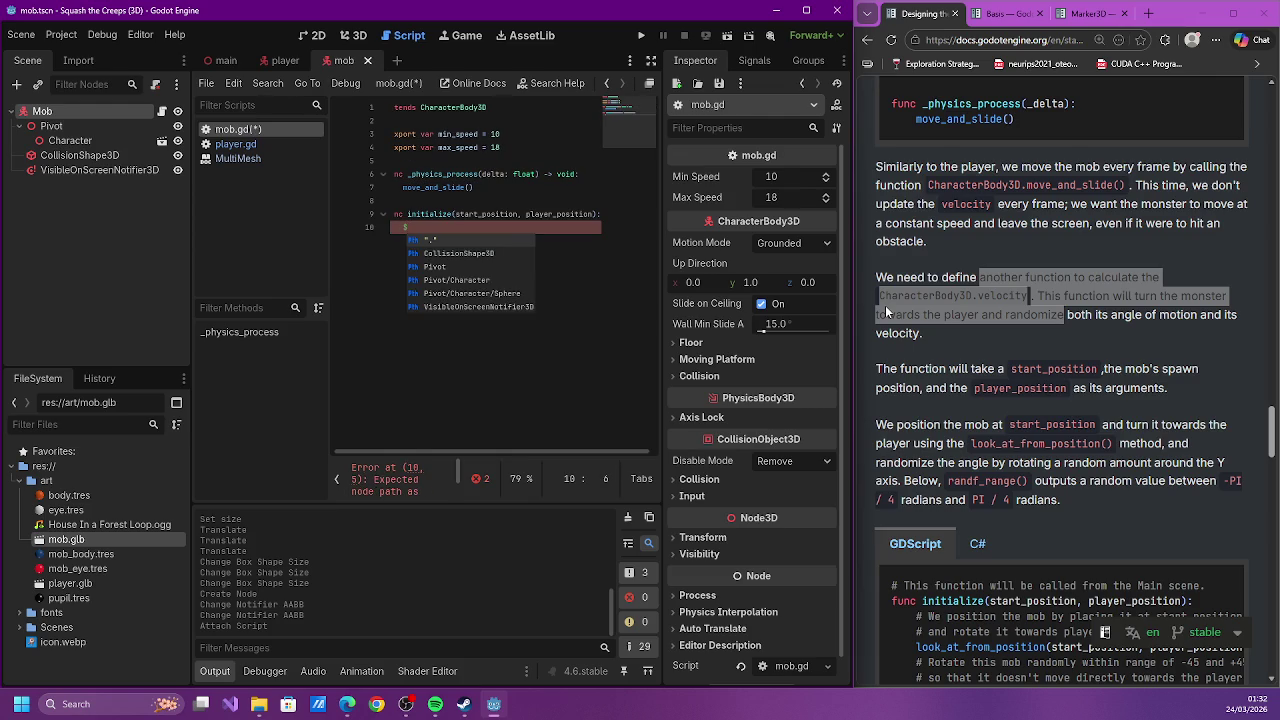
pyautogui.press('Return')
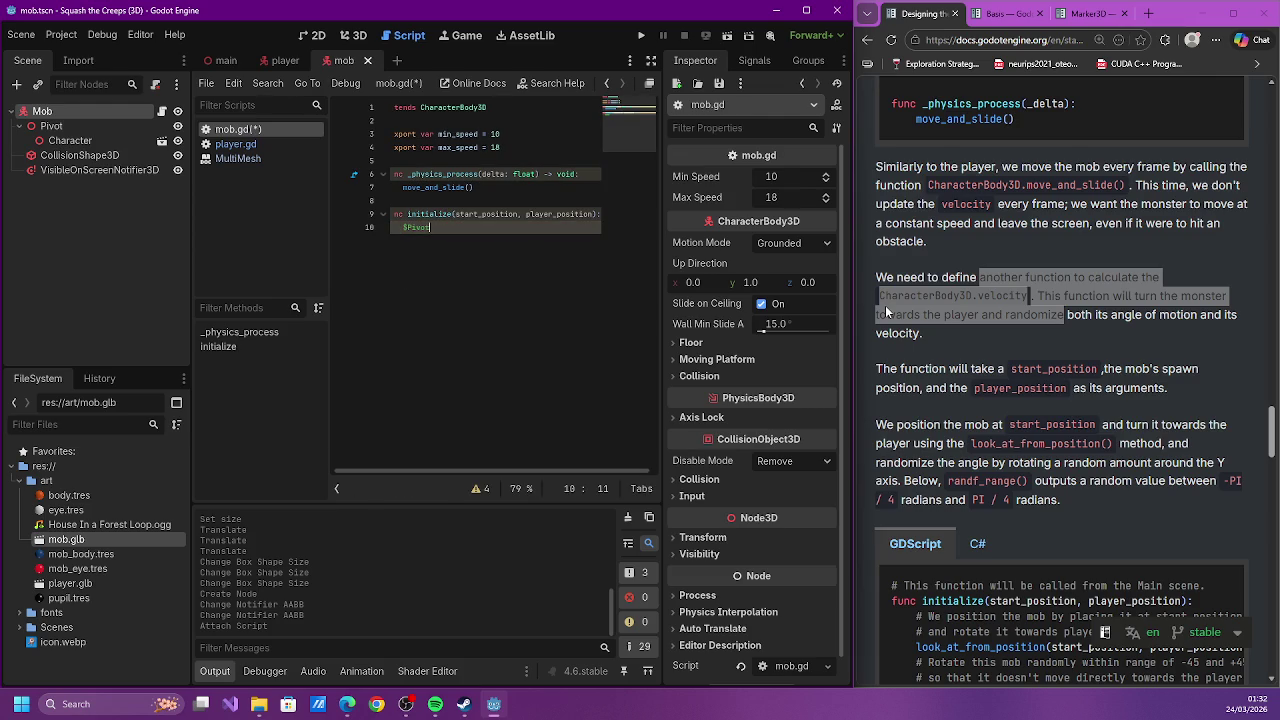
pyautogui.write('basis')
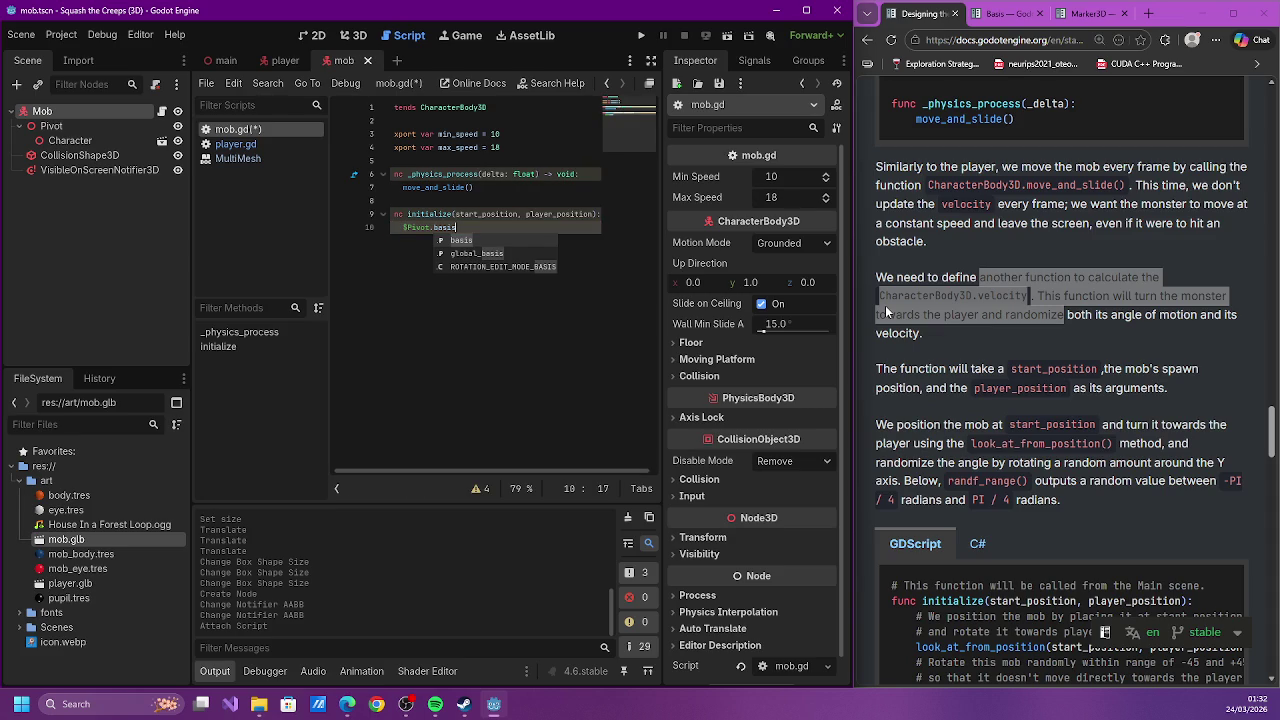
pyautogui.write('= ')
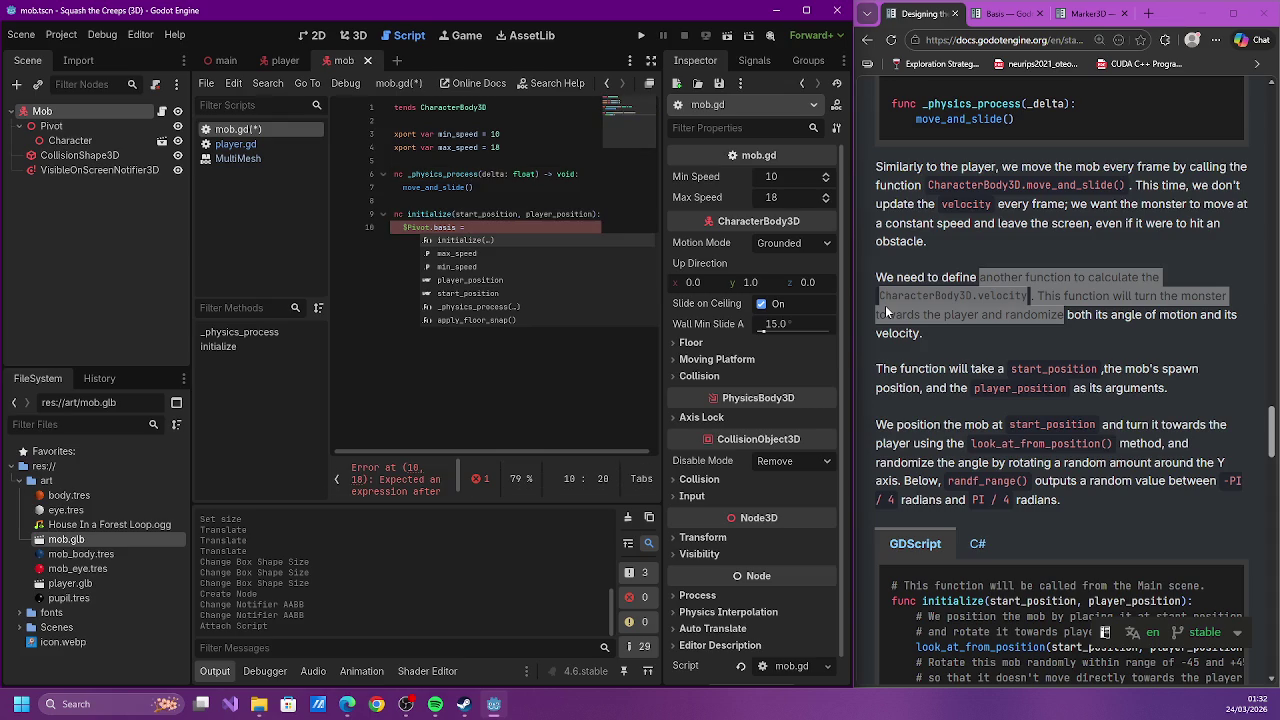
pyautogui.write('look')
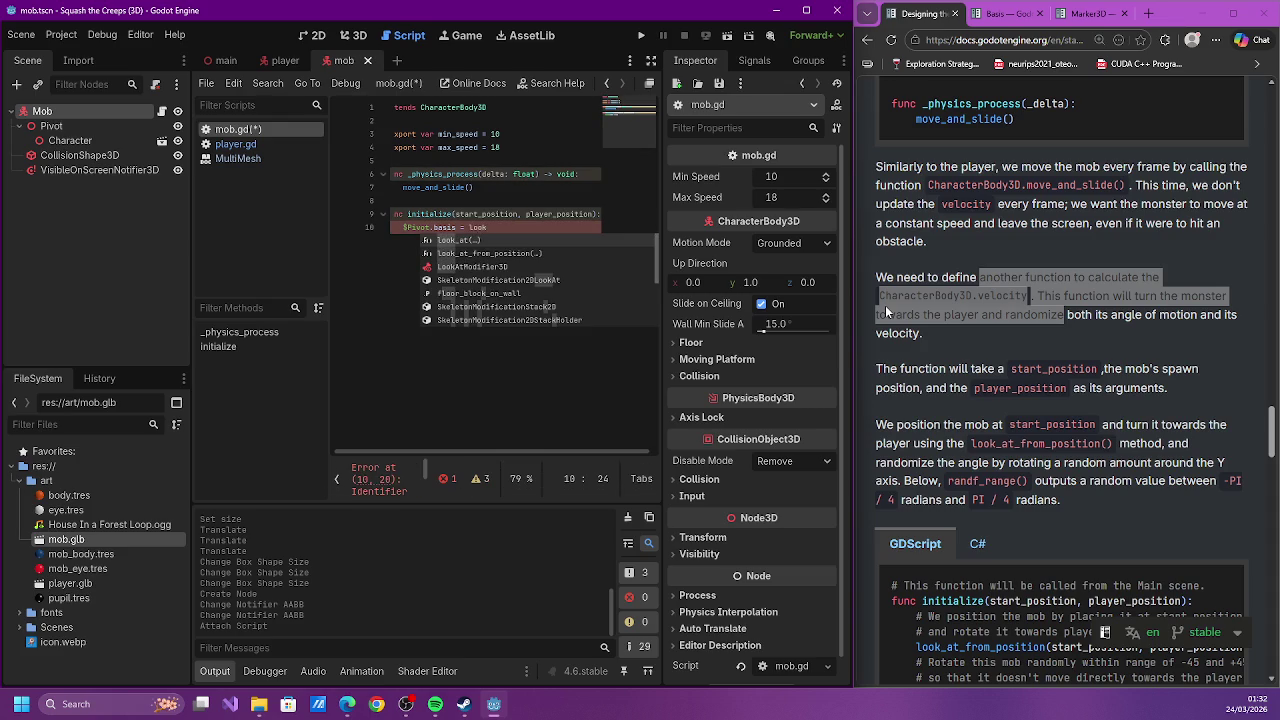
pyautogui.press('Return')
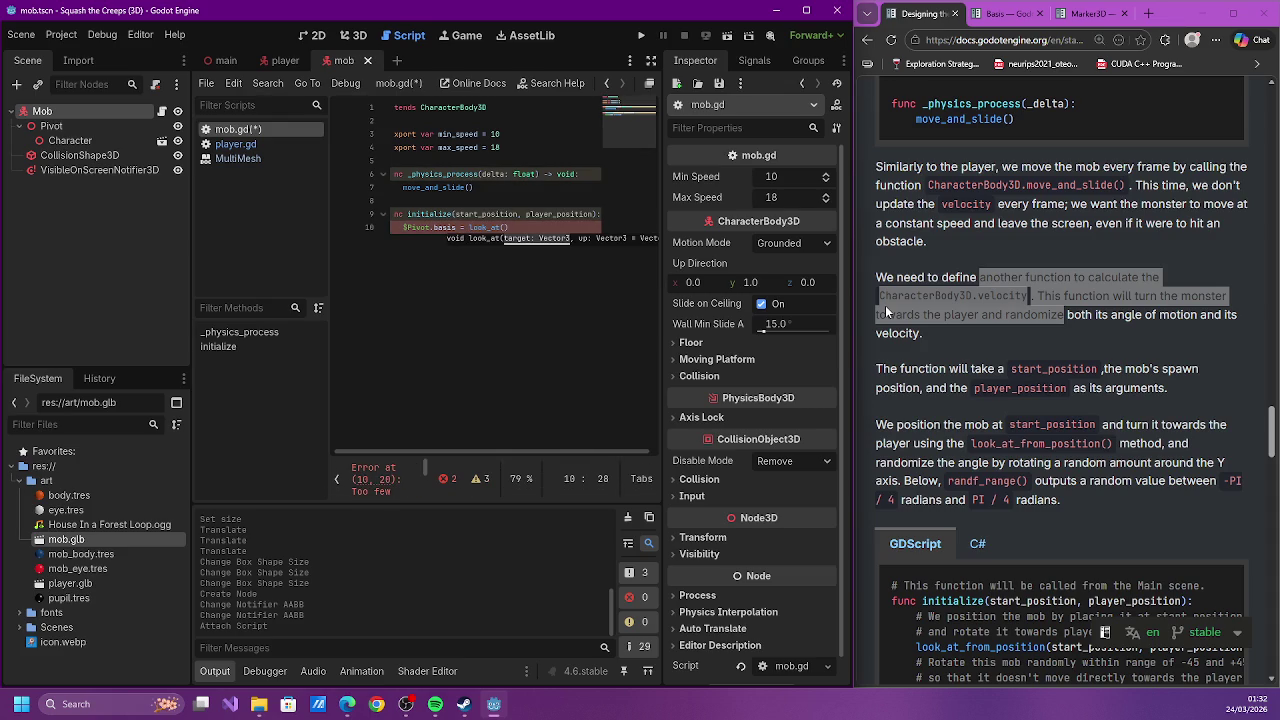
pyautogui.write('layer_position)')
pyautogui.press('Return')
pyautogui.hotkey('ctrl', 's')
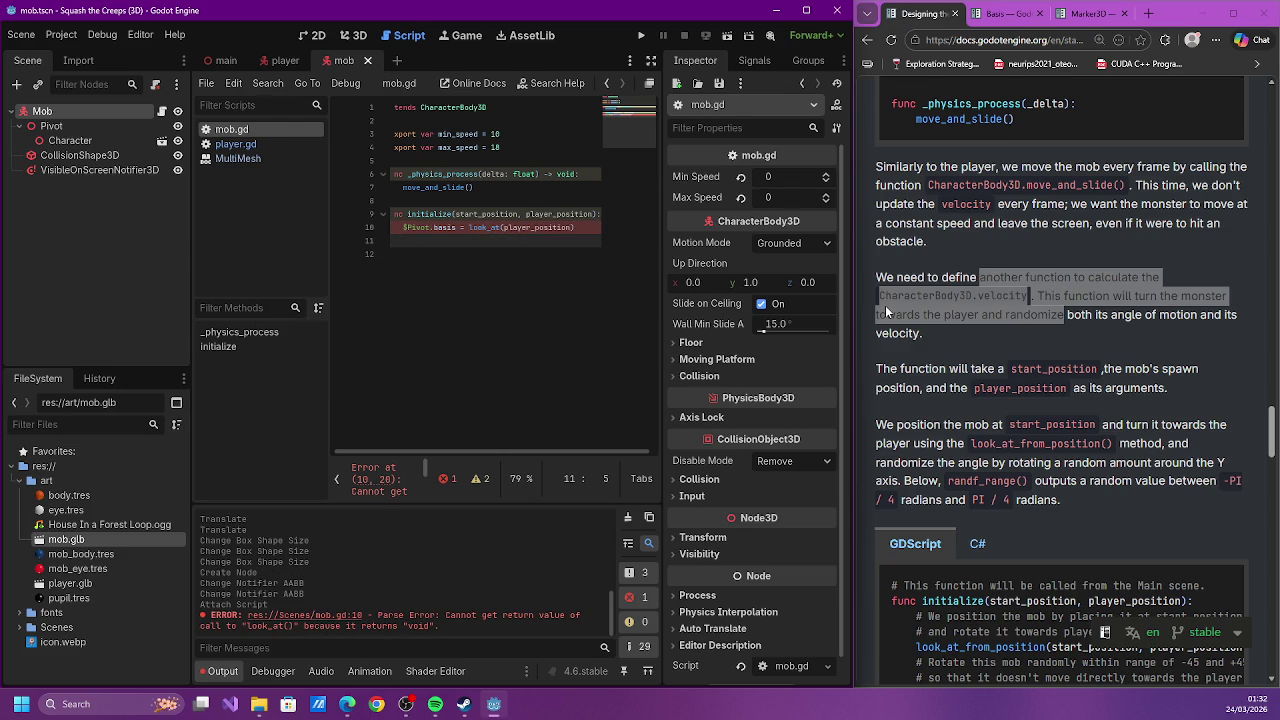
pyautogui.hotkey('ctrl', 'Delete')
pyautogui.hotkey('ctrl', 'Delete')
pyautogui.hotkey('ctrl', 'Delete')
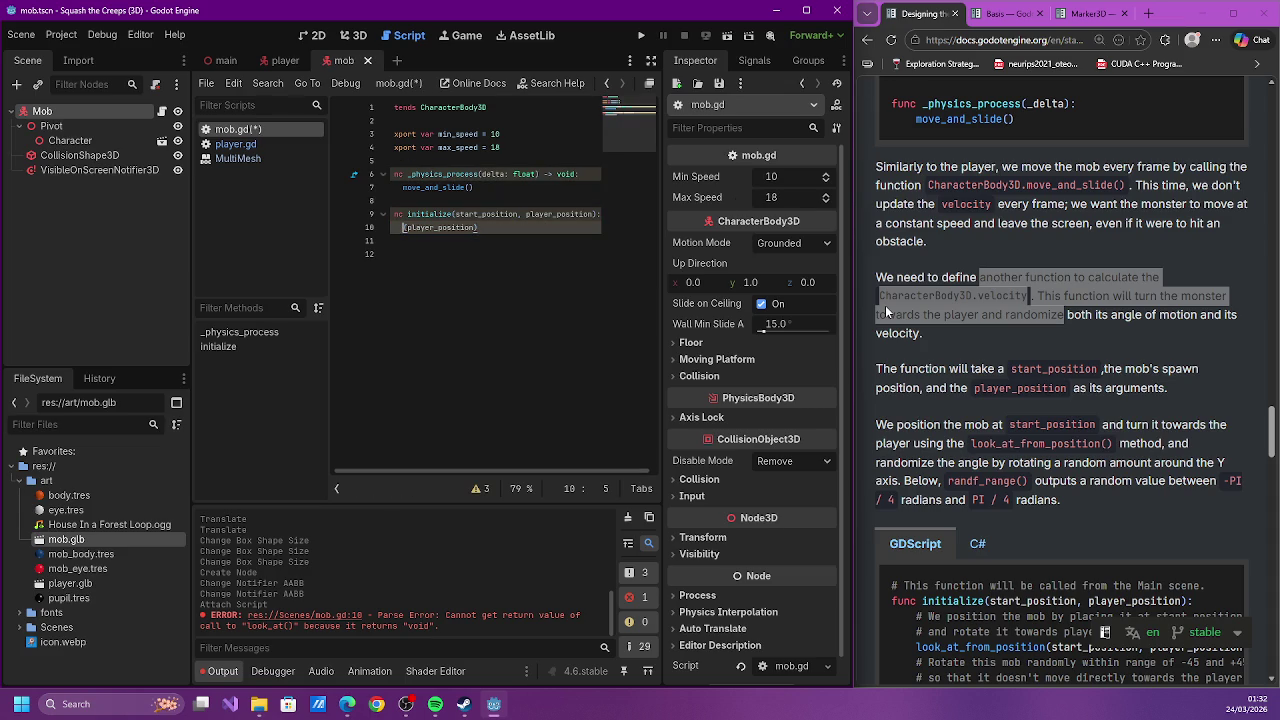
# Delete the leftover (player_position) line in initialize, leaving a fresh indented line
pyautogui.scroll(-3, 1100, 455)
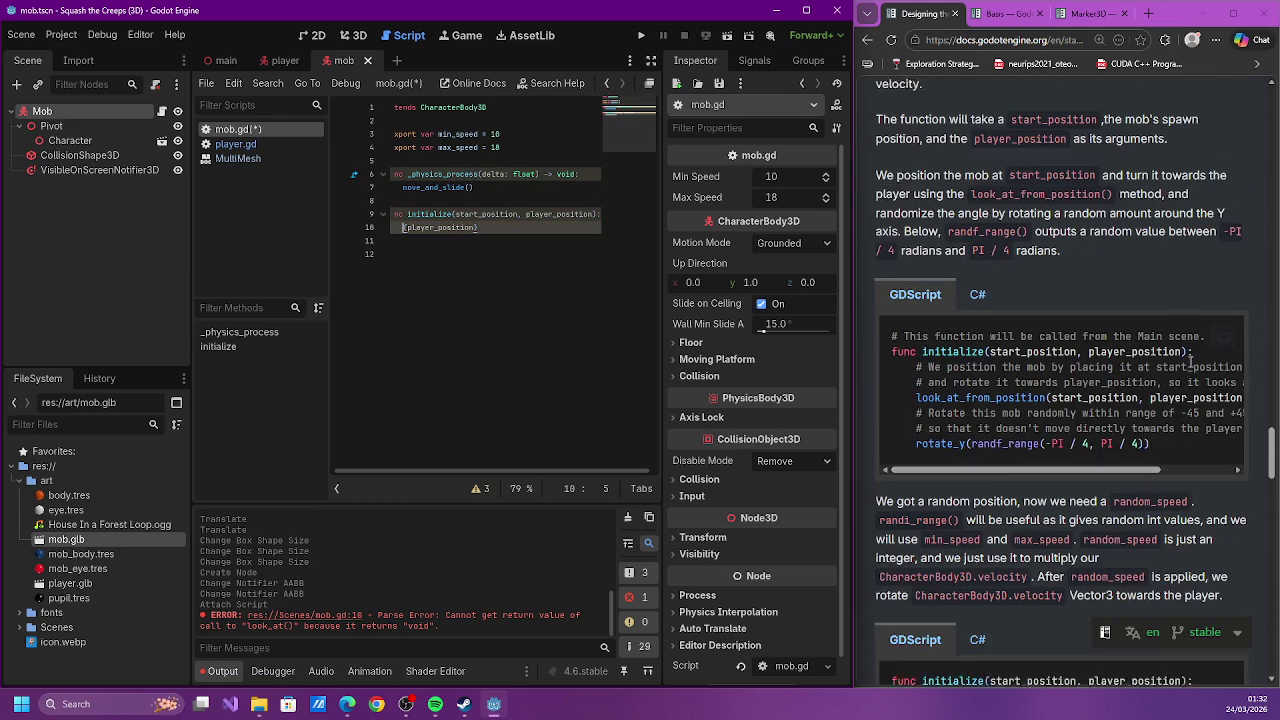
pyautogui.moveTo(1100, 455)
pyautogui.mouseDown()
pyautogui.moveTo(1176, 455)
pyautogui.moveTo(1076, 455)
pyautogui.mouseUp()
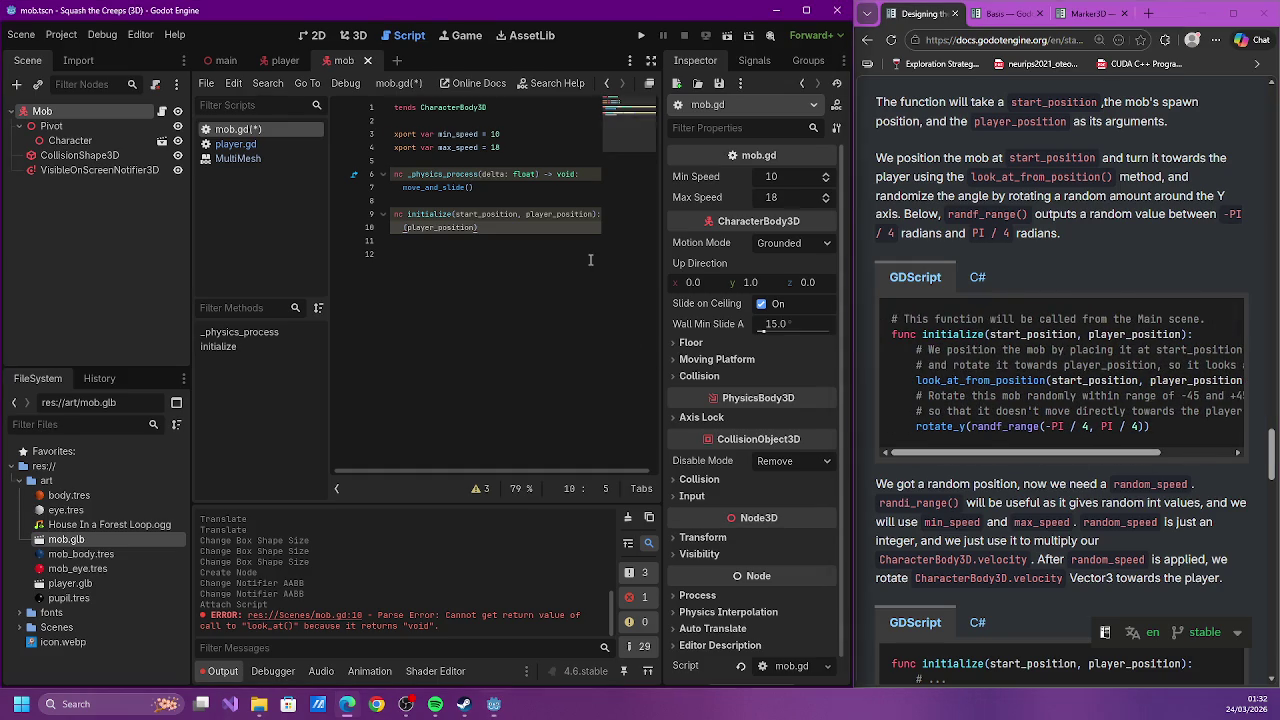
pyautogui.tripleClick(530, 225)
pyautogui.press('BackSpace')
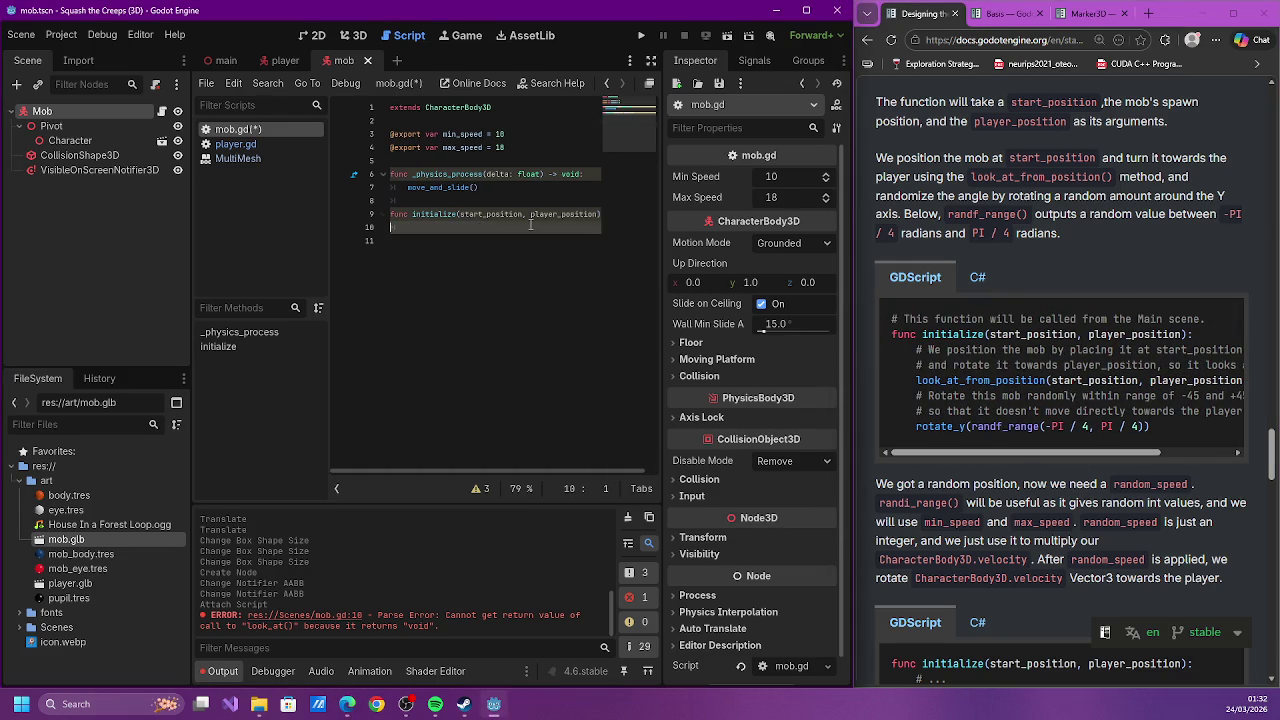
pyautogui.write('look')
pyautogui.press('BackSpace')
pyautogui.press('BackSpace')
pyautogui.press('BackSpace')
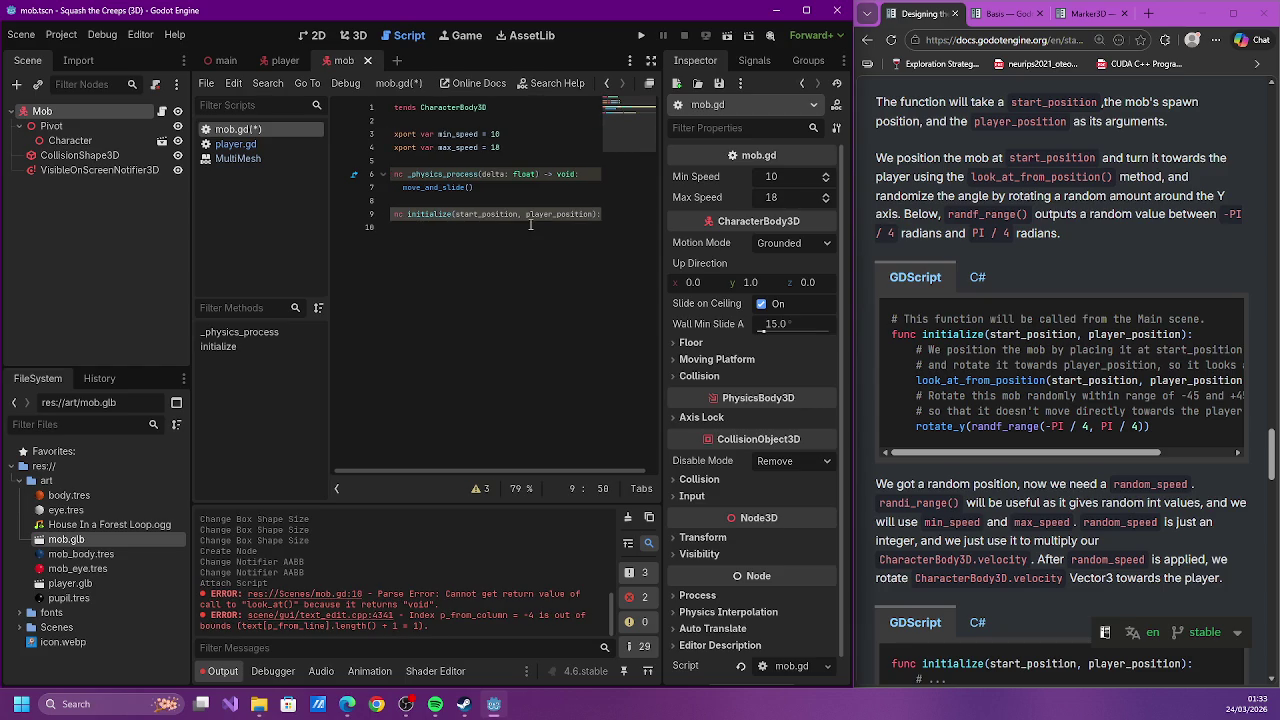
pyautogui.press('Down')
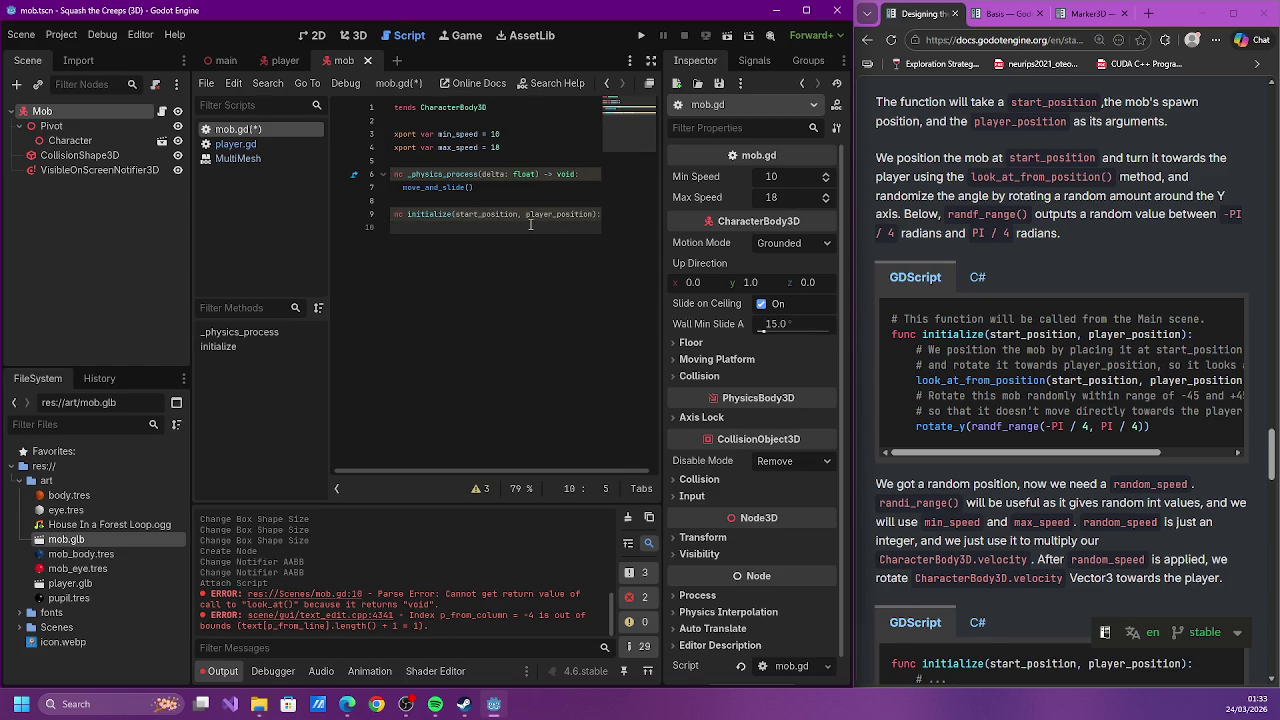
# Write look_at_from_position(start_position, player_position, Vector3.UP) using autocomplete and start a new line below it
pyautogui.write('look')
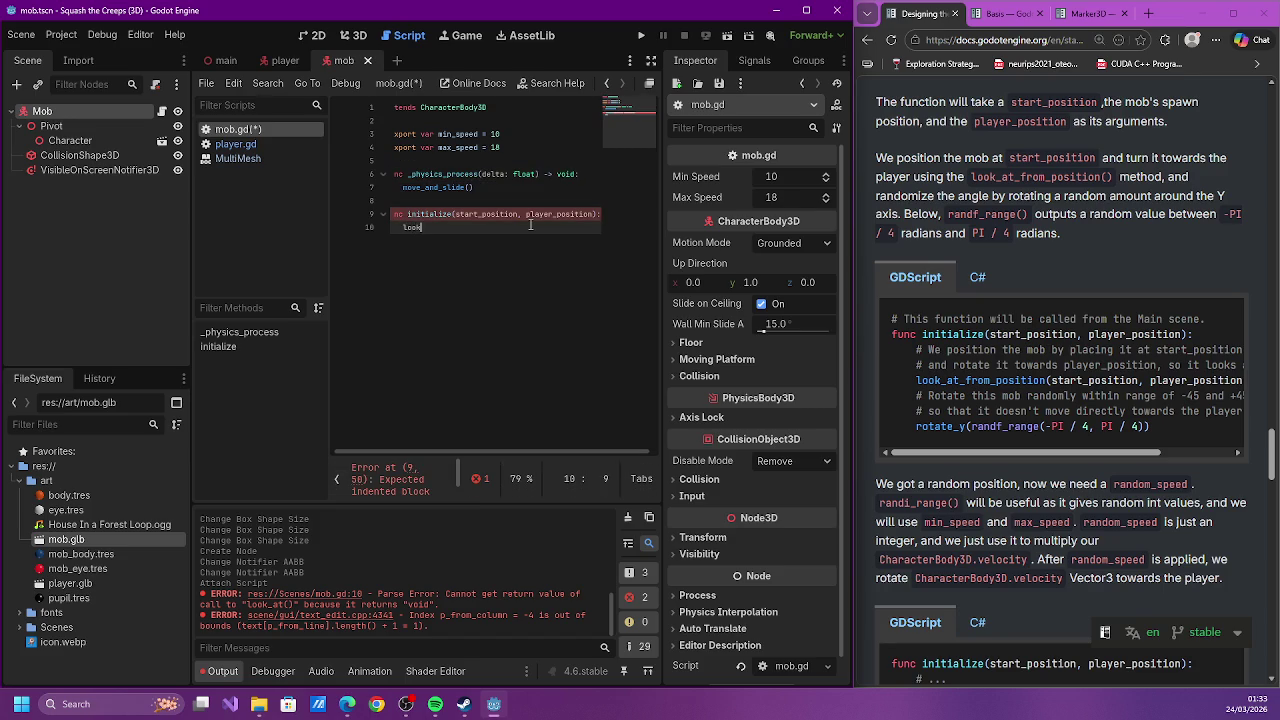
pyautogui.write('_at_from_position(')
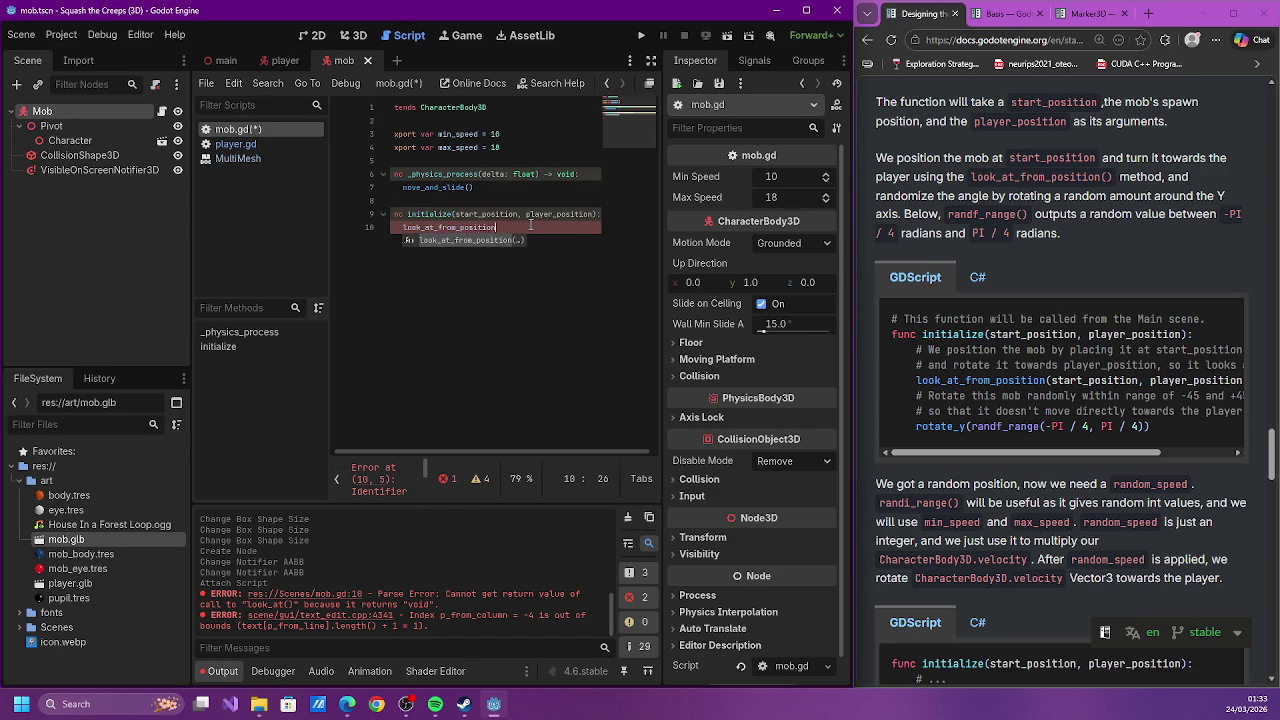
pyautogui.press('Return')
pyautogui.write('start_pos')
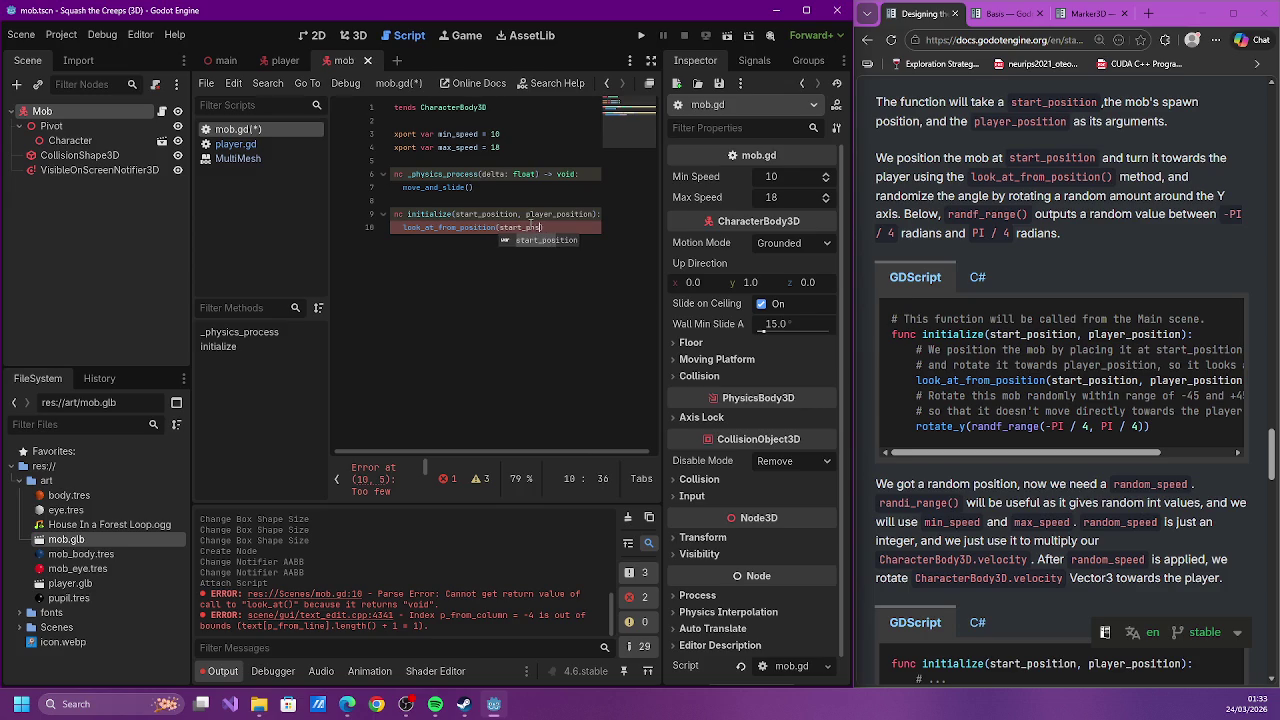
pyautogui.press('Return')
pyautogui.write(', pla')
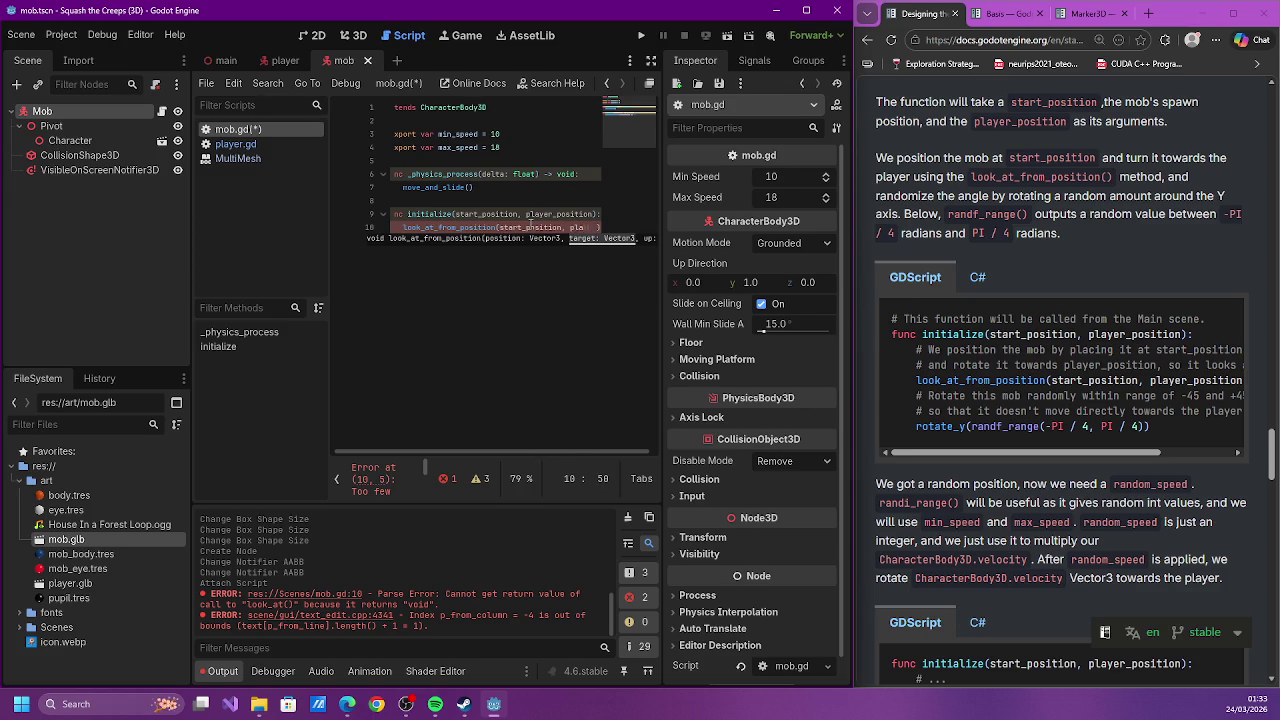
pyautogui.write('yer_')
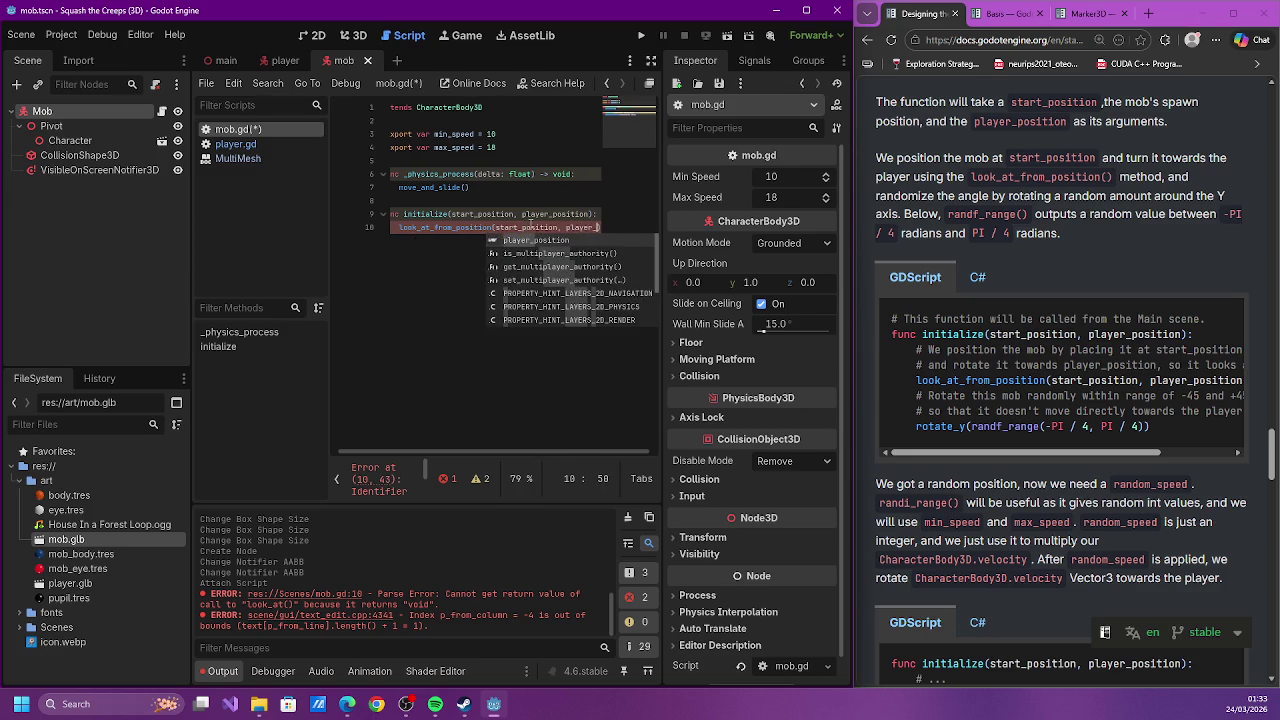
pyautogui.press('Return')
pyautogui.write(', ')
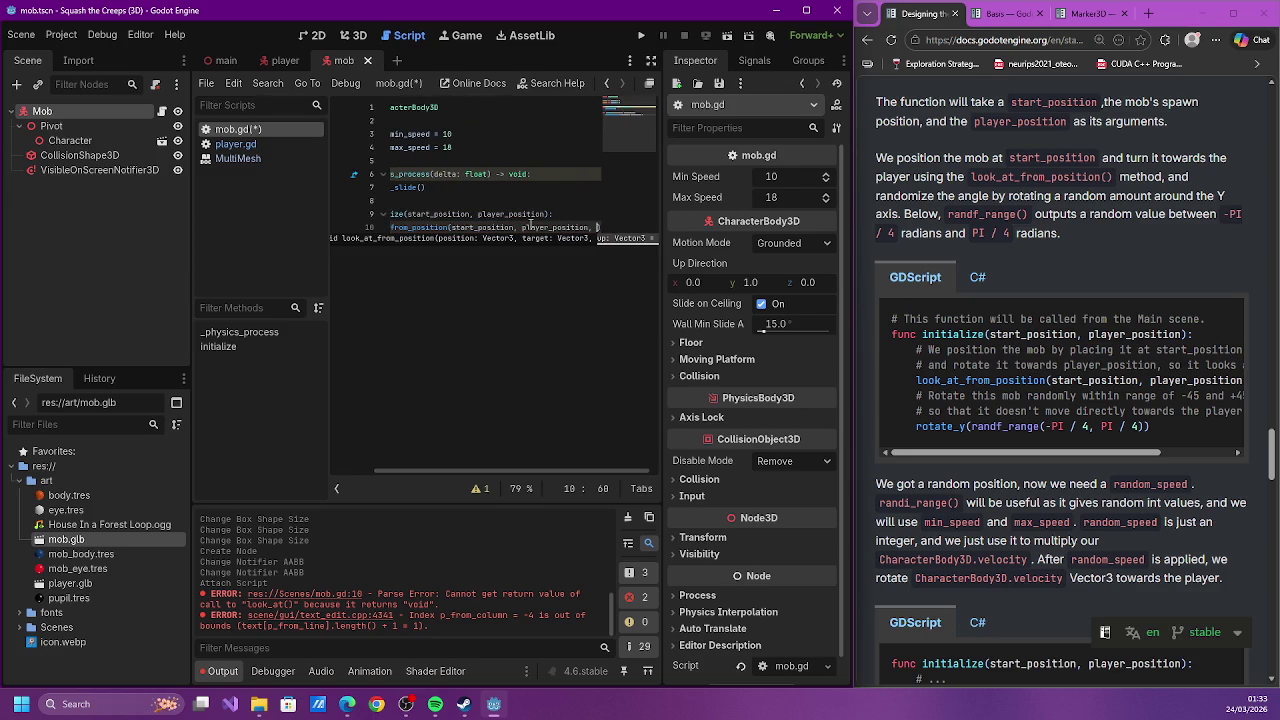
pyautogui.write('Vector3.u')
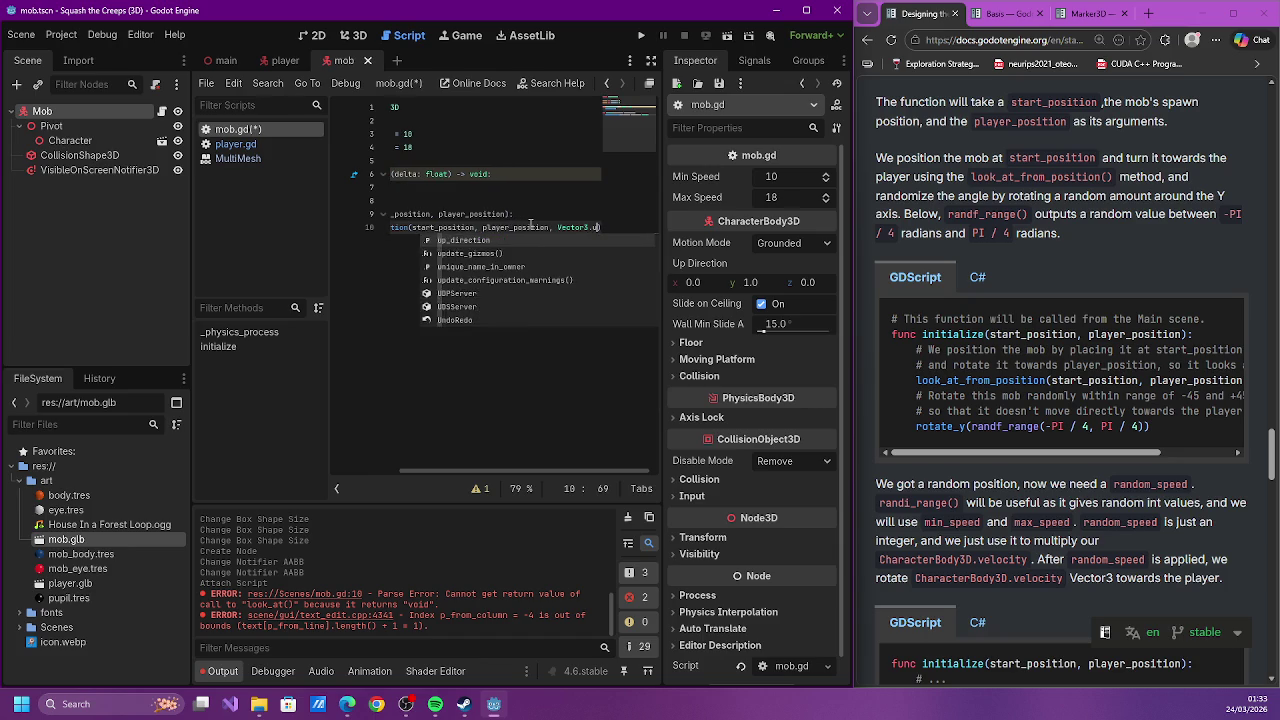
pyautogui.write('p')
pyautogui.press('Return')
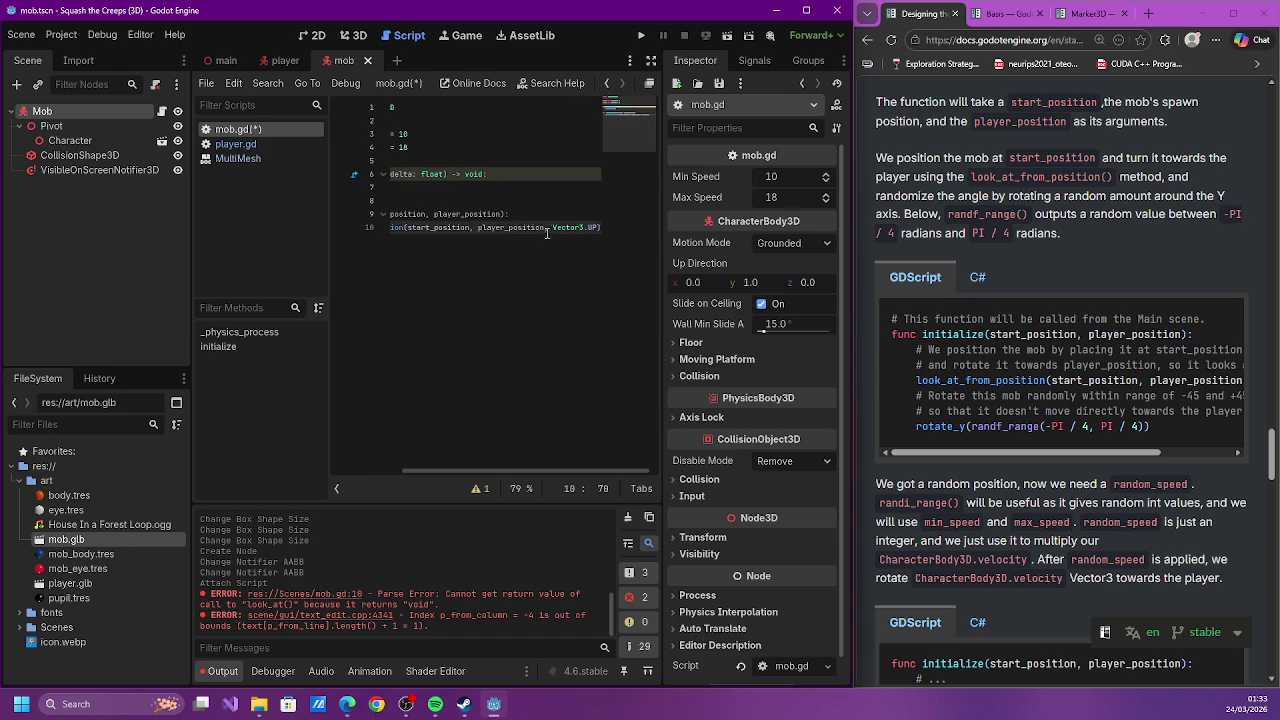
pyautogui.moveTo(1078, 454)
pyautogui.mouseDown()
pyautogui.moveTo(1177, 451)
pyautogui.moveTo(1076, 451)
pyautogui.mouseUp()
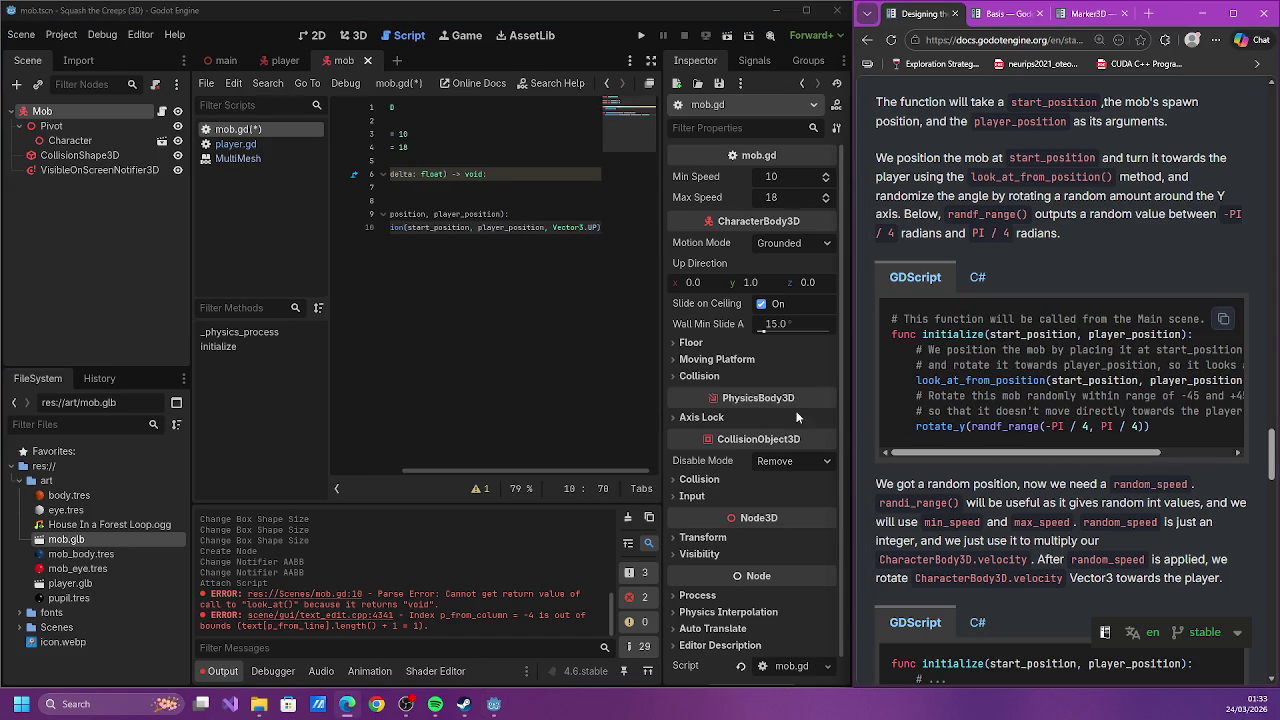
pyautogui.click(566, 318)
pyautogui.press('Return')
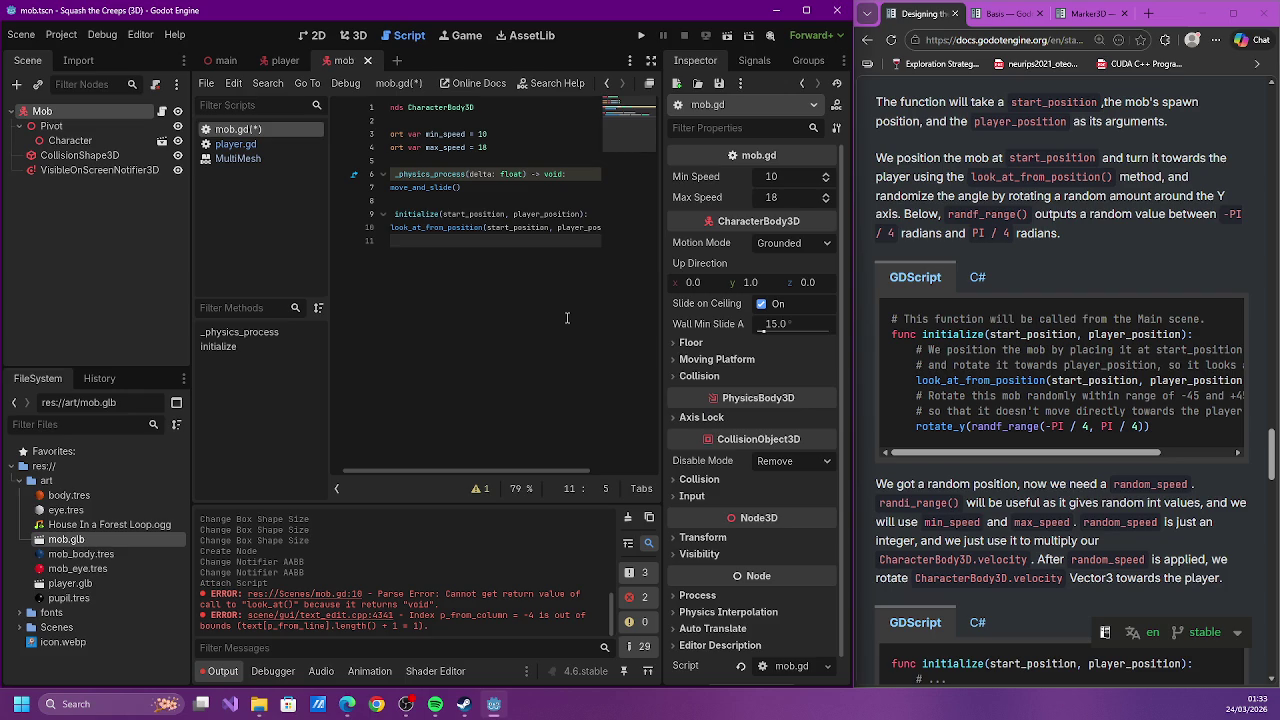
# Add a random-rotation comment, then rotate_y(randf_range(-PI/4, PI/4)) with a '# radians so 45°' note
pyautogui.write('rs')
pyautogui.write('dd a random ')
pyautogui.write('rotation')
pyautogui.write(' noise')
pyautogui.press('Return')
pyautogui.write('rotate_y(randf')
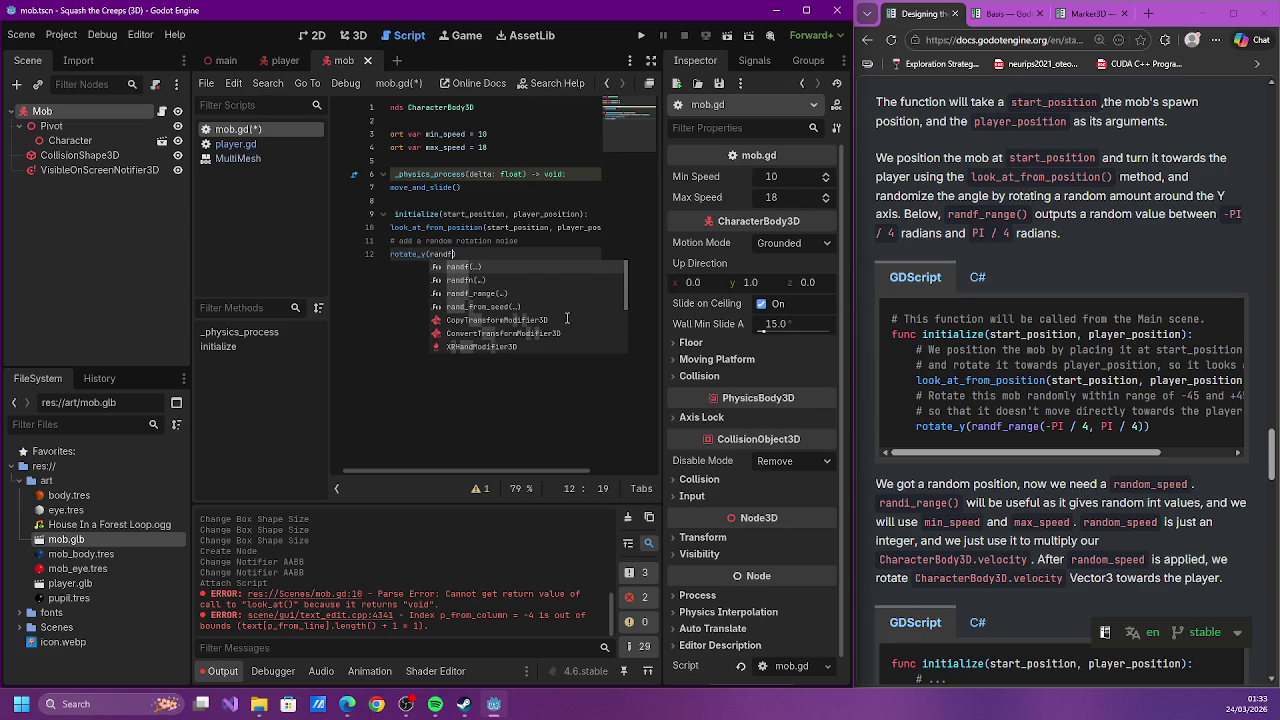
pyautogui.write('_range(-PI')
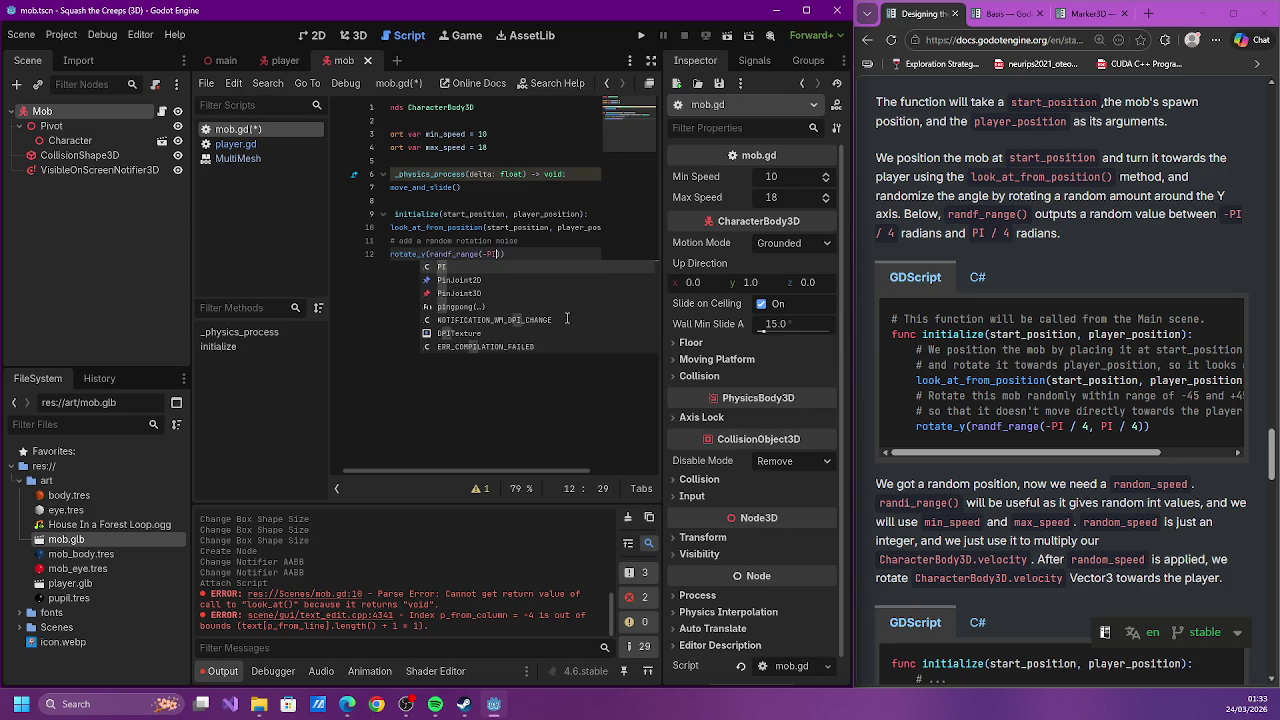
pyautogui.write('/4, PI/4')
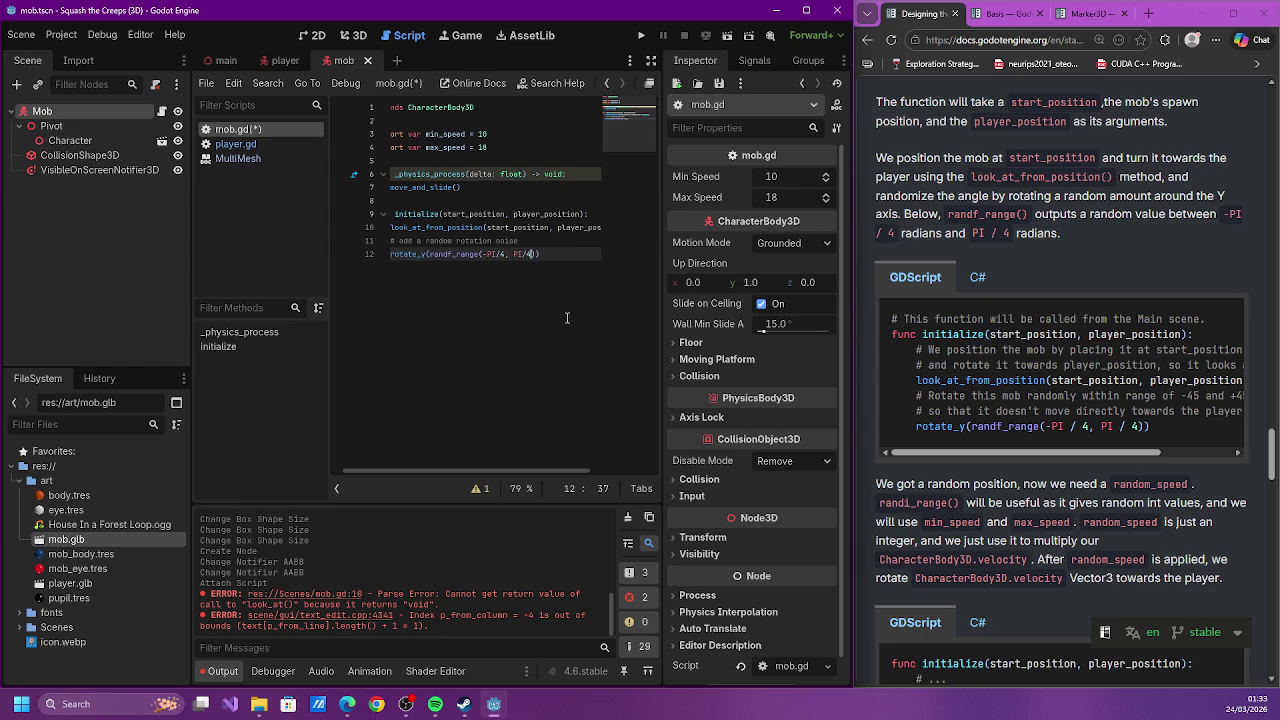
pyautogui.write(')) # r')
pyautogui.write('adians so ')
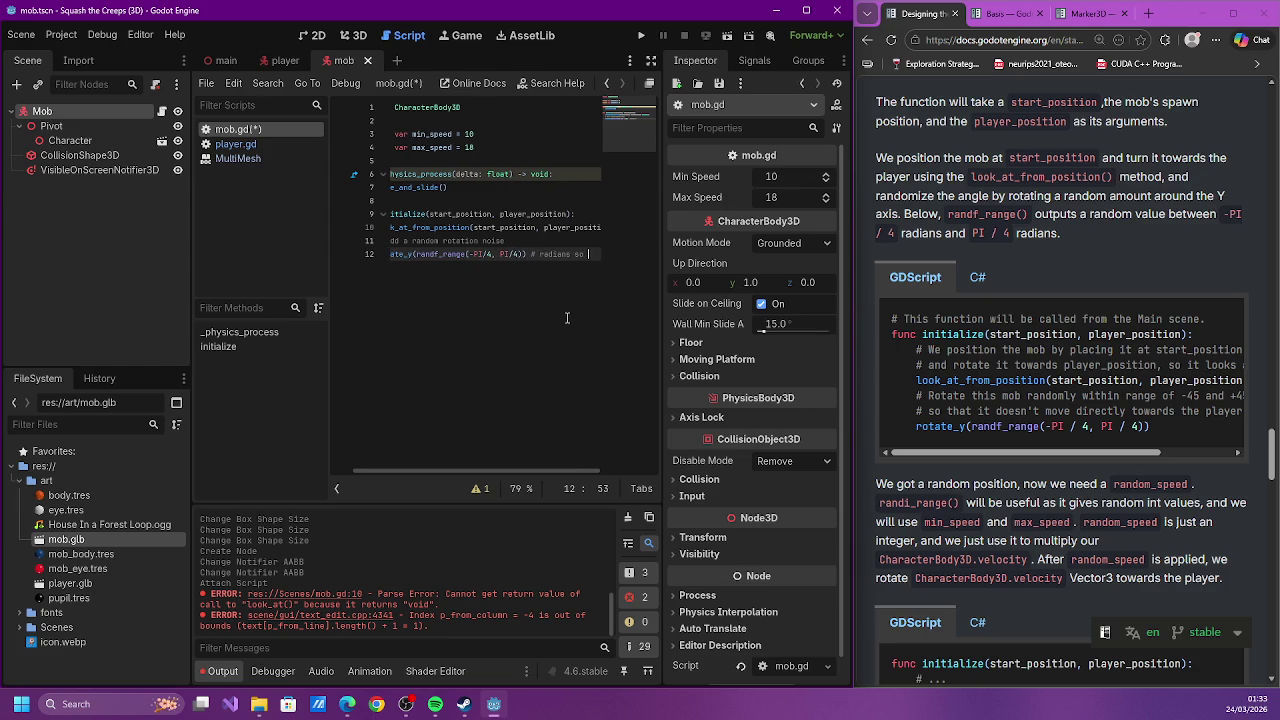
pyautogui.write('45°')
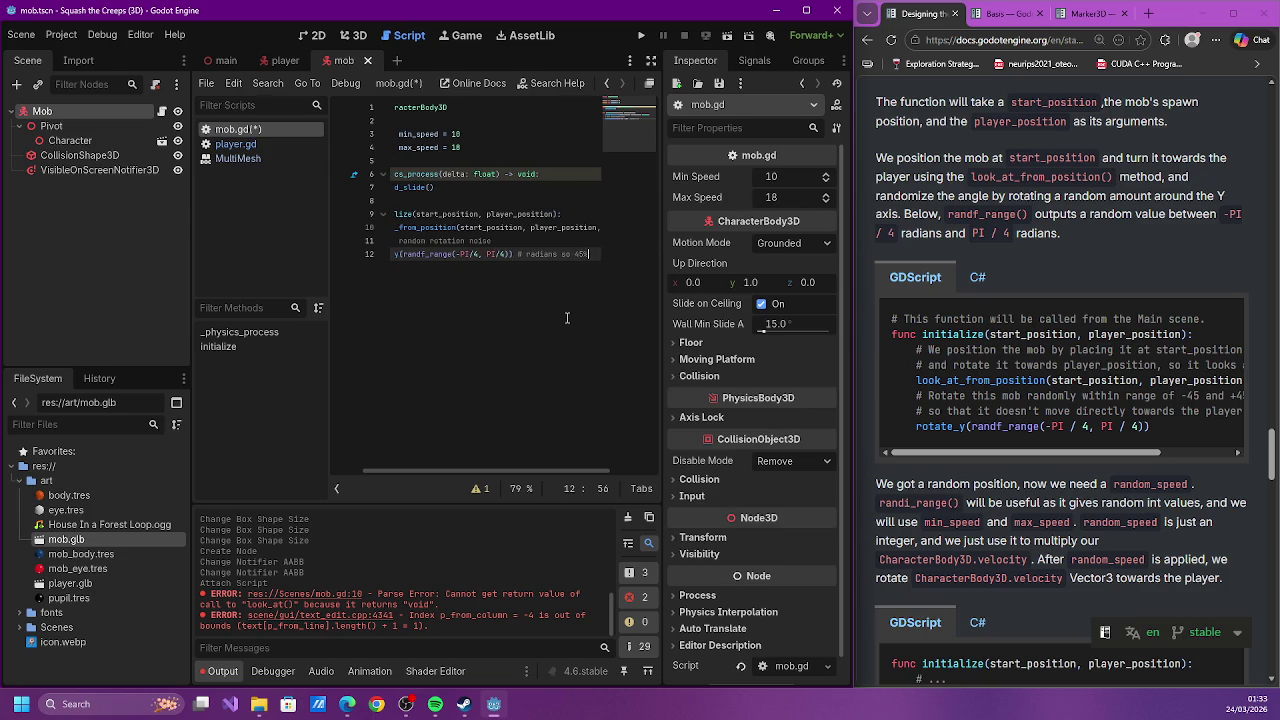
pyautogui.press('BackSpace')
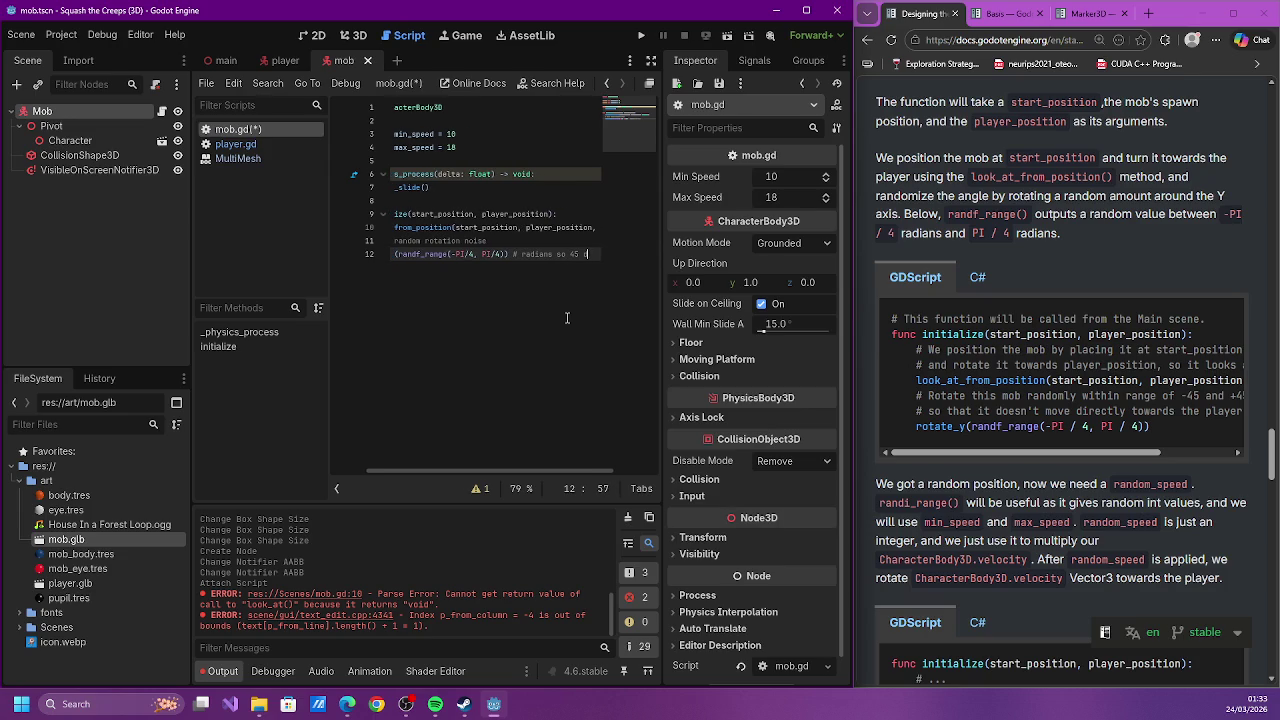
pyautogui.press('Return')
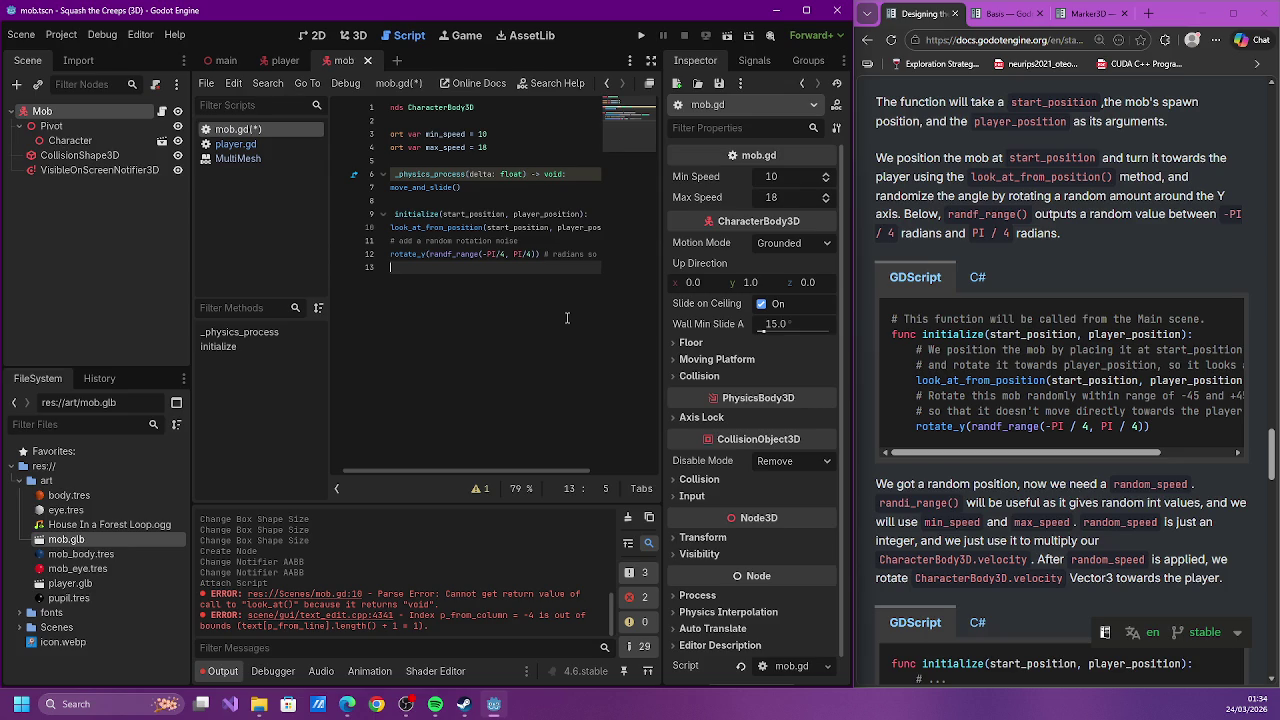
pyautogui.scroll(-2, 968, 378)
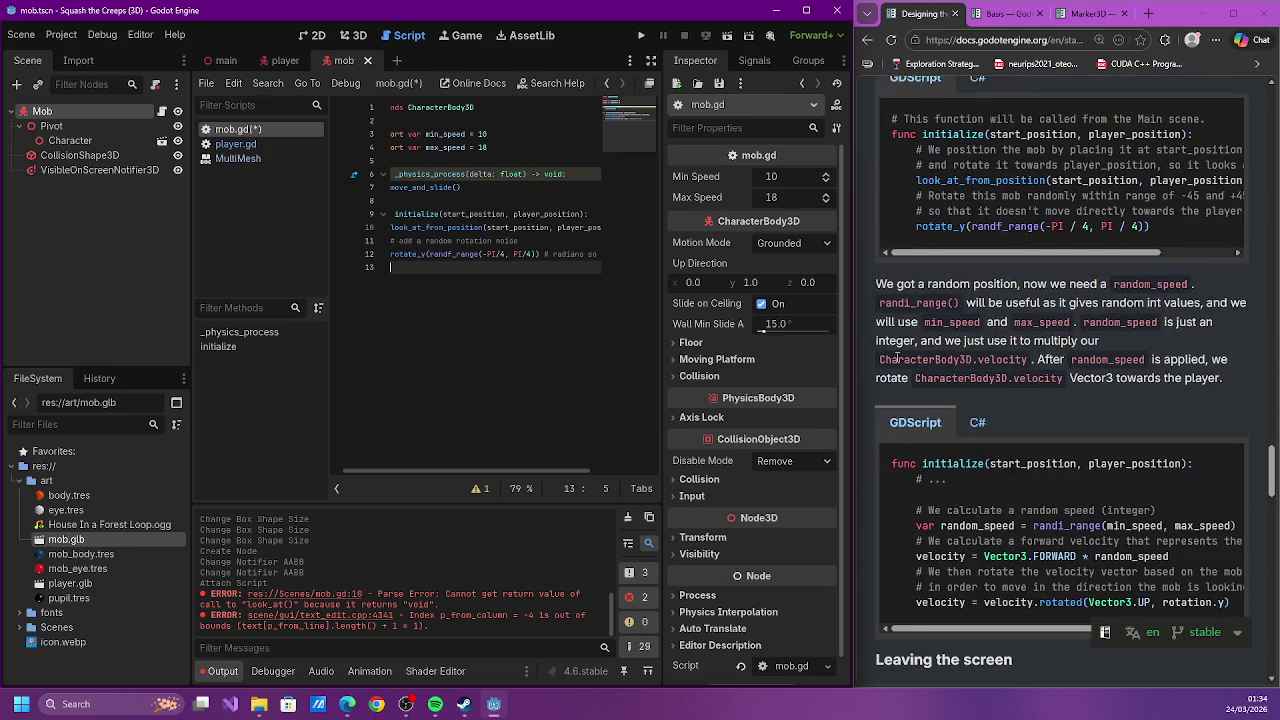
# Add the line var random_speed = randi_range(min_speed, max_speed) to initialize
pyautogui.scroll(-1, 897, 358)
pyautogui.press('Return')
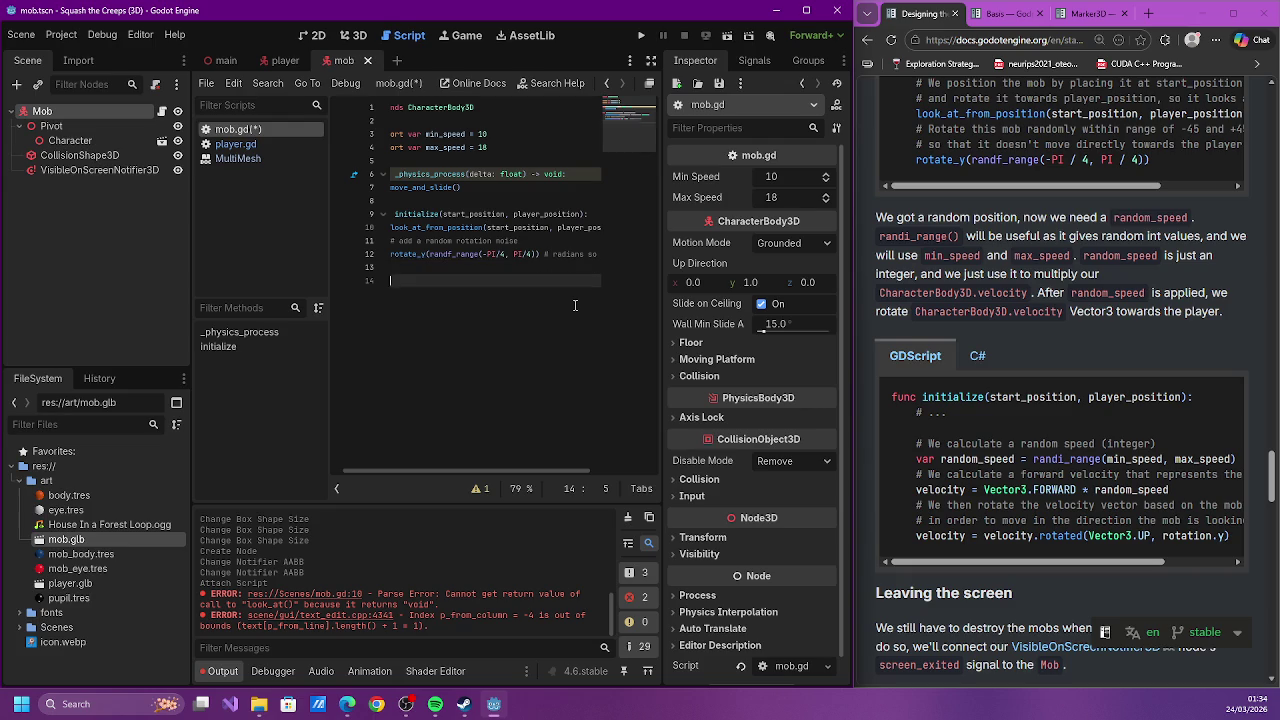
pyautogui.write('var')
pyautogui.write(' random_speed ')
pyautogui.write('= randi_')
pyautogui.press('Return')
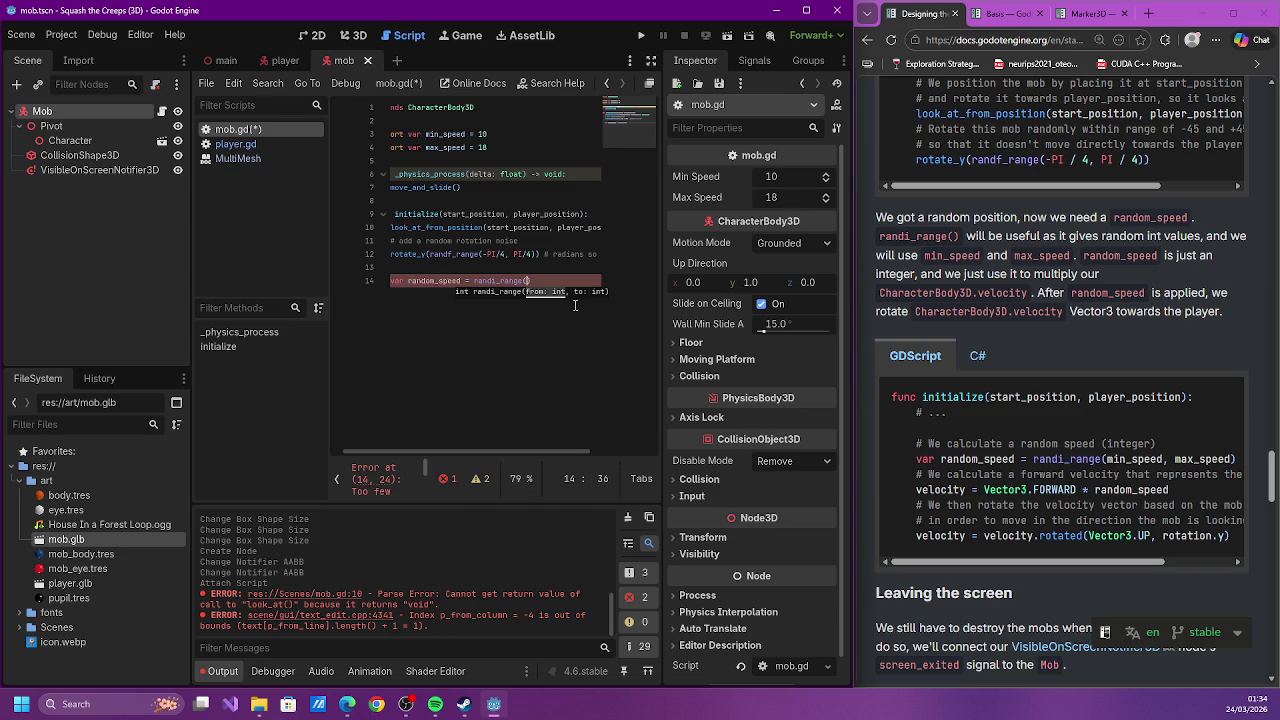
pyautogui.write('min_speed, ma')
pyautogui.write('x_speed)')
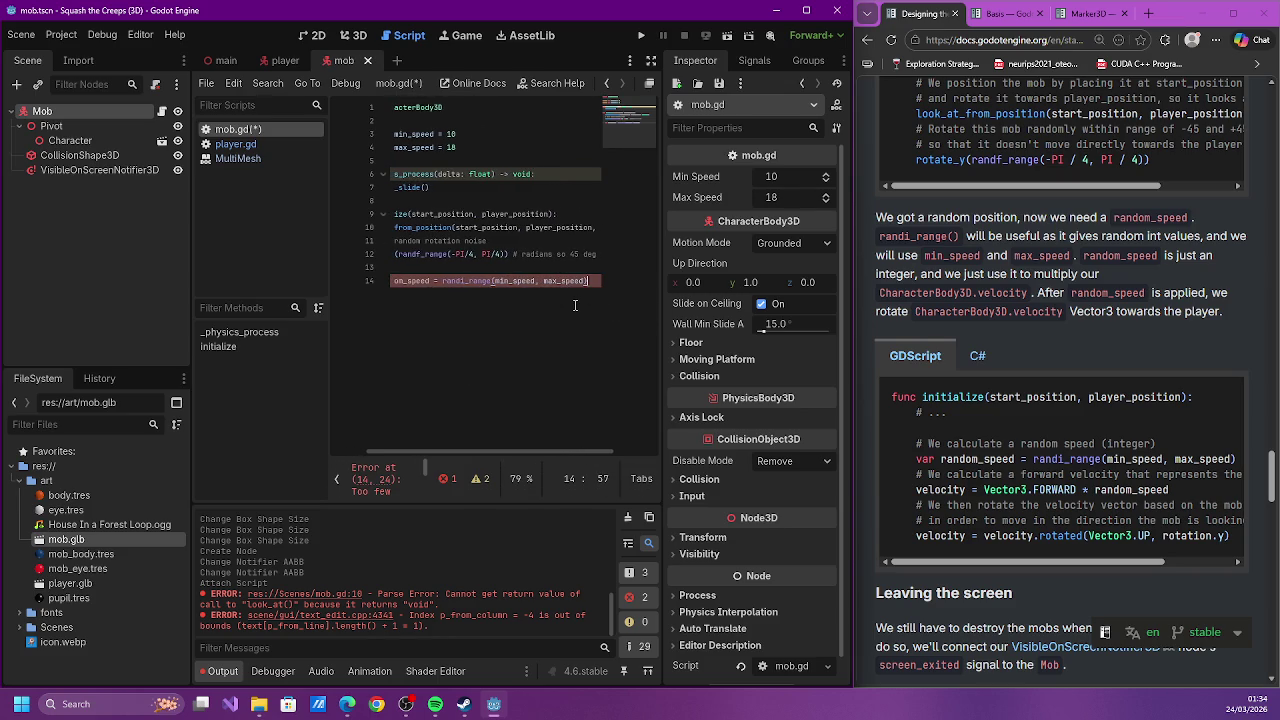
pyautogui.press('Return')
# Set velocity = Vector3.FORWARD * random_speed and begin velocity = velocity.rotated(Vector3.UP, rotation.y)
pyautogui.write('velocity = V')
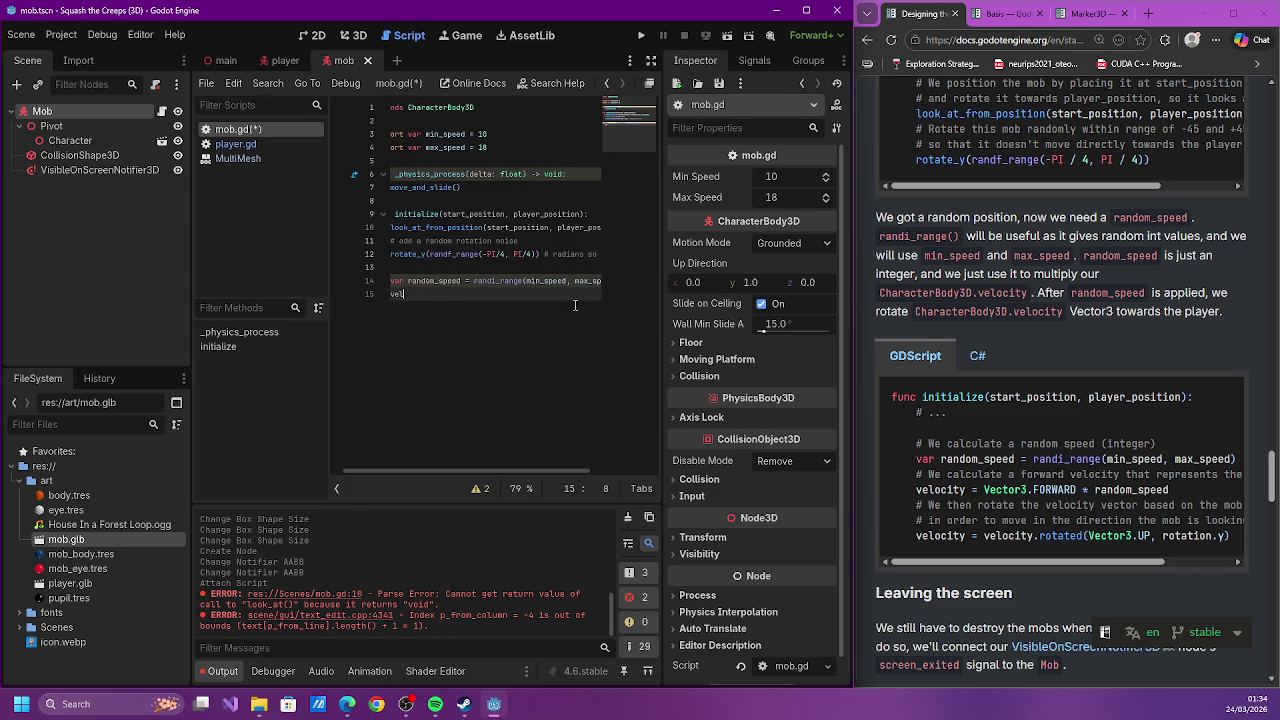
pyautogui.write('Ector3')
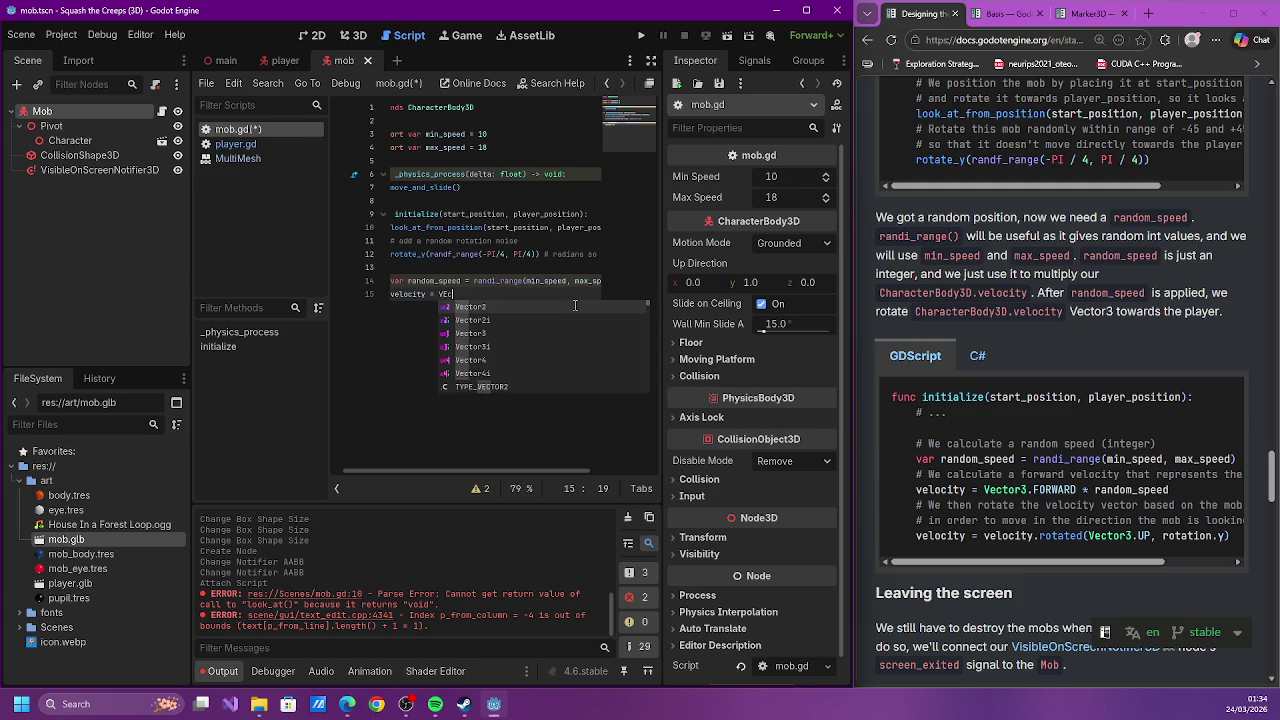
pyautogui.write('.FOR')
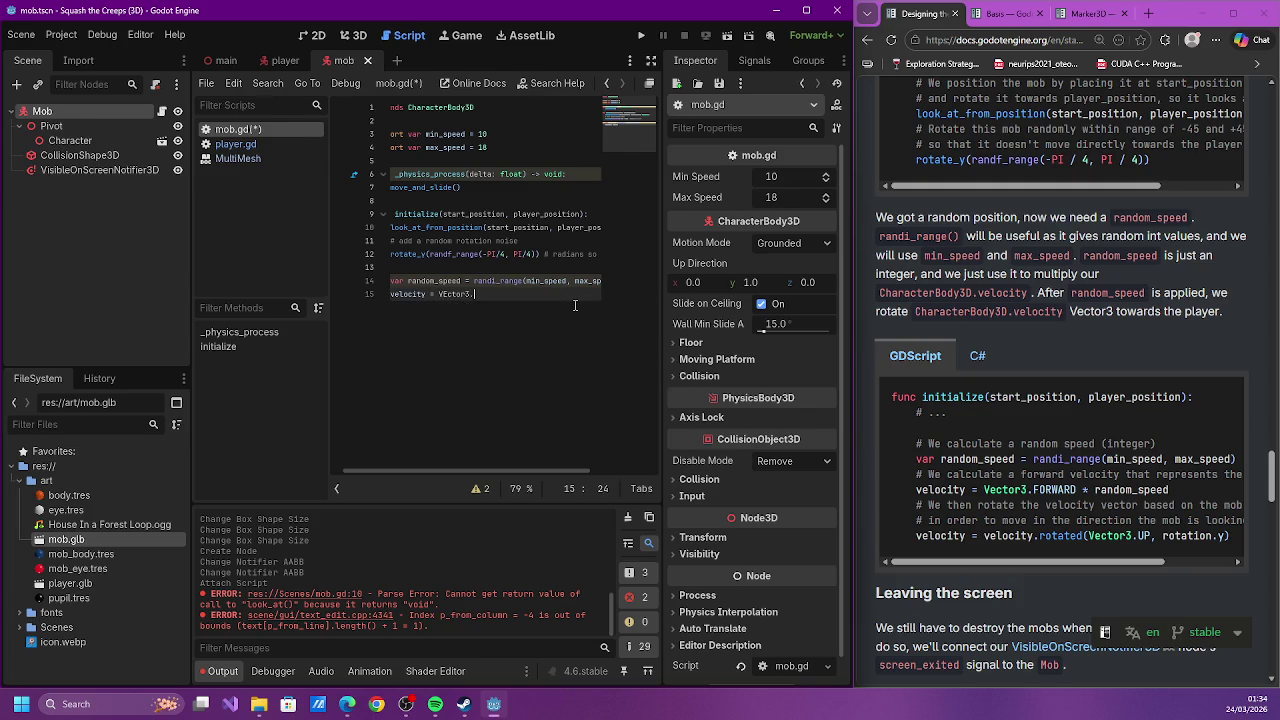
pyautogui.press('BackSpace')
pyautogui.press('BackSpace')
pyautogui.press('BackSpace')
pyautogui.write('Vector3.F')
pyautogui.press('Return')
pyautogui.write('* random_spee')
pyautogui.write('d')
pyautogui.press('Return')
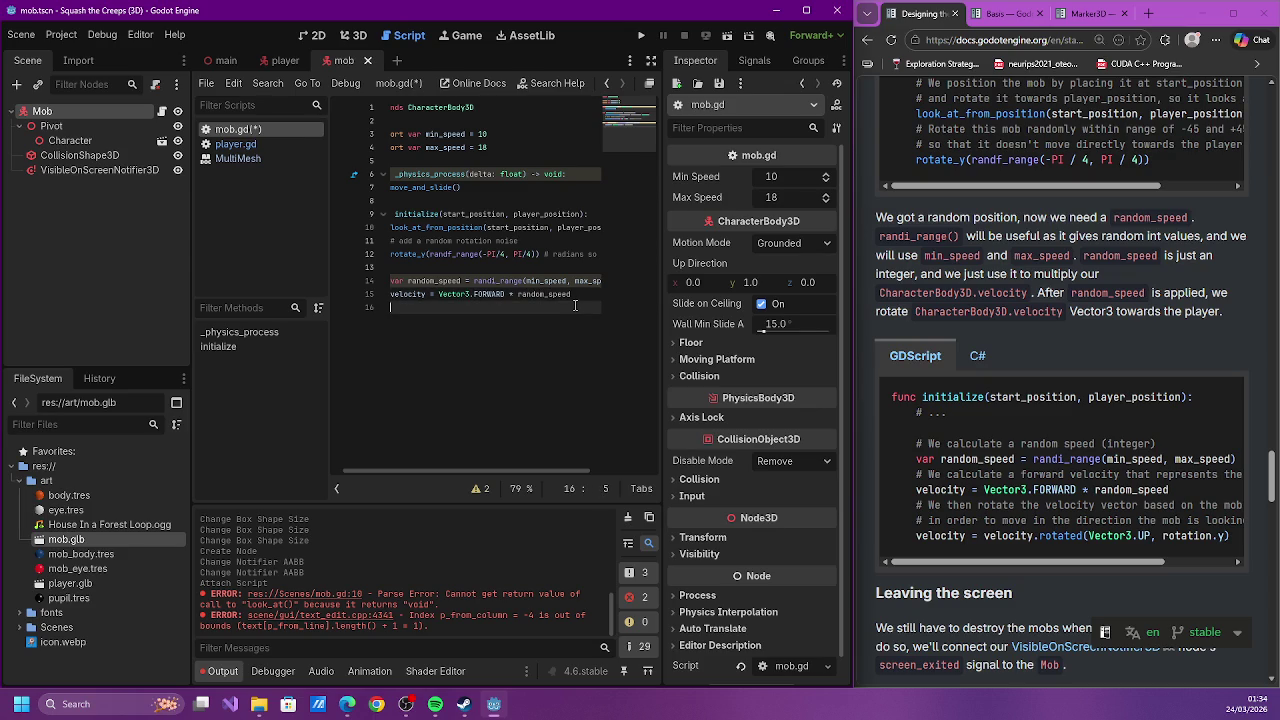
pyautogui.write('velocity')
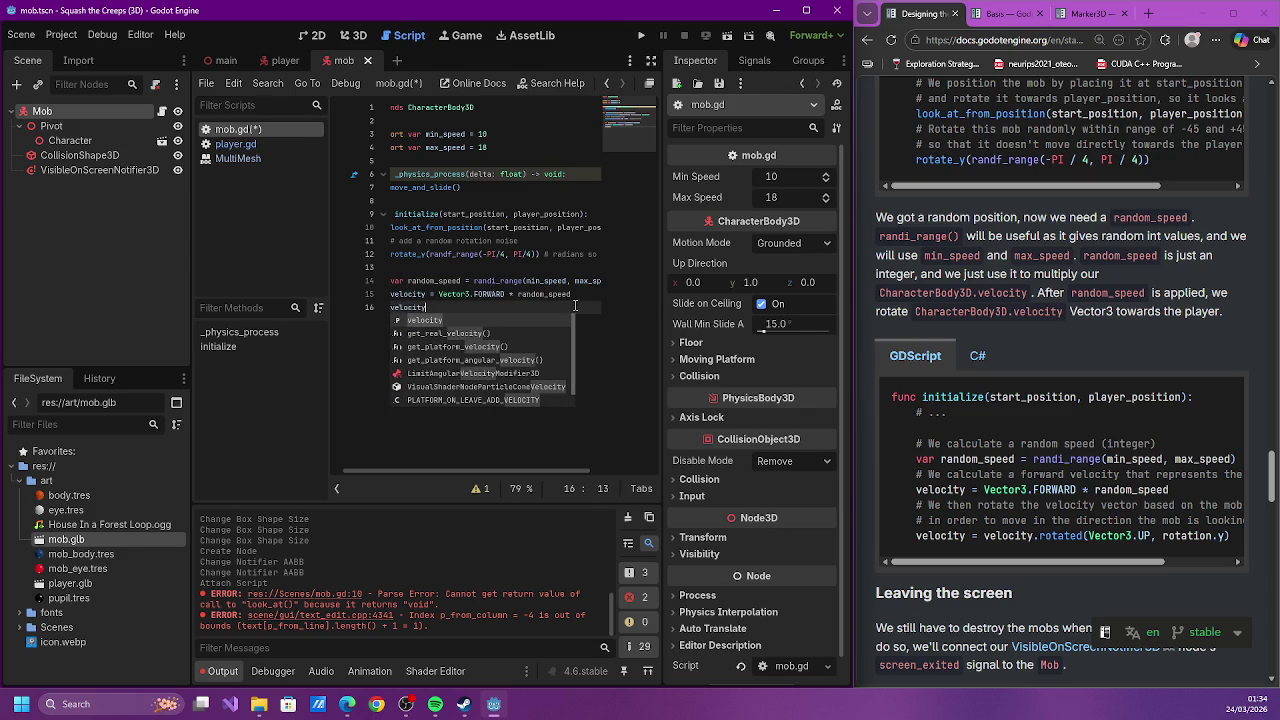
pyautogui.write(' =')
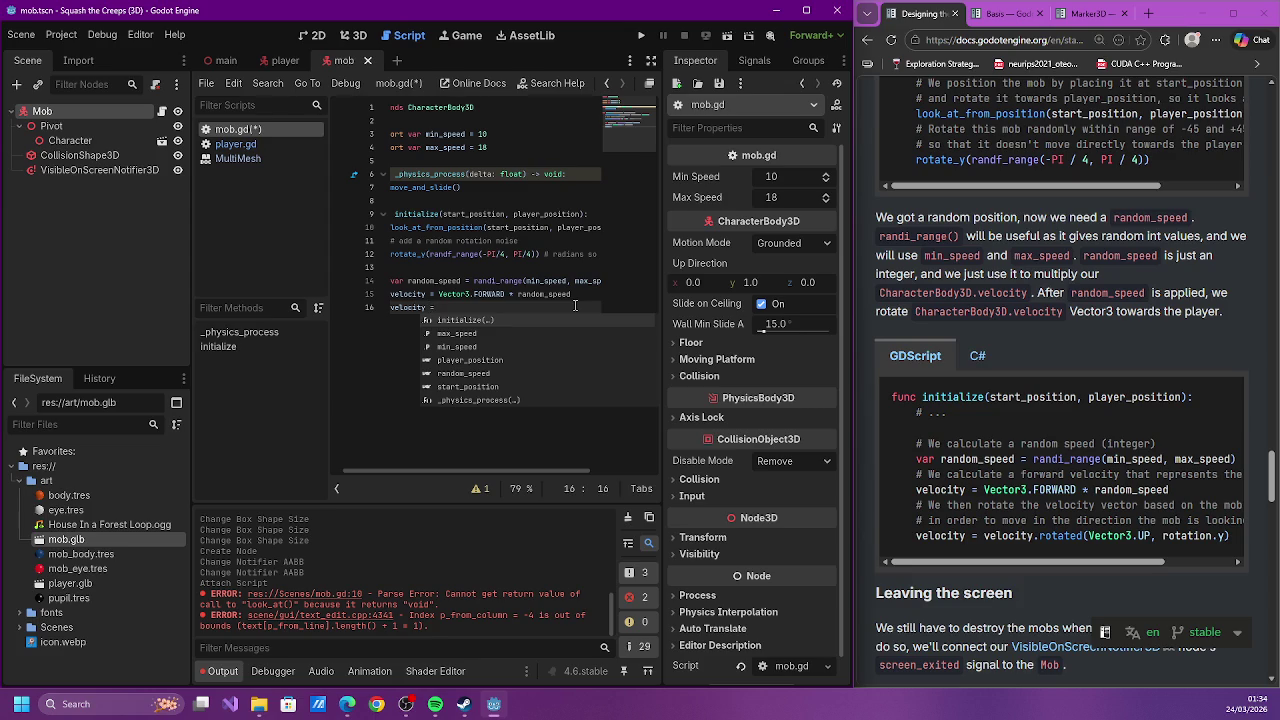
pyautogui.write('velocity.')
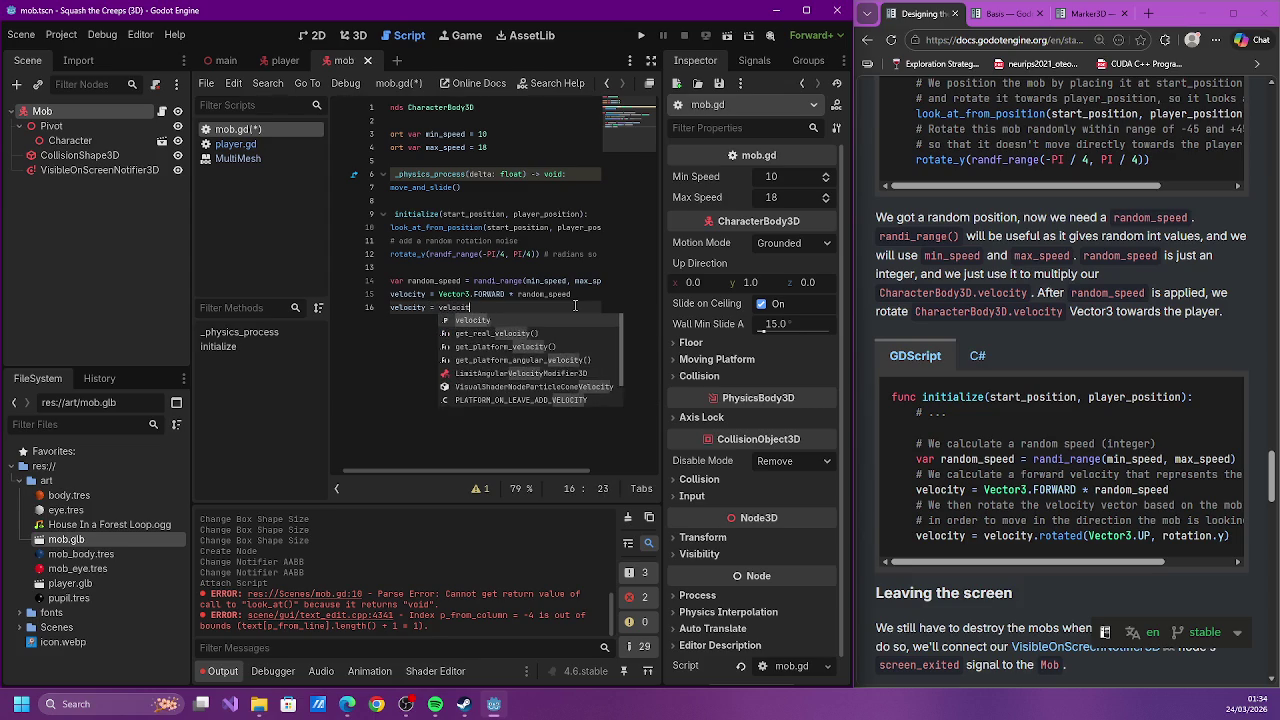
pyautogui.write('rotated')
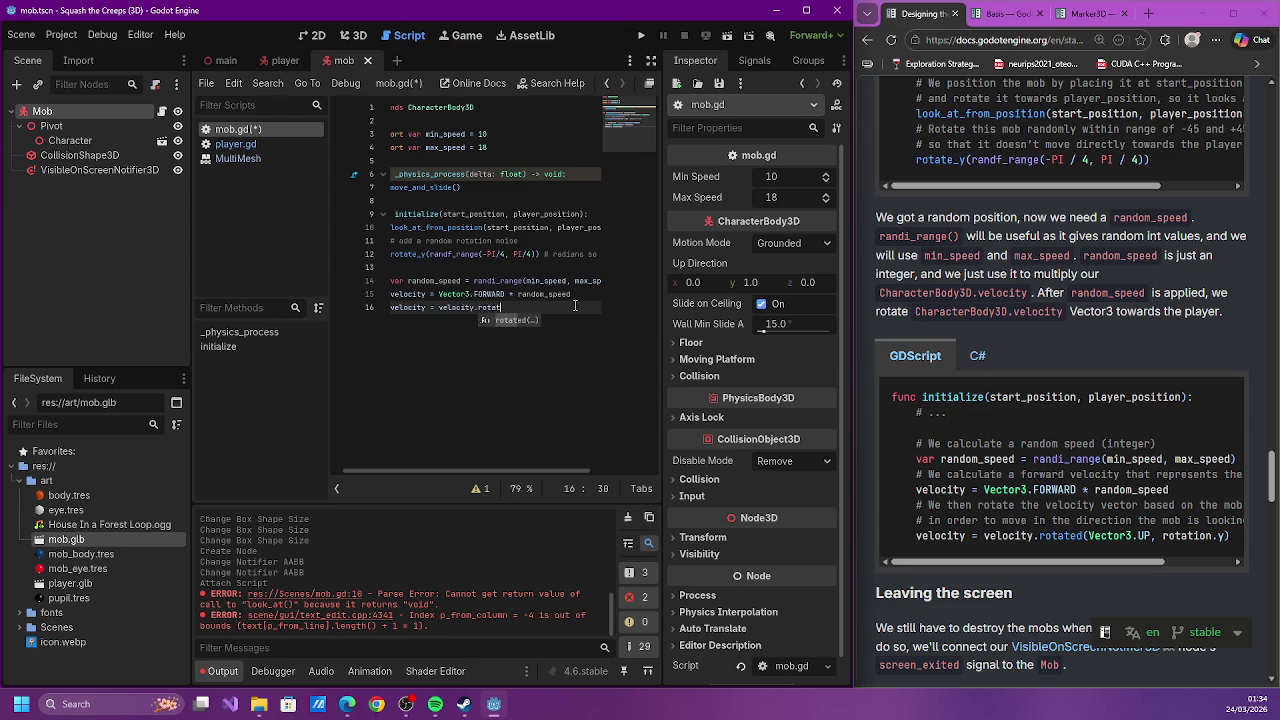
pyautogui.write('(Vect')
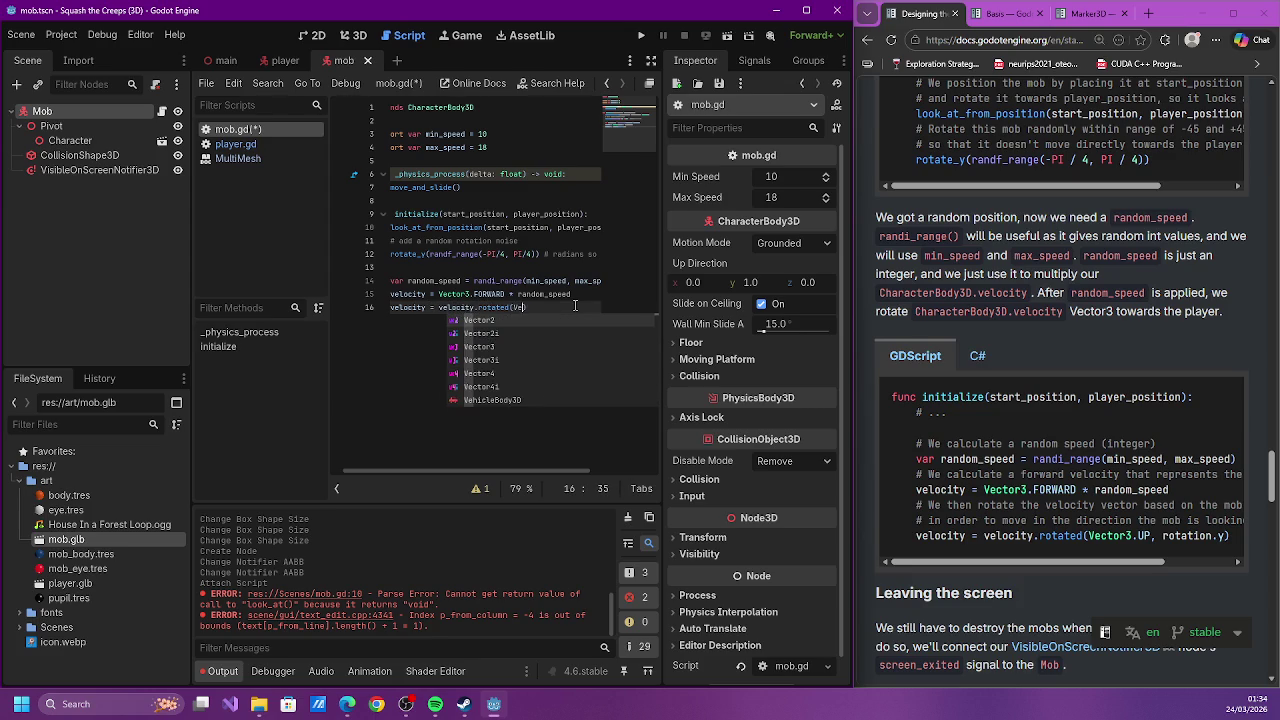
pyautogui.write('or3.UP')
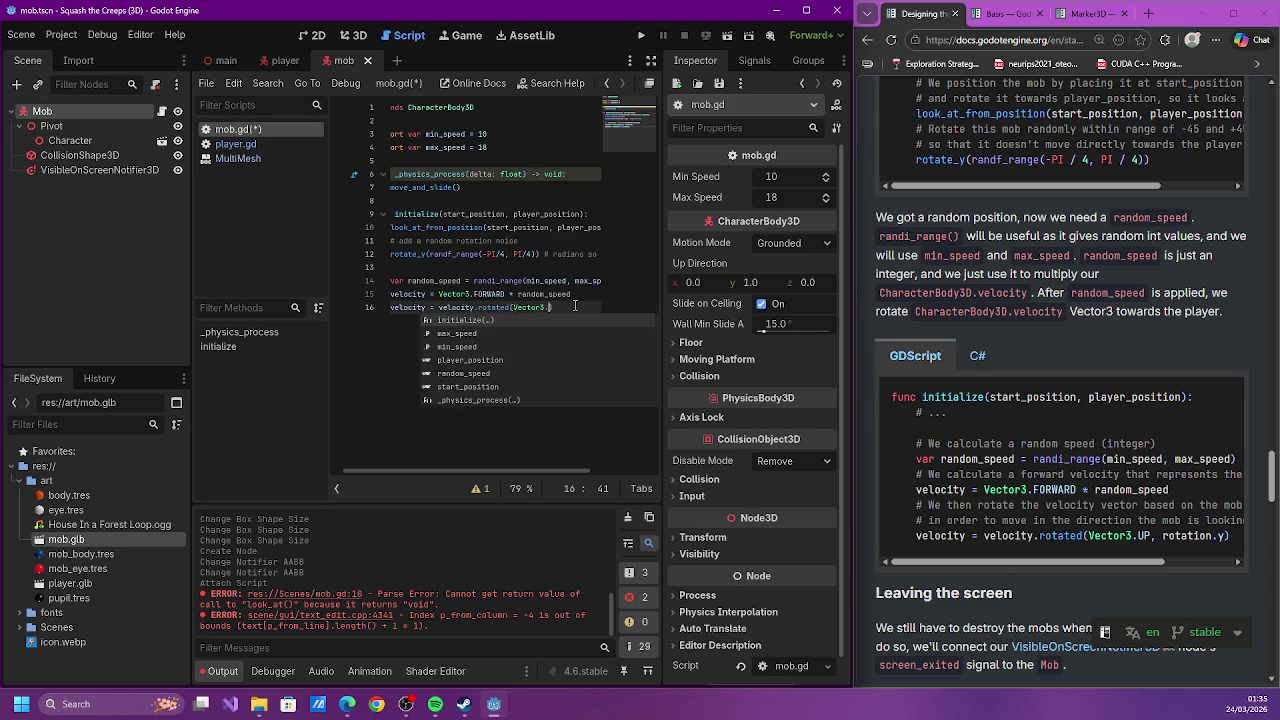
pyautogui.write(', rotation.y')
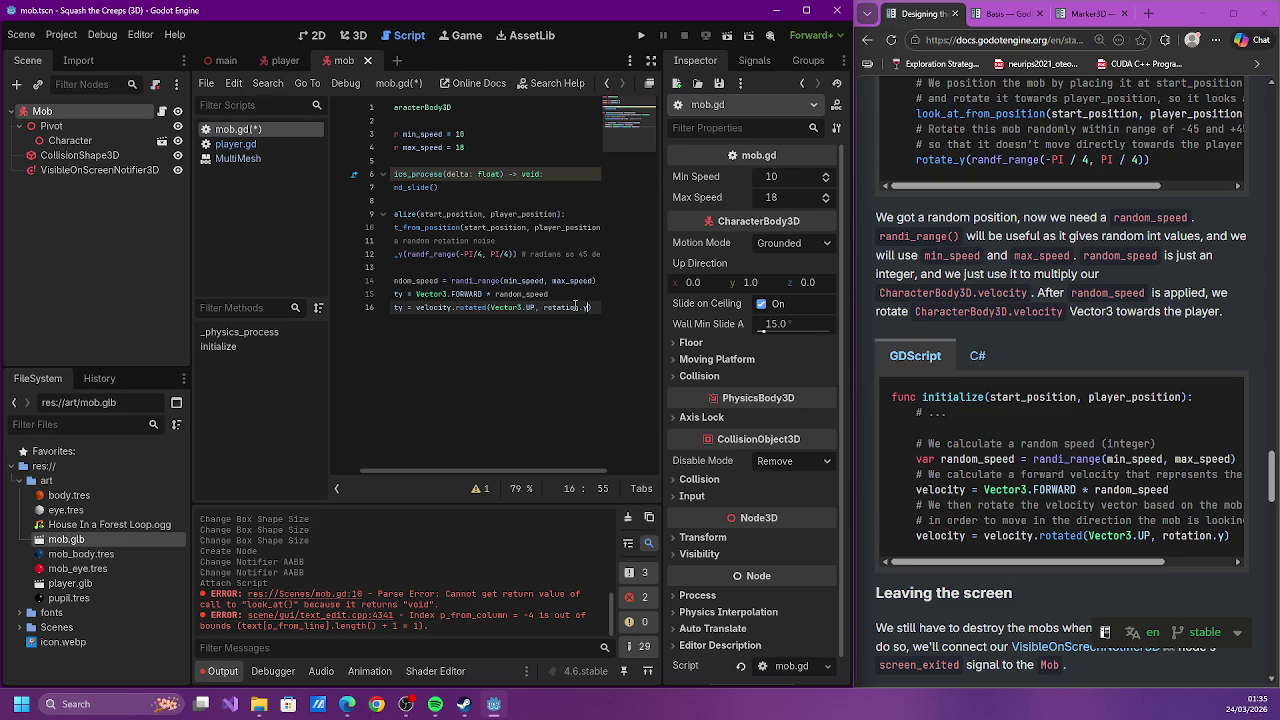
pyautogui.click(1094, 562)
pyautogui.moveTo(1094, 561)
pyautogui.mouseDown()
pyautogui.moveTo(1192, 547)
pyautogui.moveTo(1085, 563)
pyautogui.moveTo(1174, 533)
pyautogui.moveTo(1024, 535)
pyautogui.moveTo(1197, 541)
pyautogui.moveTo(1003, 563)
pyautogui.mouseUp()
pyautogui.scroll(-2, 1001, 563)
pyautogui.click(462, 307)
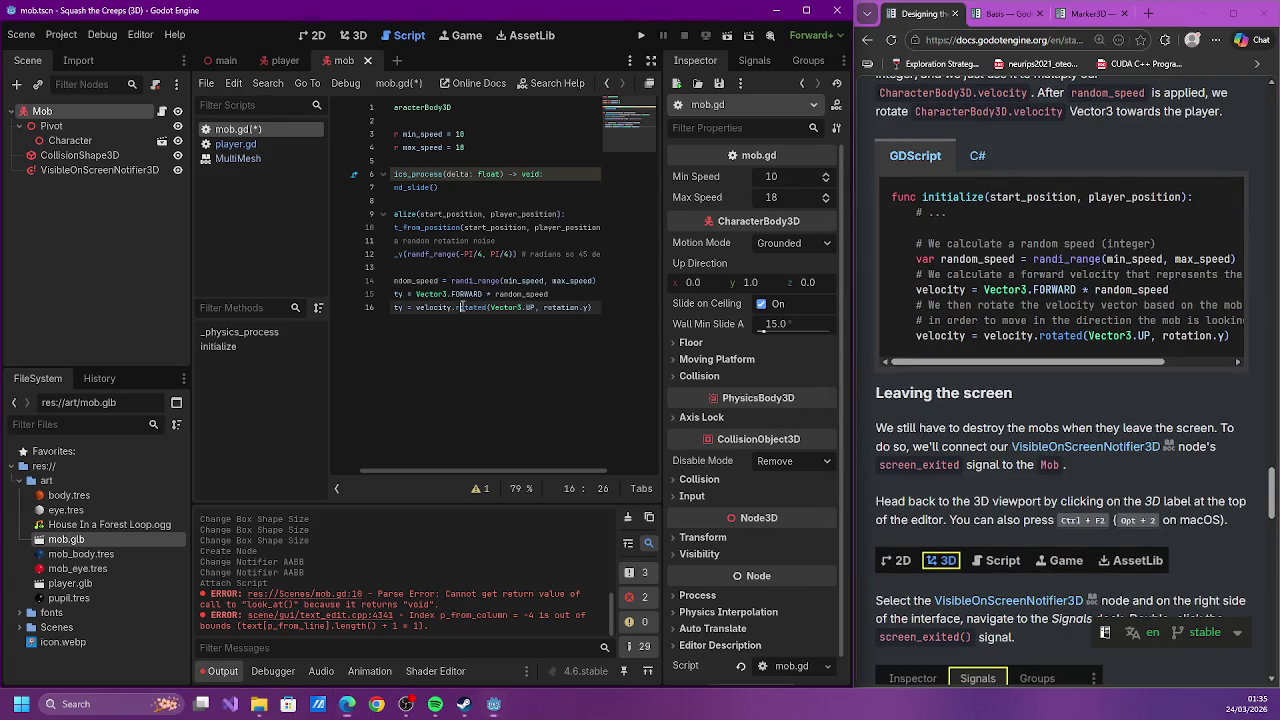
pyautogui.moveTo(463, 307)
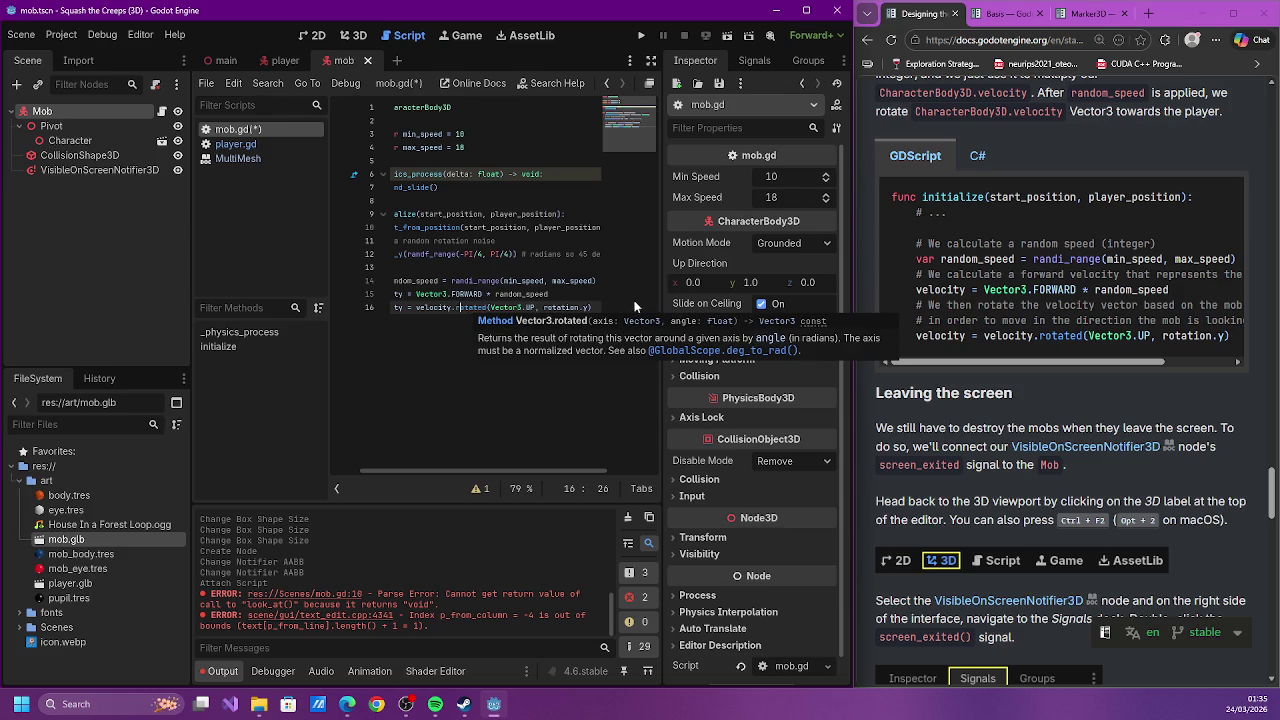
pyautogui.scroll(-1, 1026, 492)
pyautogui.scroll(-3, 1026, 492)
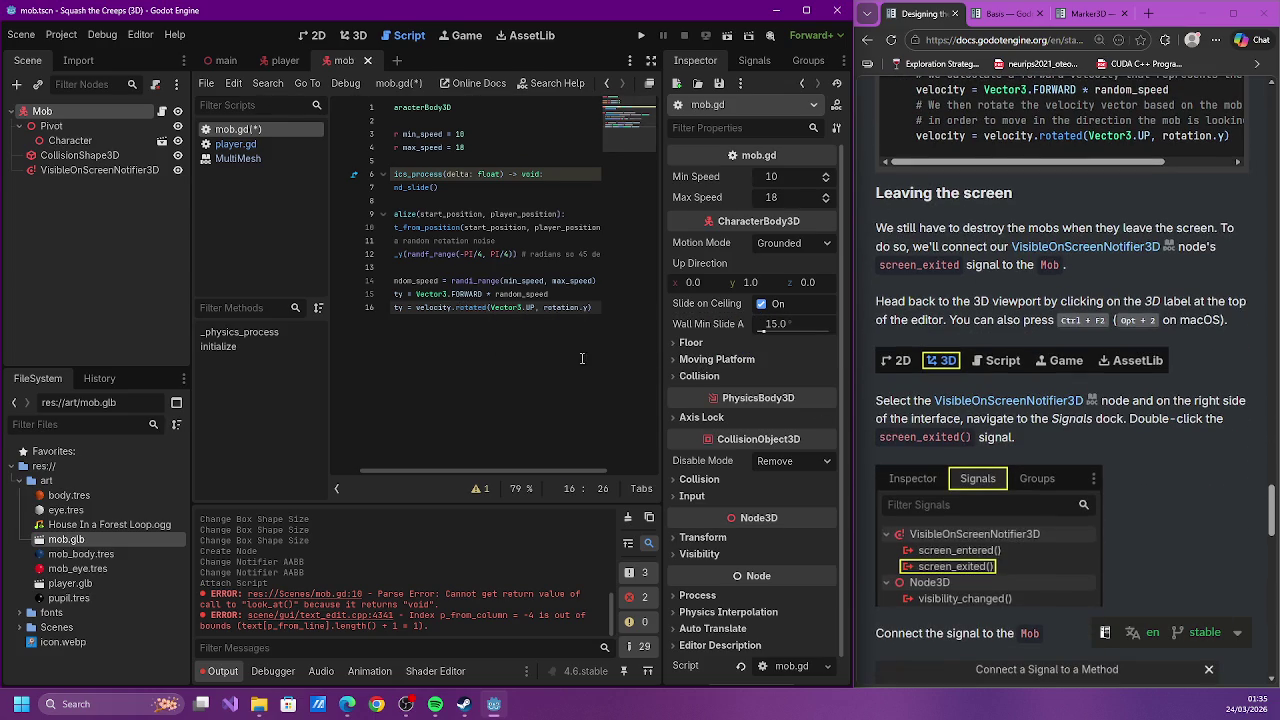
pyautogui.click(596, 308)
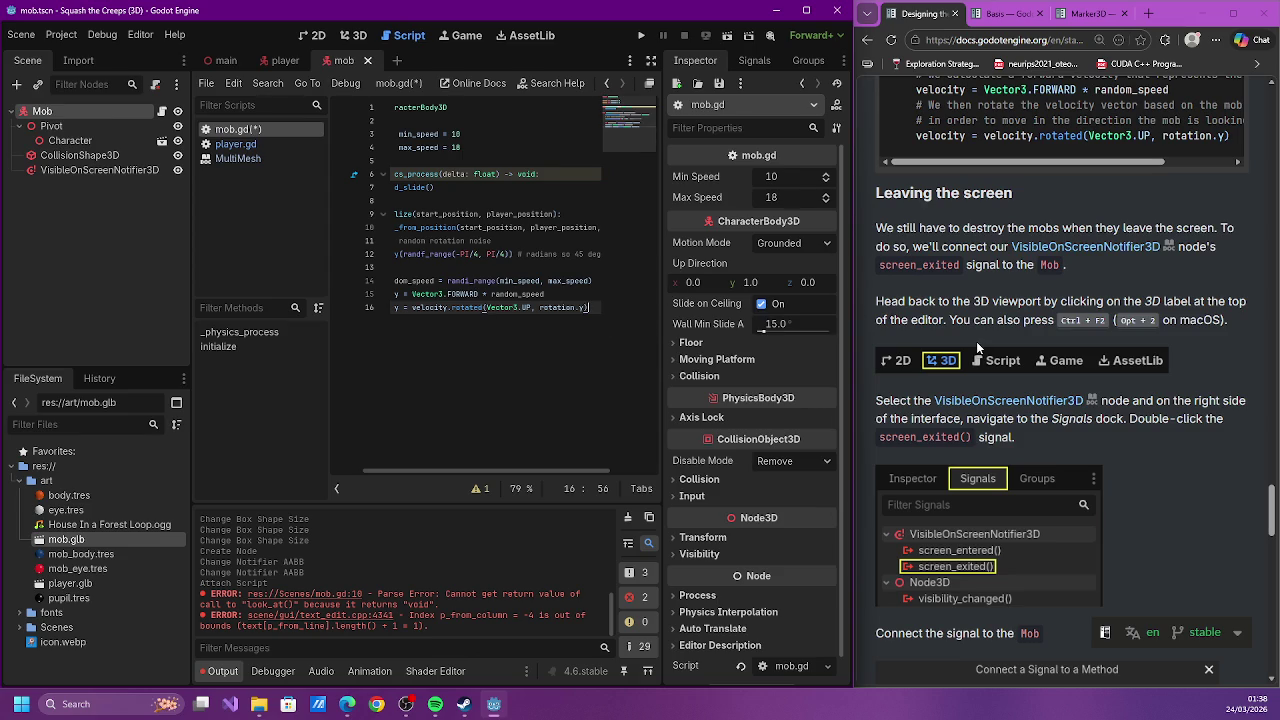
# Save mob.gd with Ctrl+S and switch back to the mob scene's 3D workspace with Ctrl+F2
pyautogui.moveTo(583, 307)
pyautogui.scroll(3, 978, 436)
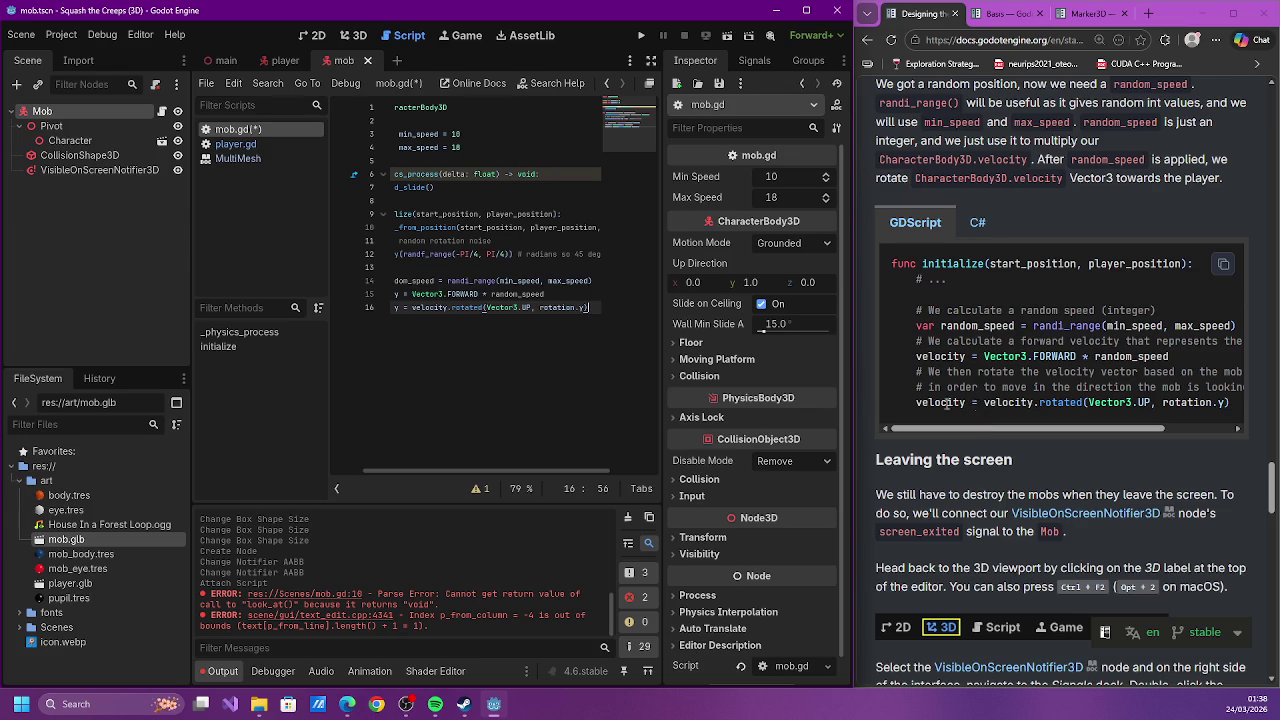
pyautogui.hotkey('ctrl', 's')
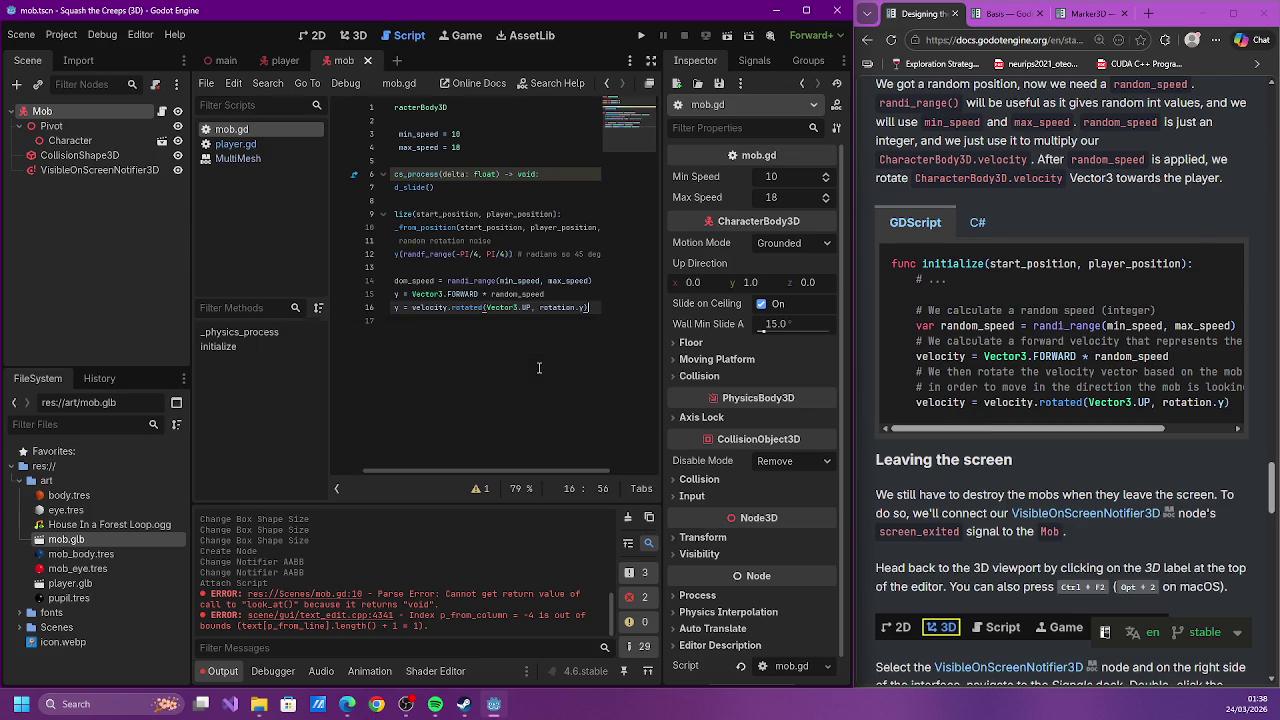
pyautogui.scroll(-5, 937, 421)
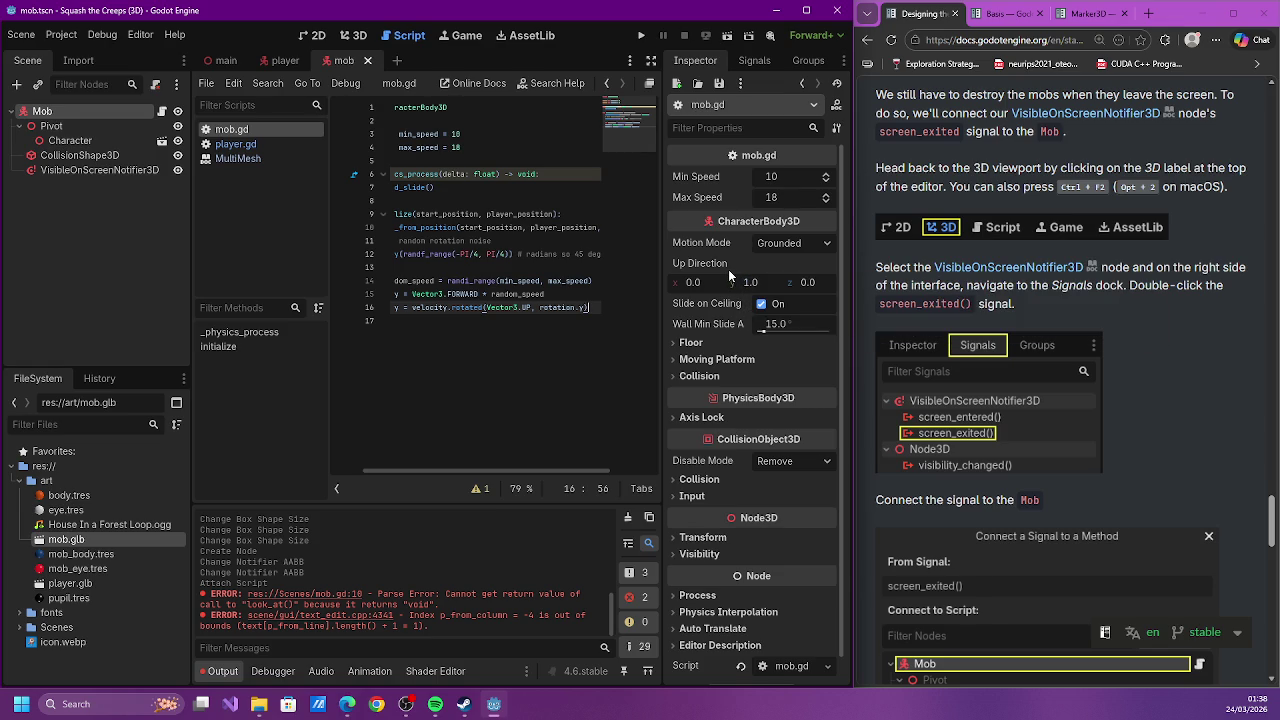
pyautogui.hotkey('ctrl', 'F2')
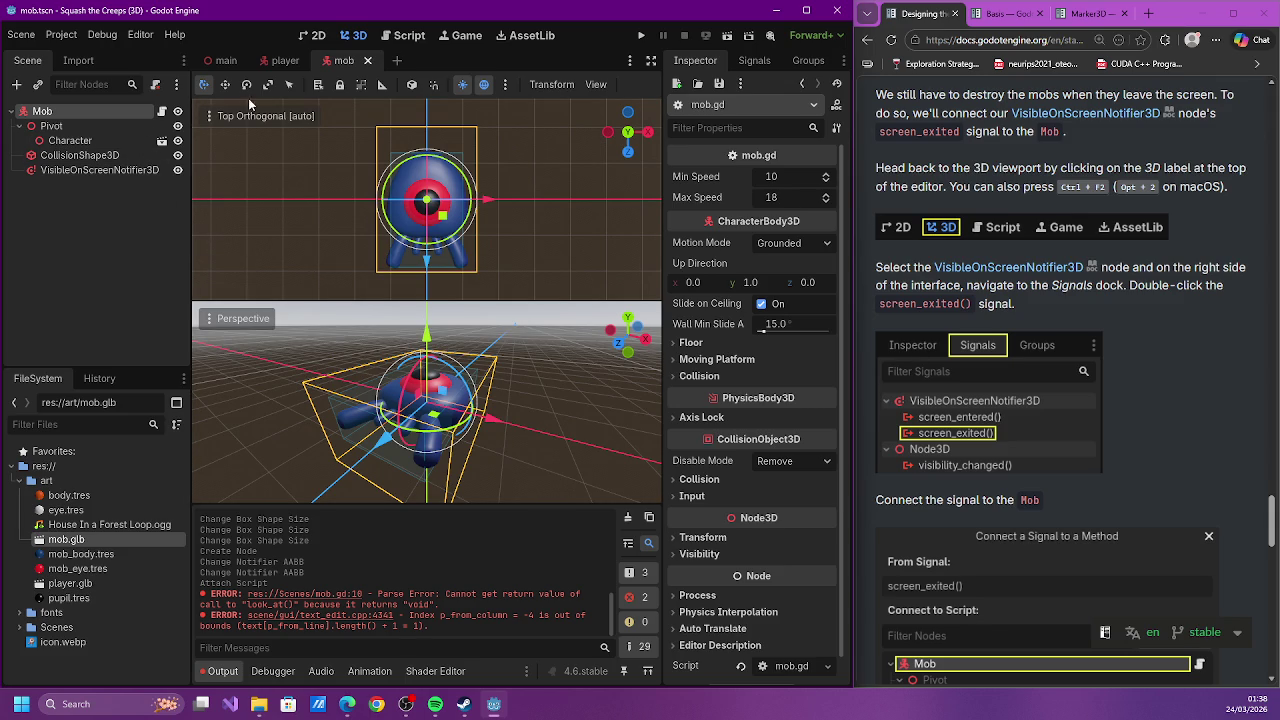
# Select the VisibleOnScreenNotifier3D node and show its signals in the Node dock
pyautogui.click(106, 172)
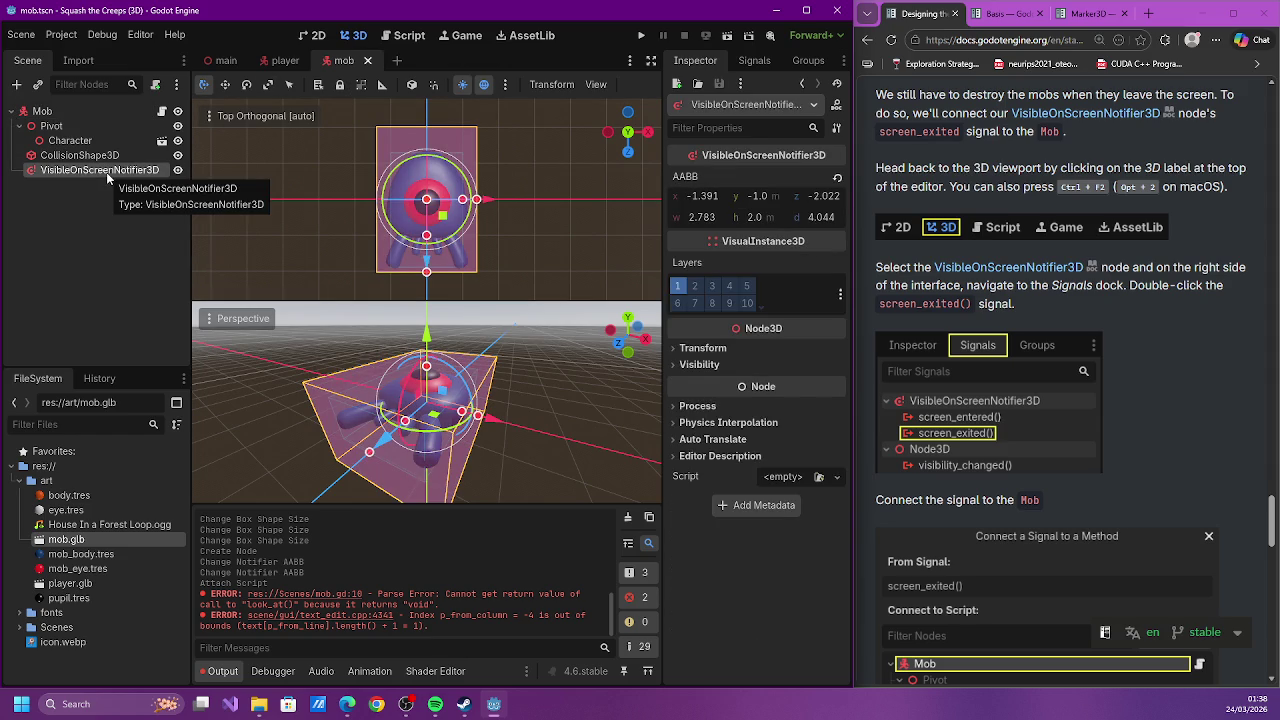
pyautogui.click(754, 60)
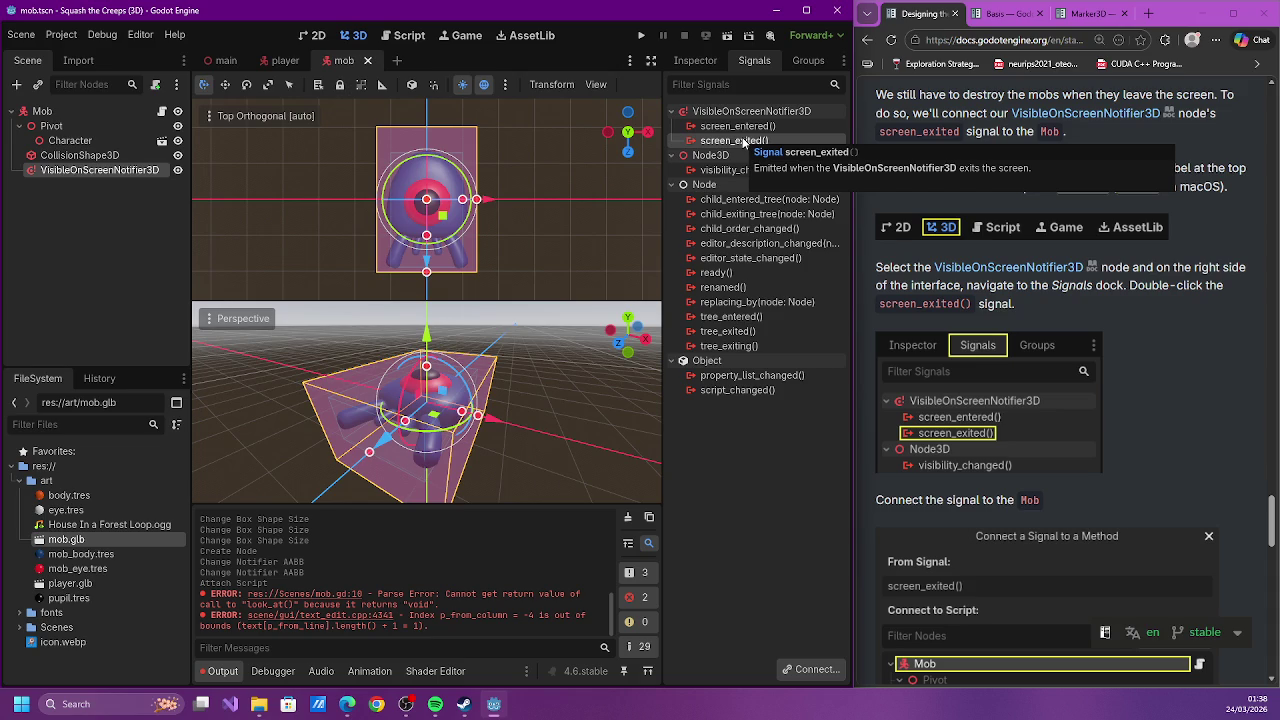
pyautogui.scroll(-3, 870, 250)
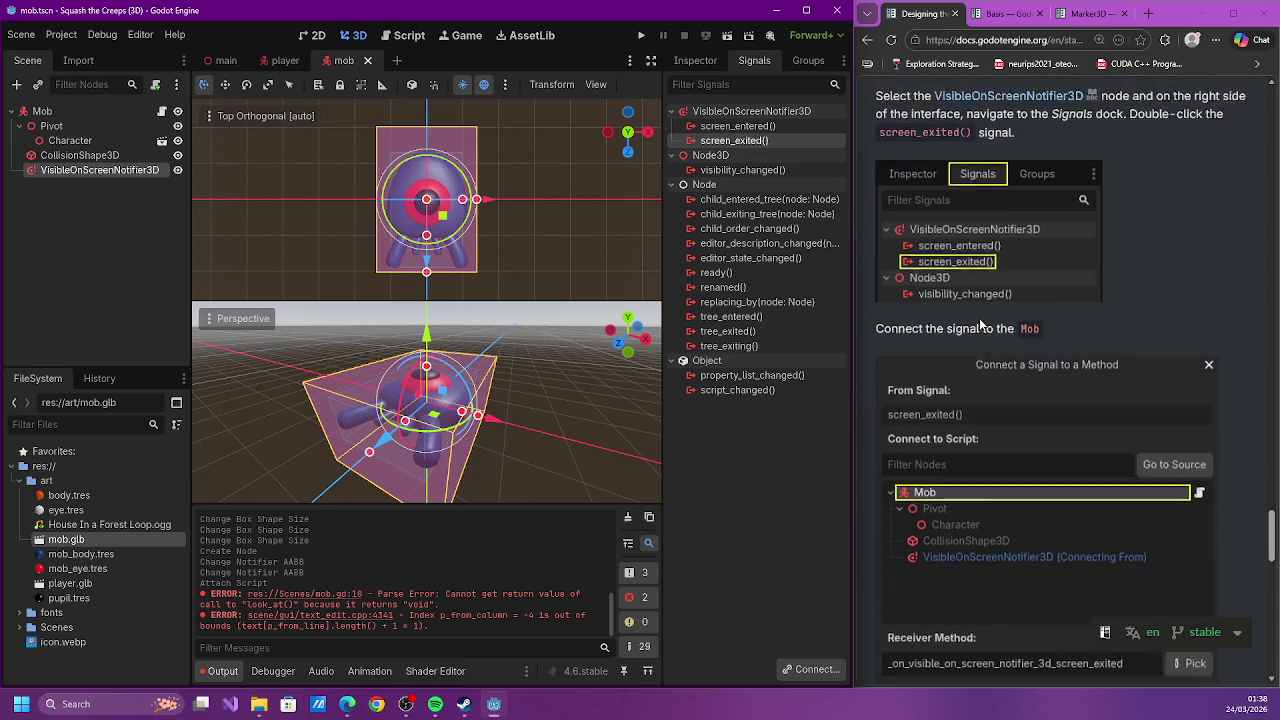
# Connect the screen_exited signal to Mob, generating _on_visible_on_screen_notifier_3d_screen_exited in mob.gd
pyautogui.doubleClick(711, 142)
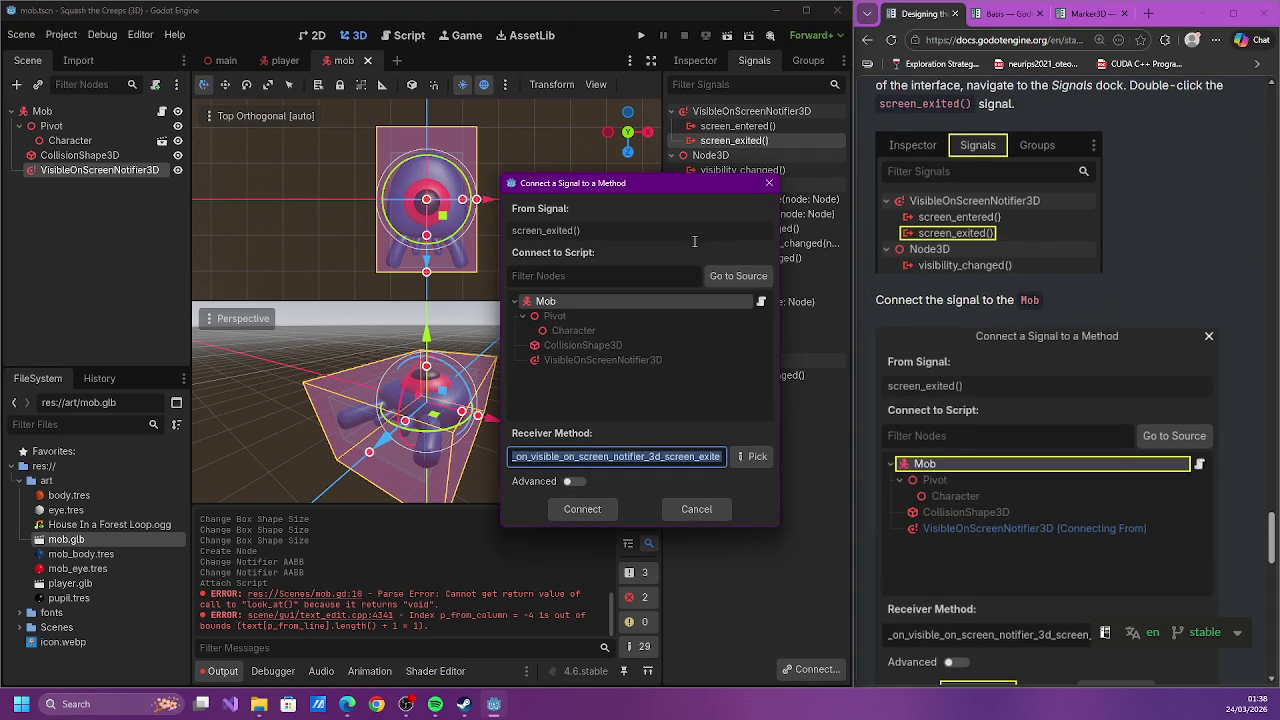
pyautogui.scroll(-3, 1060, 400)
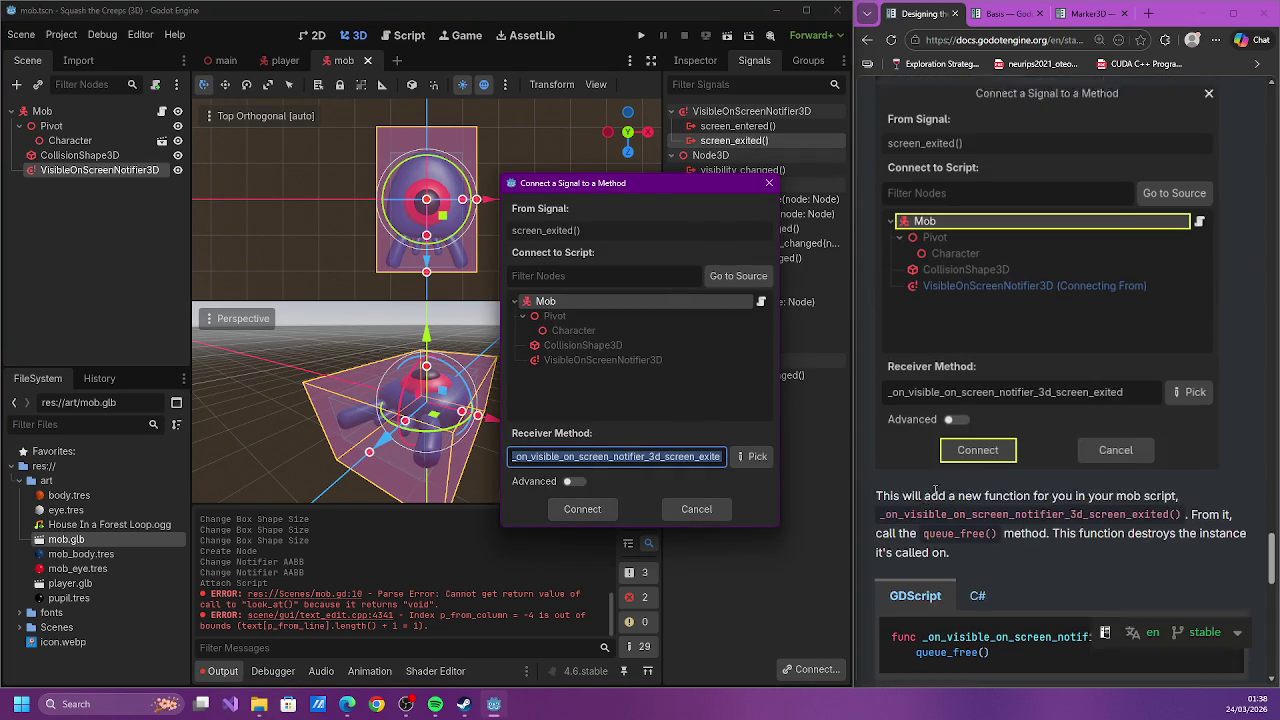
pyautogui.click(578, 509)
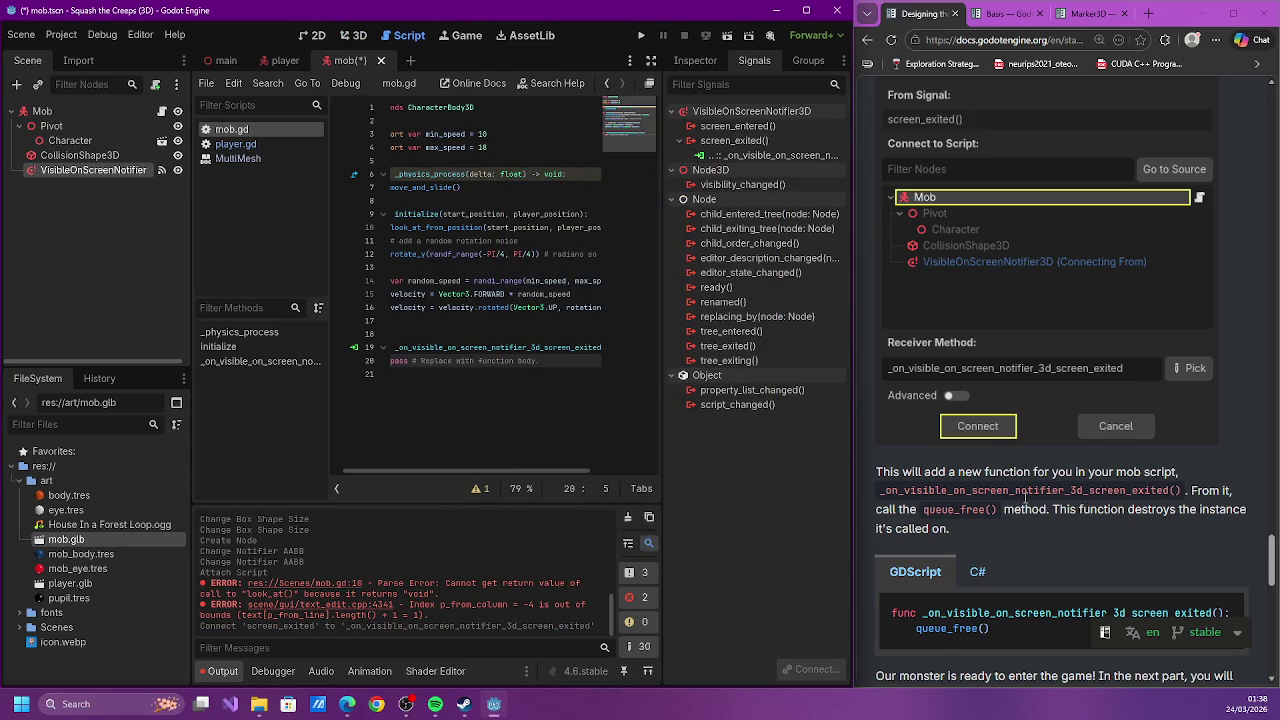
pyautogui.scroll(-3, 997, 505)
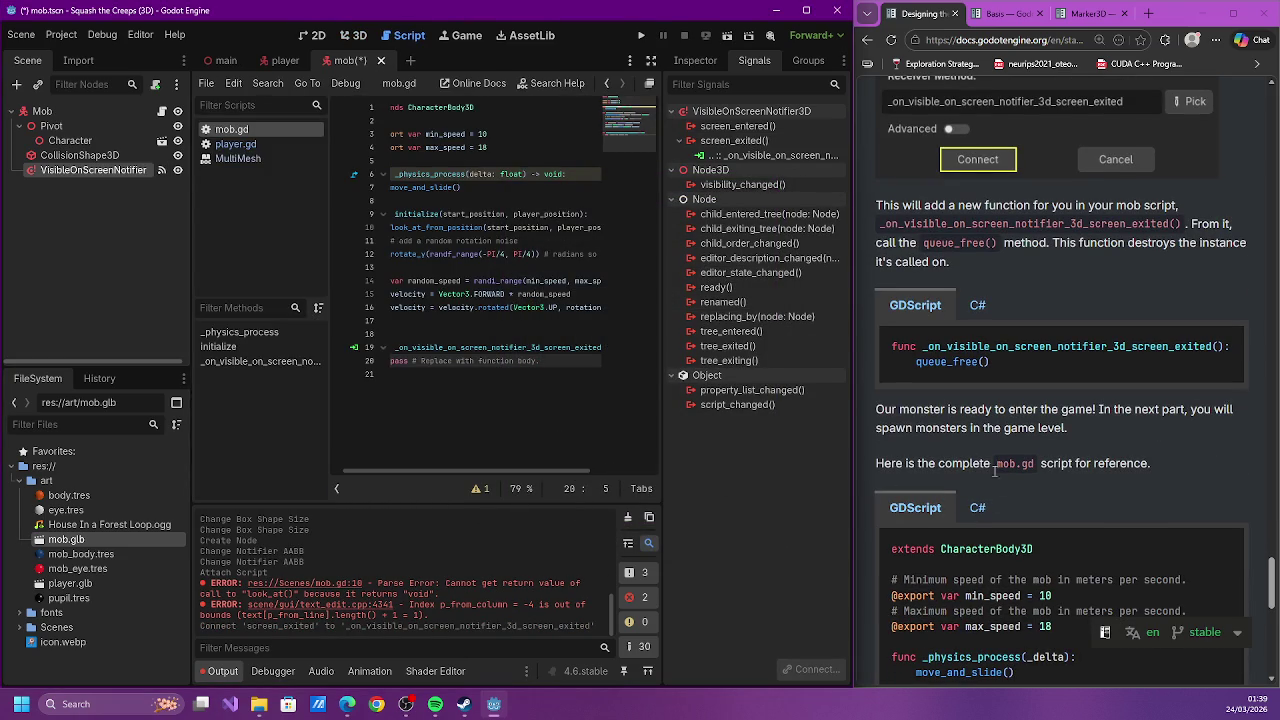
# Replace the placeholder pass line in the screen-exited handler with queue_free()
pyautogui.hscroll(-2, 514, 465)
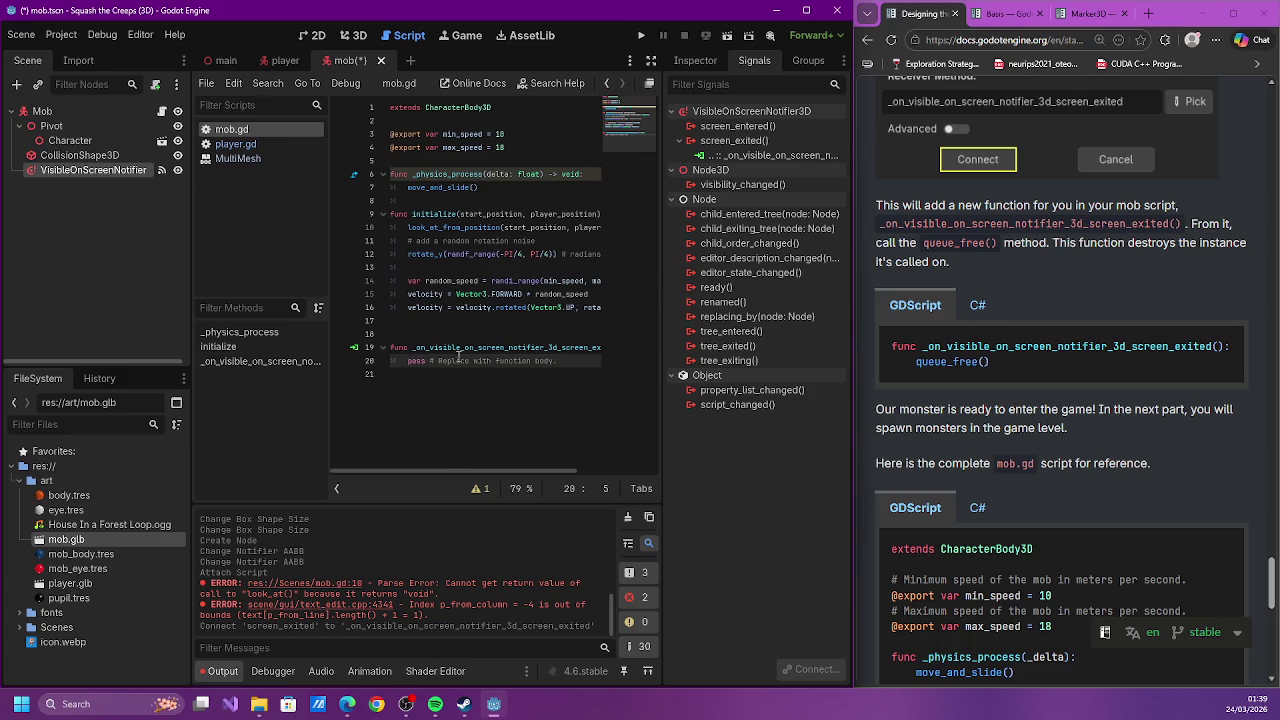
pyautogui.doubleClick(412, 361)
pyautogui.moveTo(566, 361); pyautogui.dragTo(411, 361)
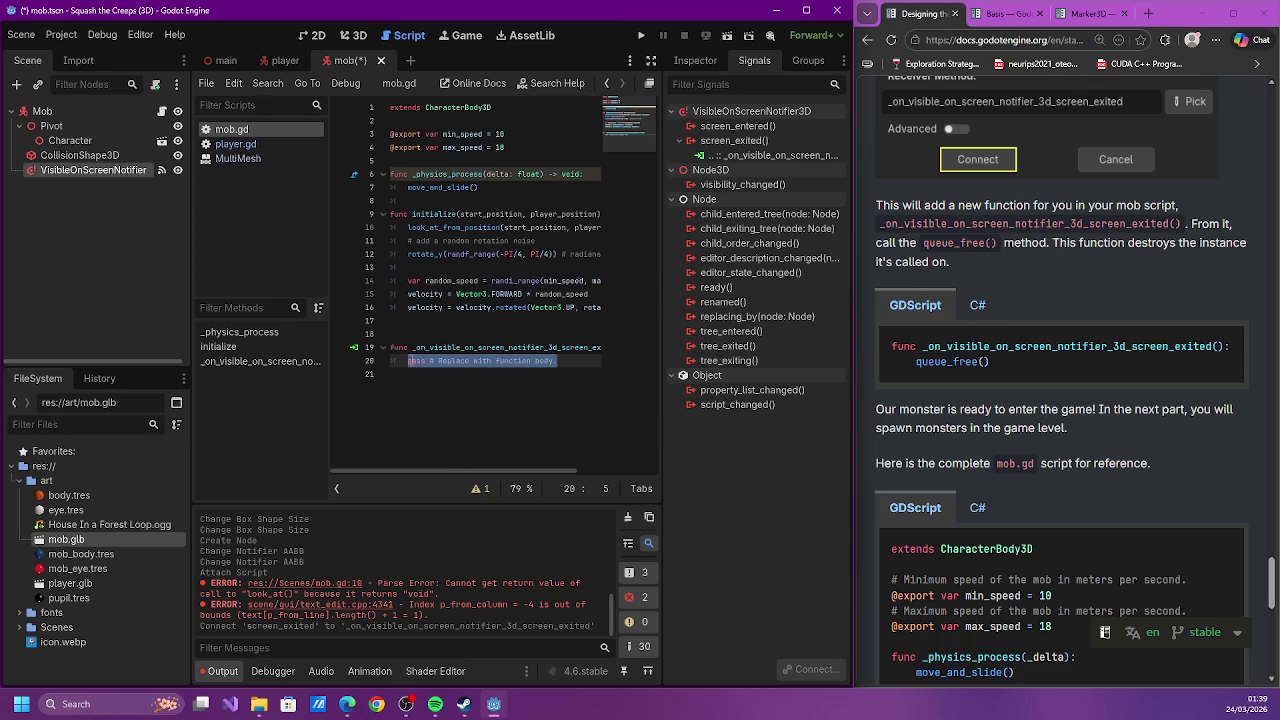
pyautogui.press('BackSpace')
pyautogui.write('queue_fre')
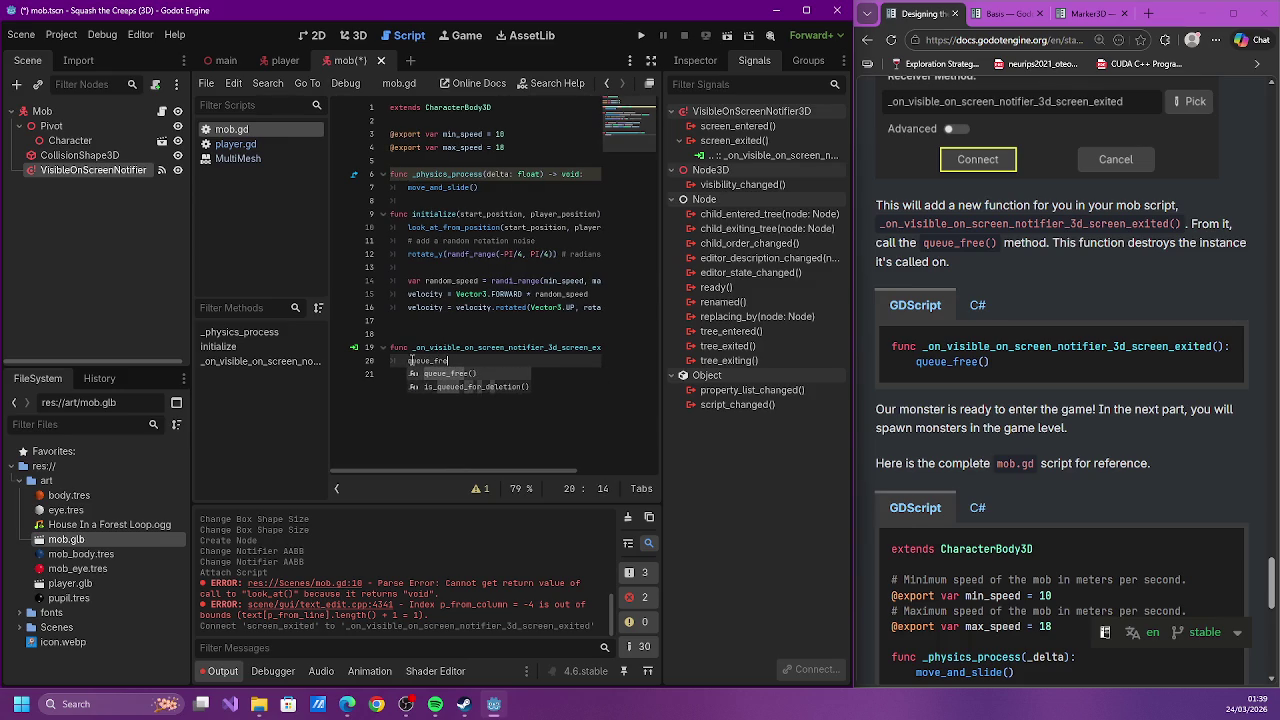
pyautogui.press('Return')
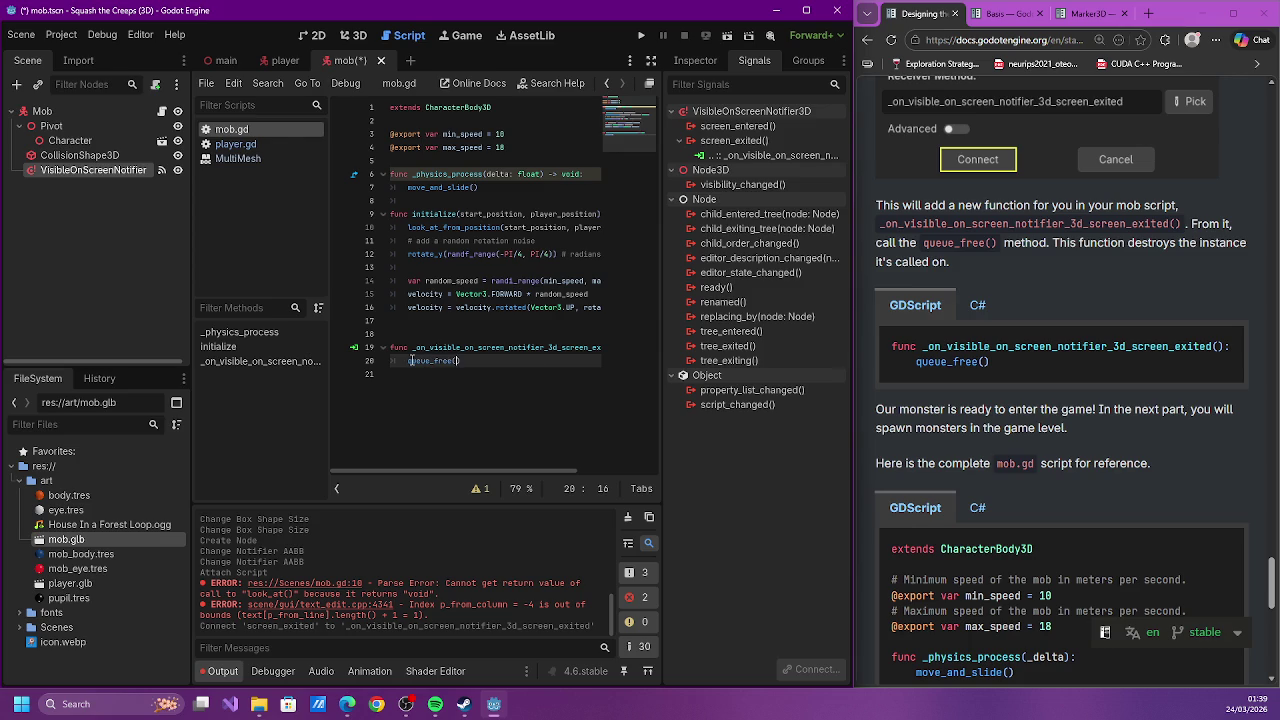
pyautogui.press('Down')
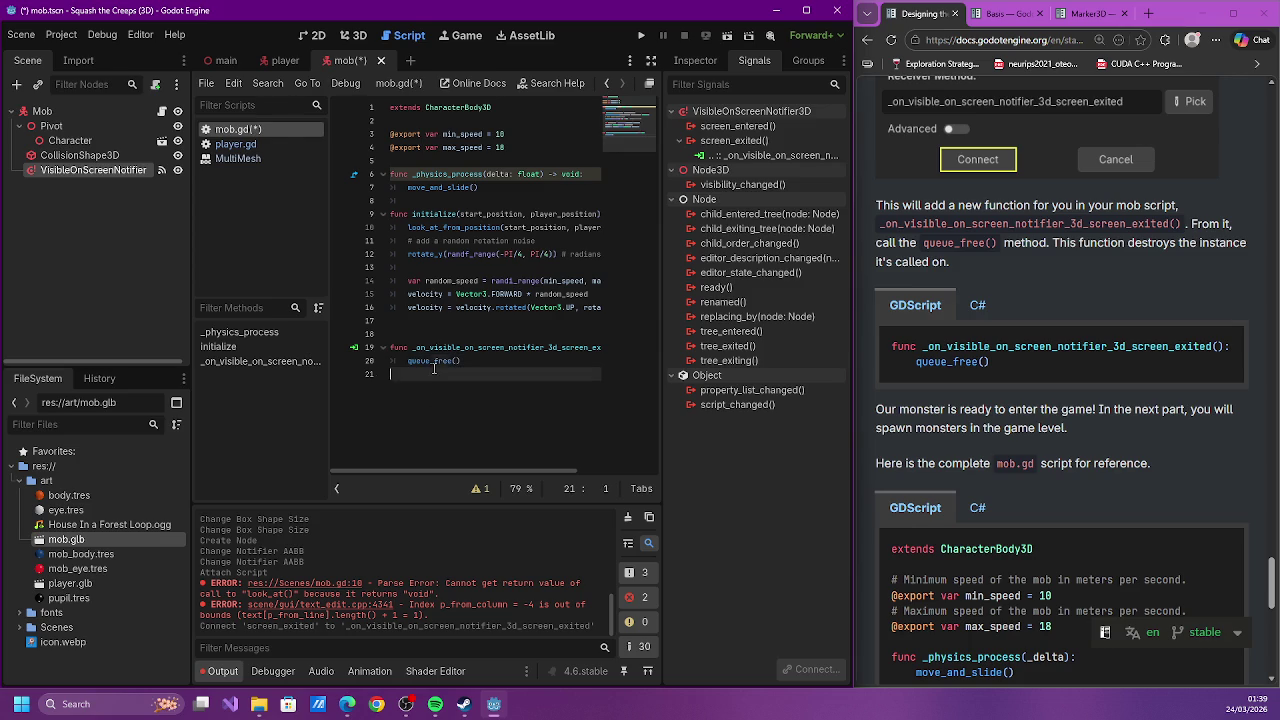
# Add the comment 'Deletes the node next frame' after queue_free() and save mob.gd
pyautogui.moveTo(436, 358)
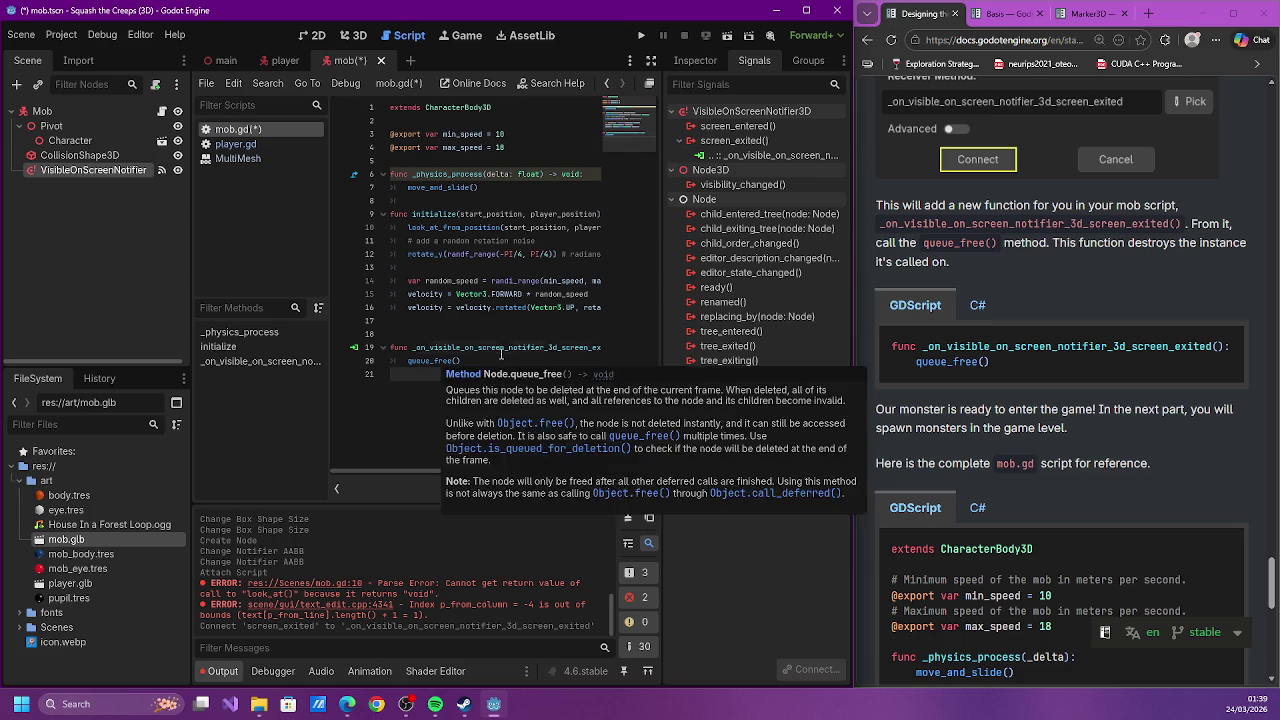
pyautogui.click(497, 363)
pyautogui.write('Delet')
pyautogui.hotkey('ctrl', 'BackSpace')
pyautogui.hotkey('ctrl', 'BackSpace')
pyautogui.hotkey('ctrl', 'BackSpace')
pyautogui.hotkey('ctrl', 'z')
pyautogui.hotkey('ctrl', 'z')
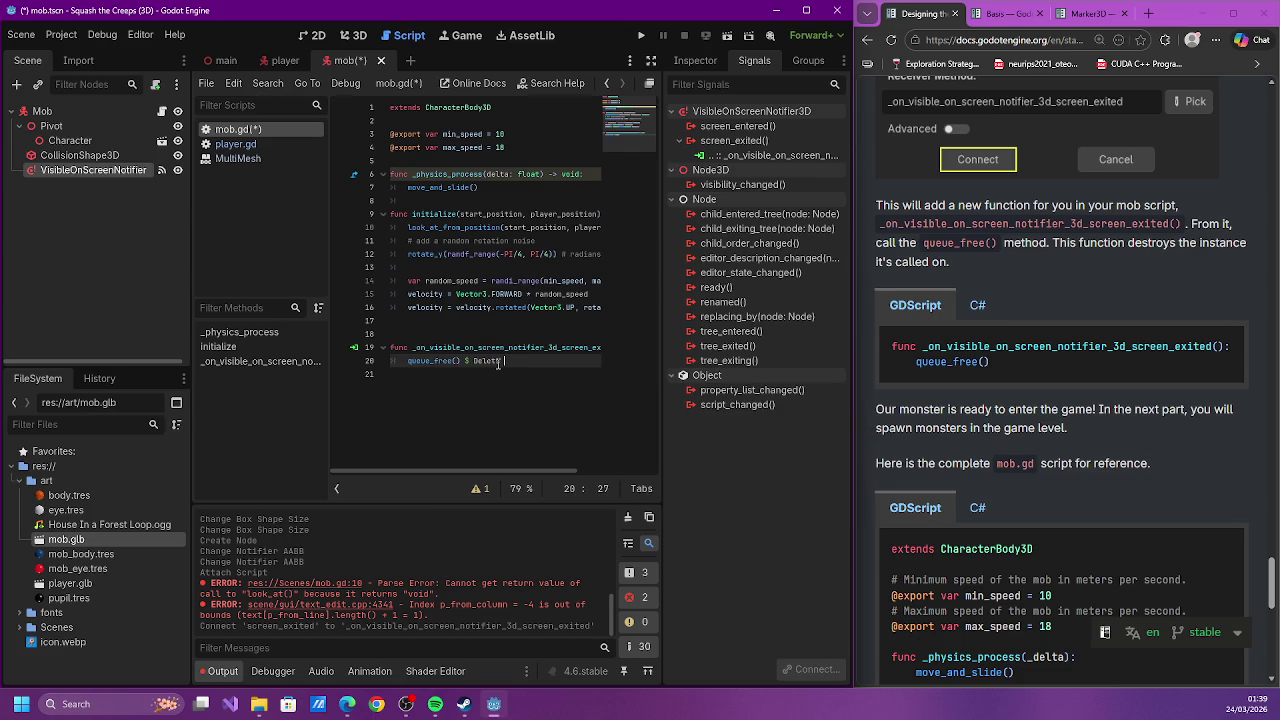
pyautogui.write('Delet')
pyautogui.write('es the node ')
pyautogui.write('next frame')
pyautogui.press('Return')
pyautogui.hotkey('ctrl', 's')
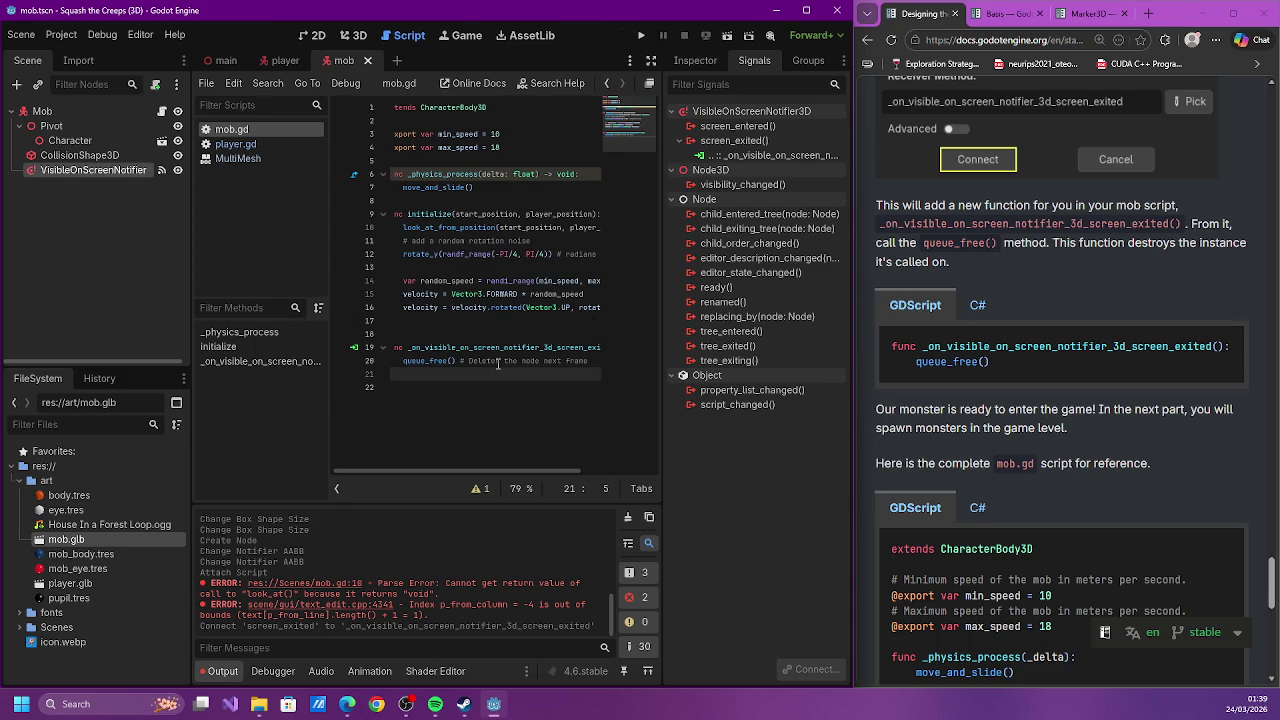
# Review the full mob.gd listing in the docs, then advance to the Spawning monsters page
pyautogui.scroll(-3, 1000, 530)
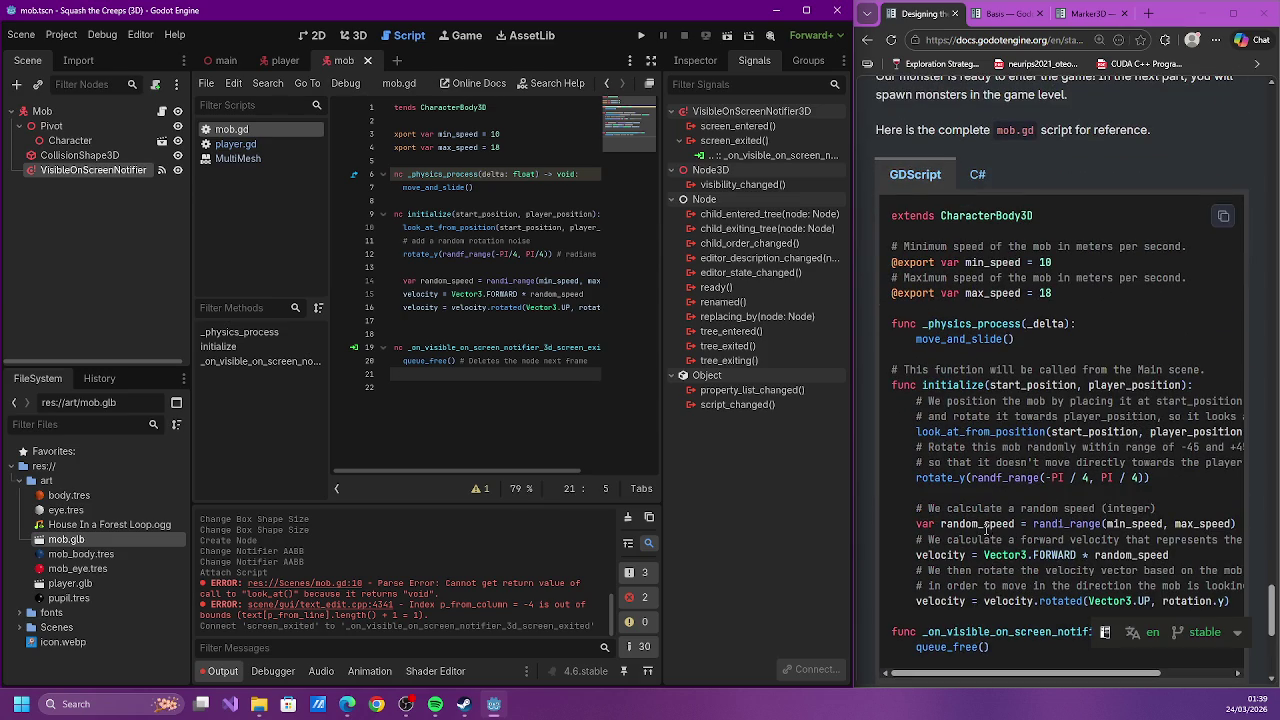
pyautogui.scroll(2, 963, 543)
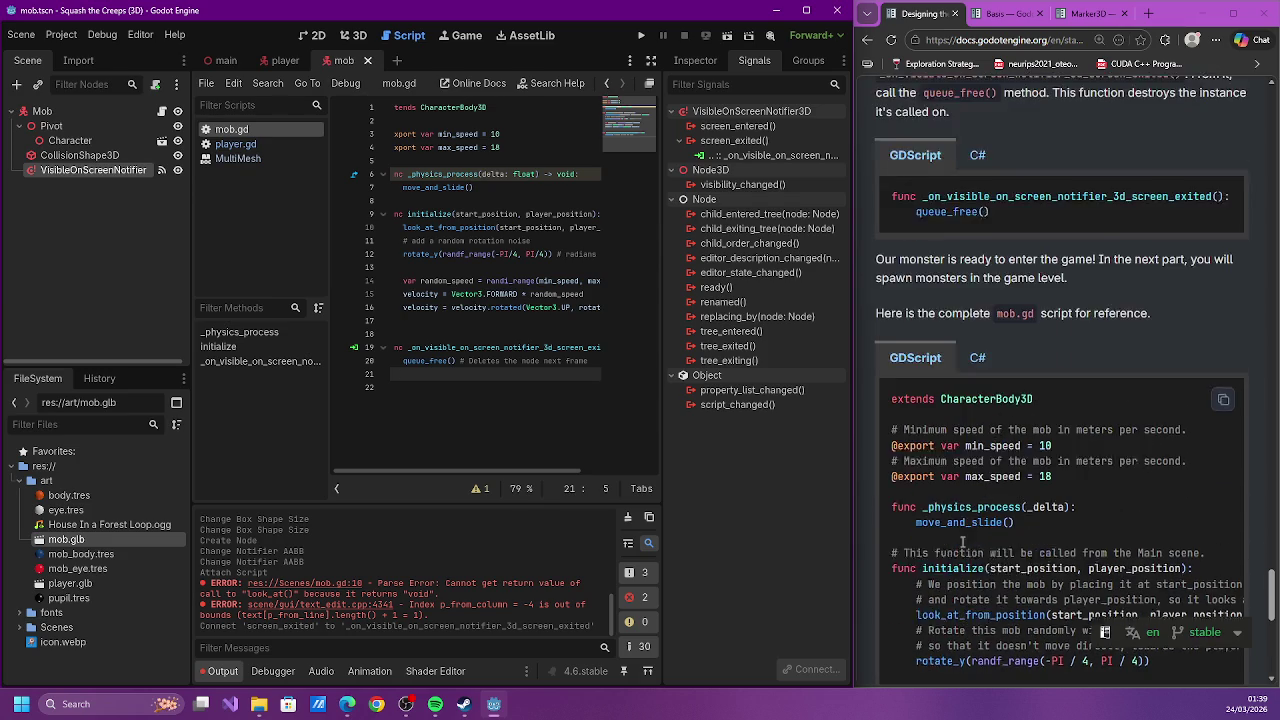
pyautogui.scroll(-5, 960, 540)
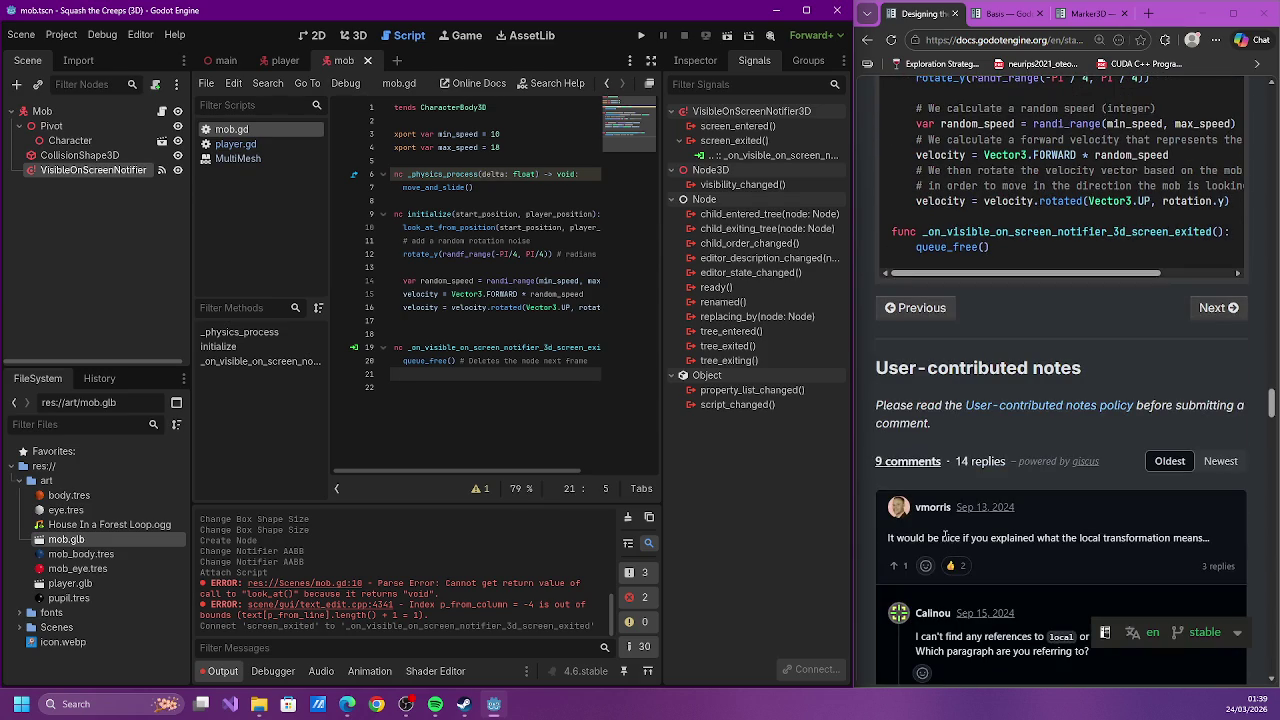
pyautogui.scroll(-1, 933, 538)
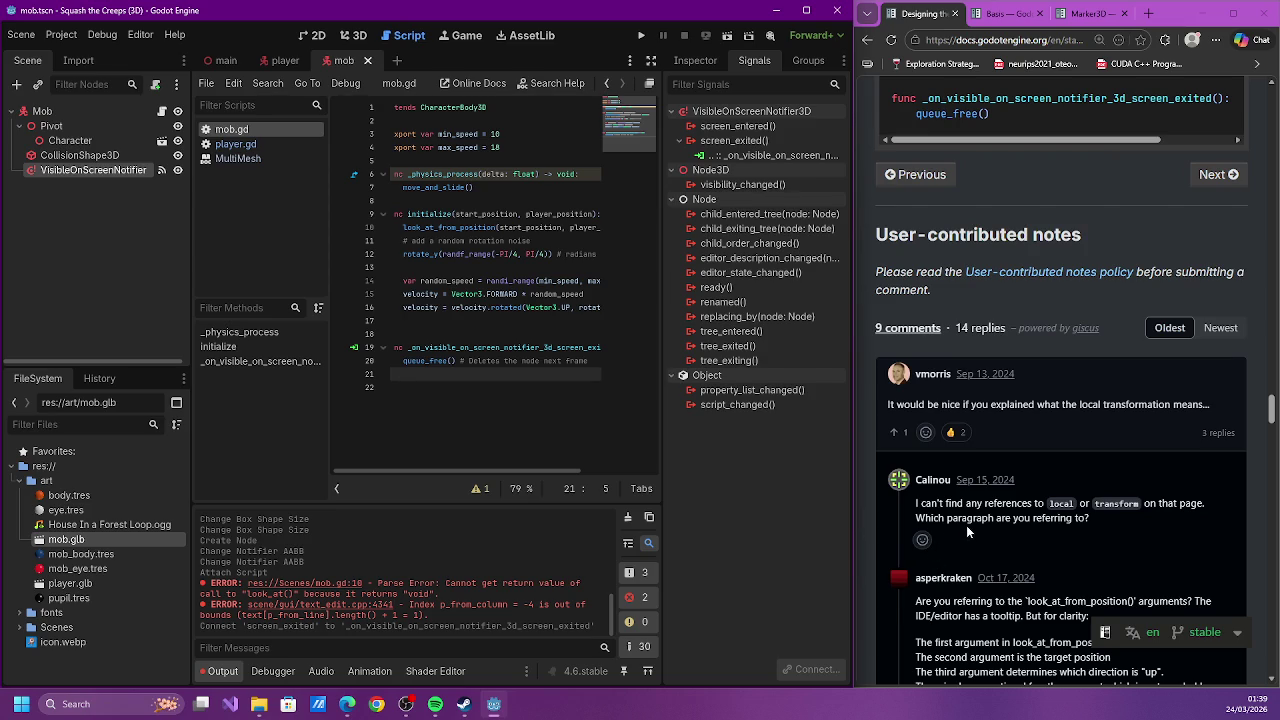
pyautogui.scroll(-1, 966, 532)
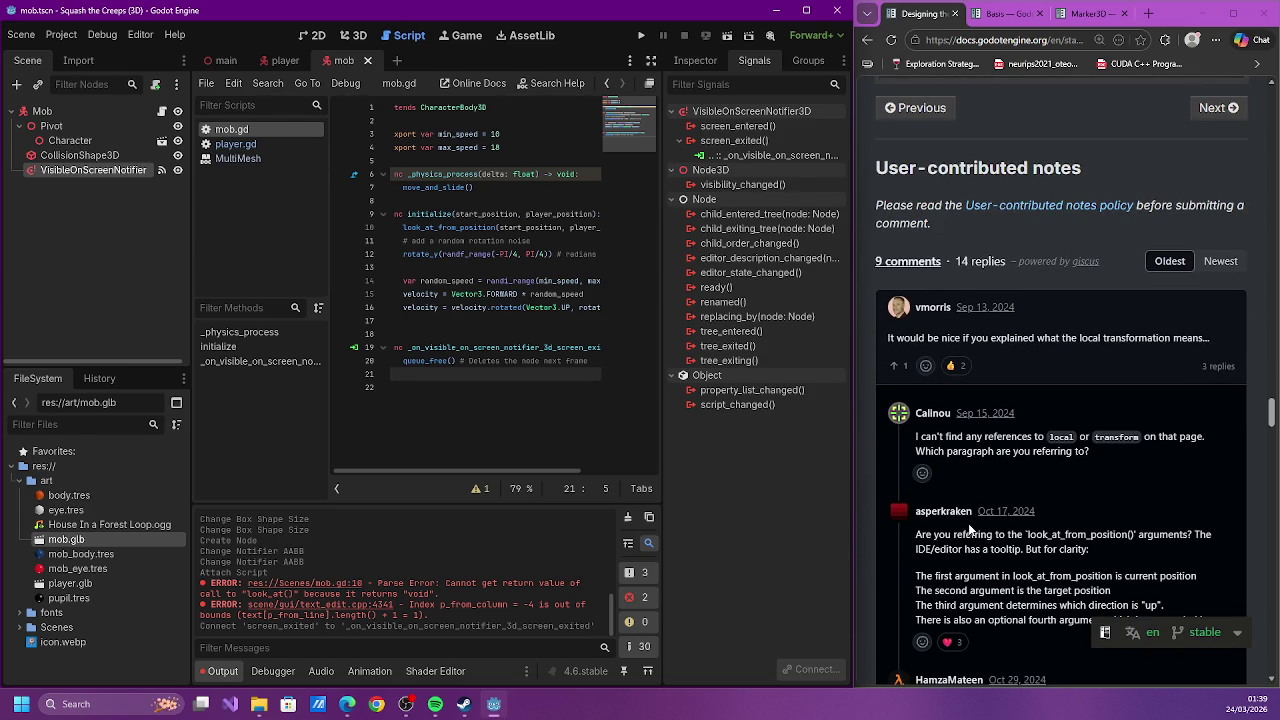
pyautogui.scroll(-1, 968, 530)
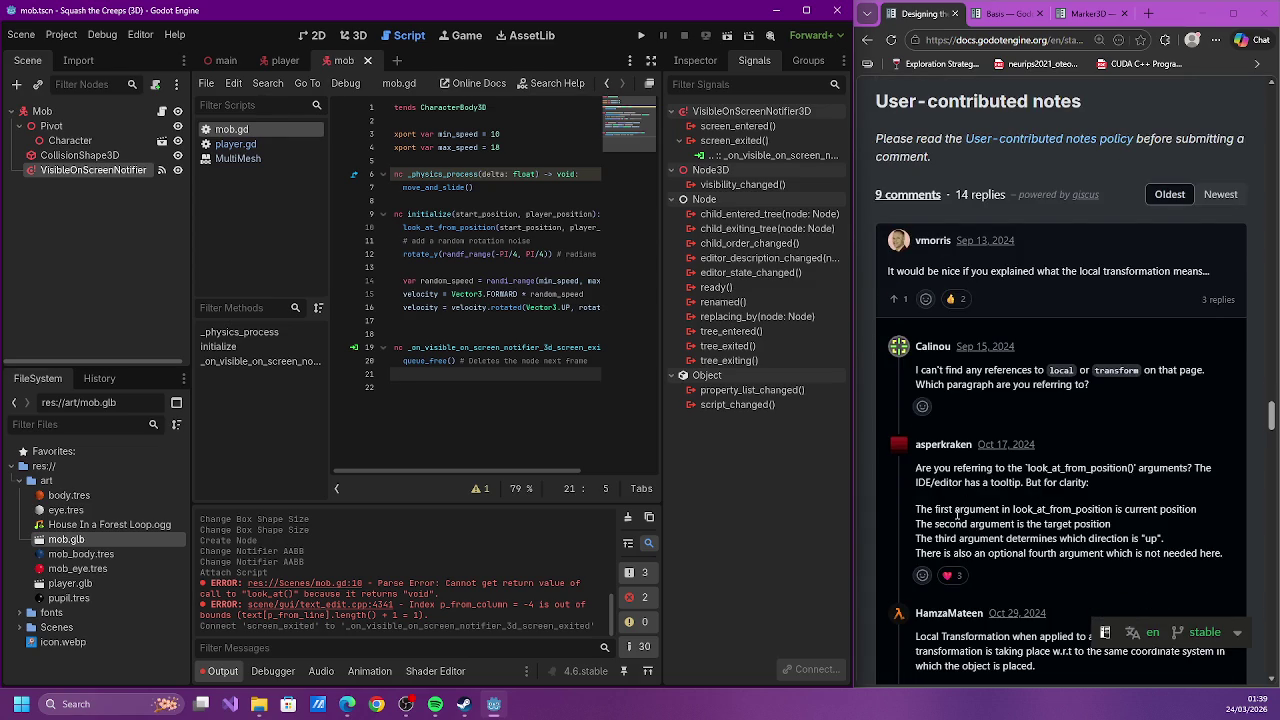
pyautogui.scroll(-1, 955, 514)
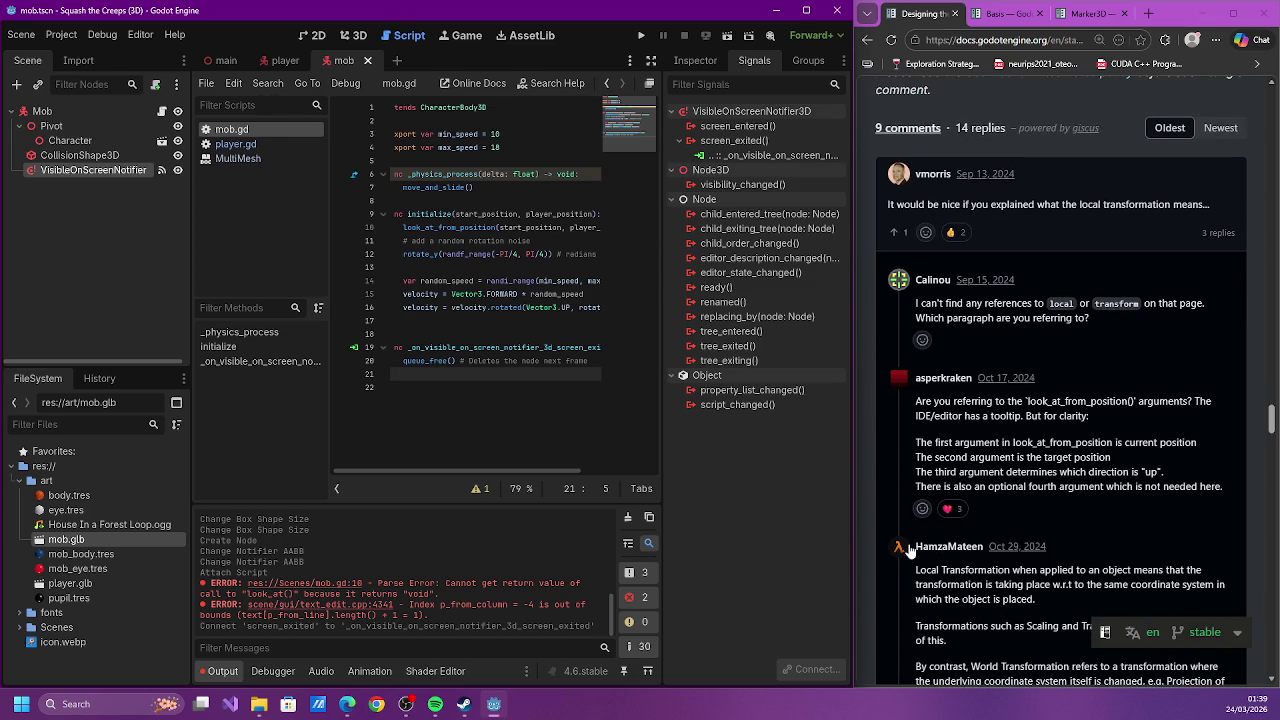
pyautogui.scroll(7, 1092, 504)
pyautogui.click(1215, 441)
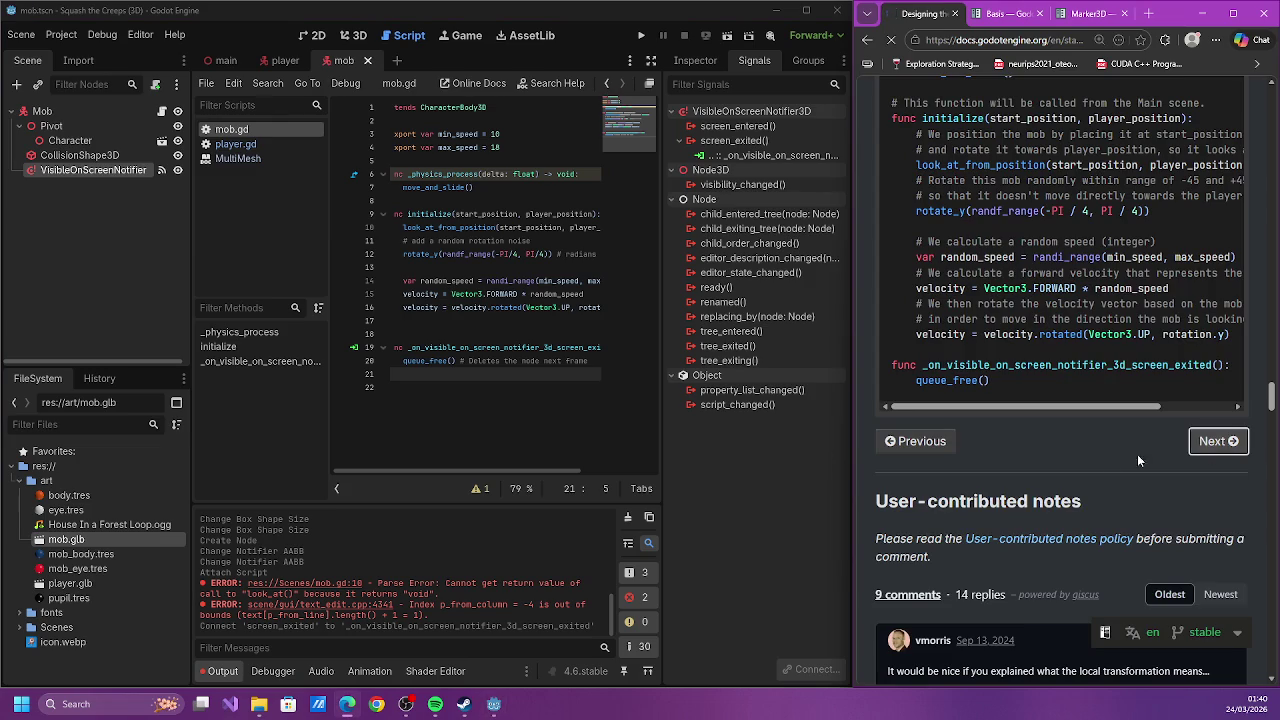
pyautogui.scroll(-5, 1047, 437)
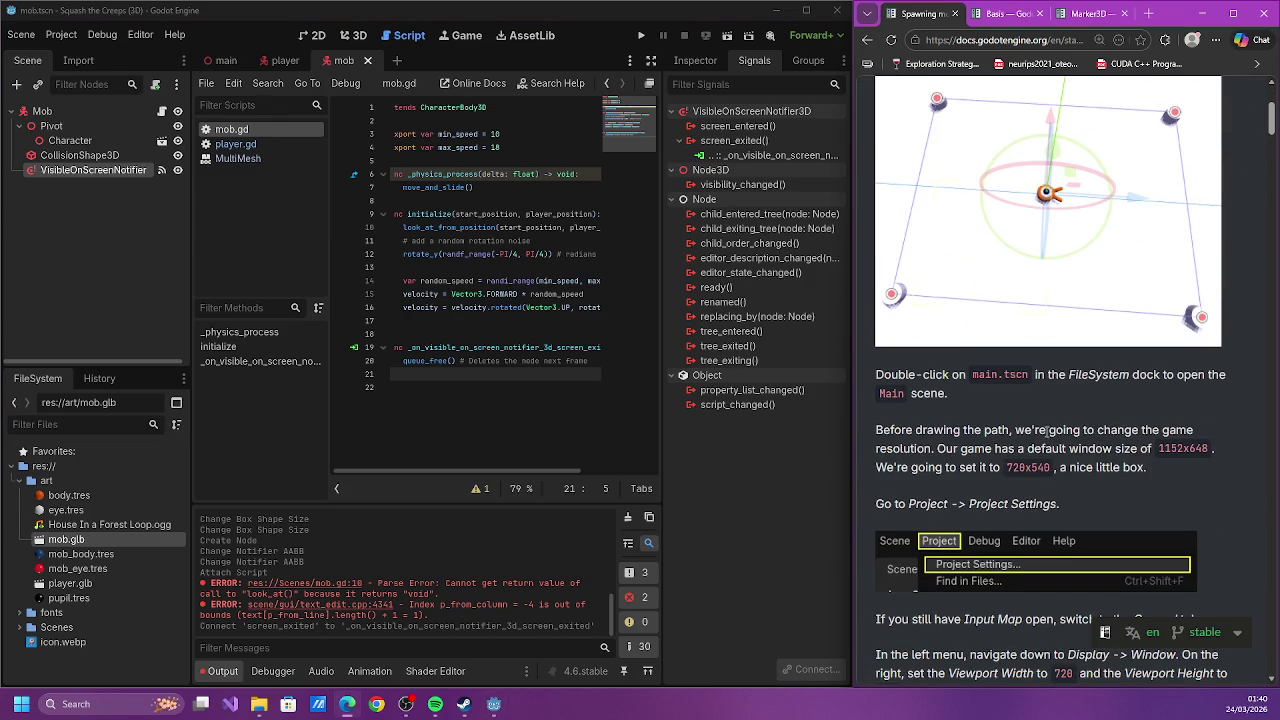
pyautogui.scroll(3, 1047, 437)
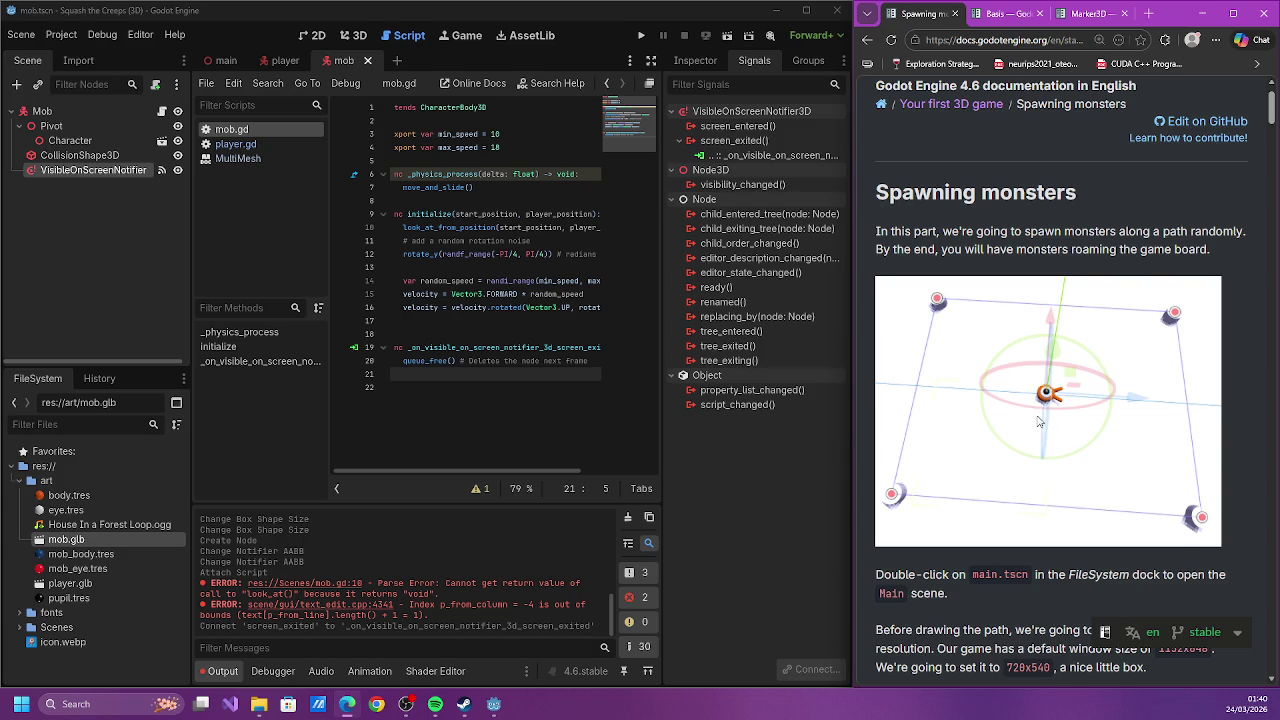
pyautogui.scroll(-3, 1034, 418)
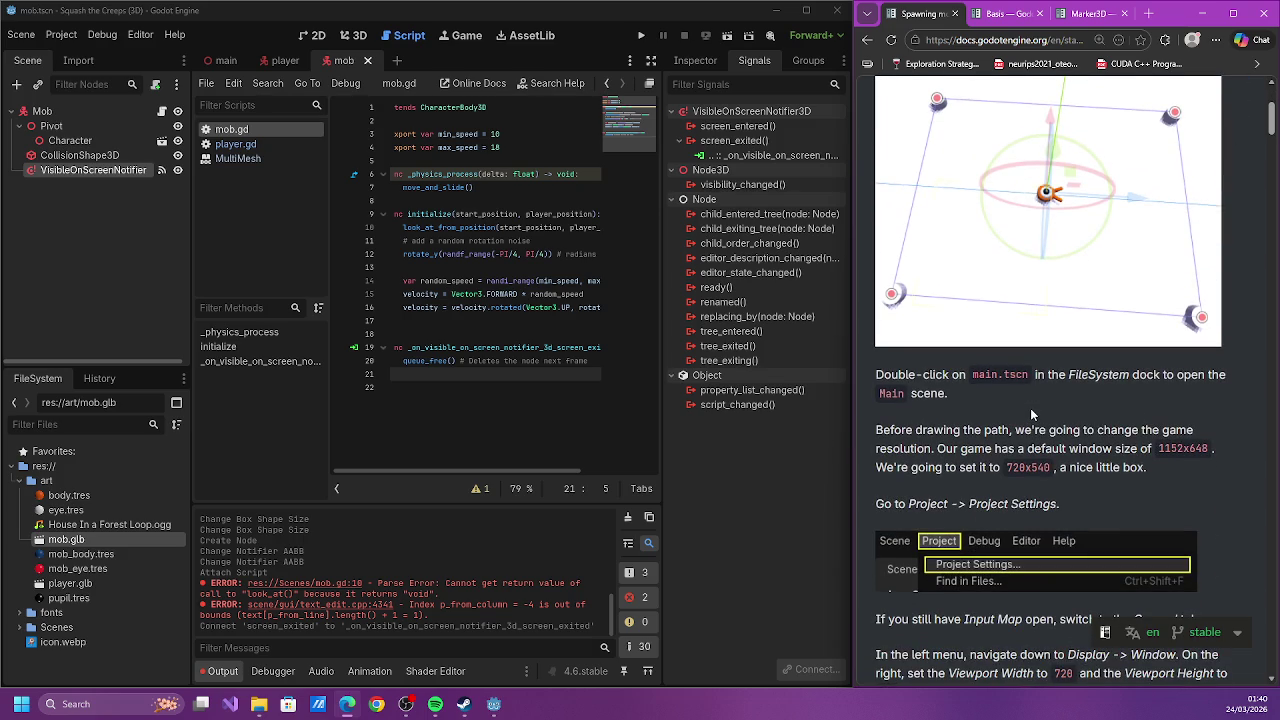
pyautogui.scroll(-6, 1026, 393)
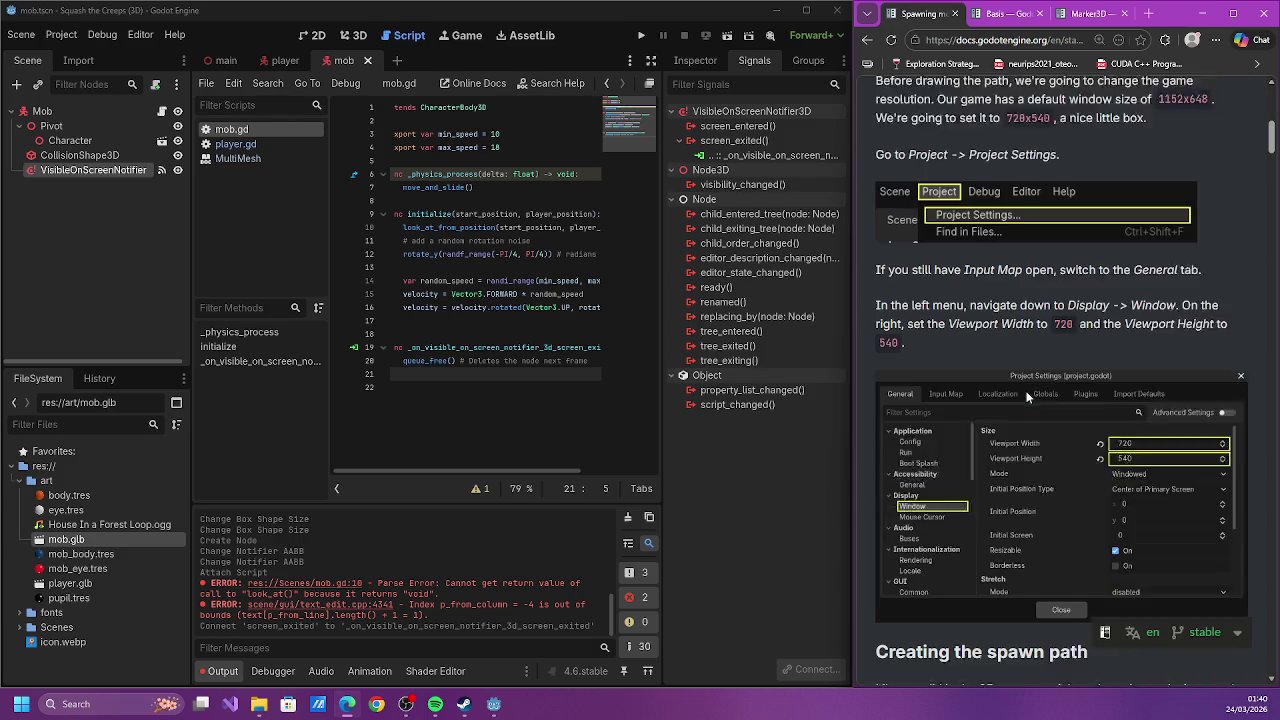
pyautogui.scroll(-5, 1026, 396)
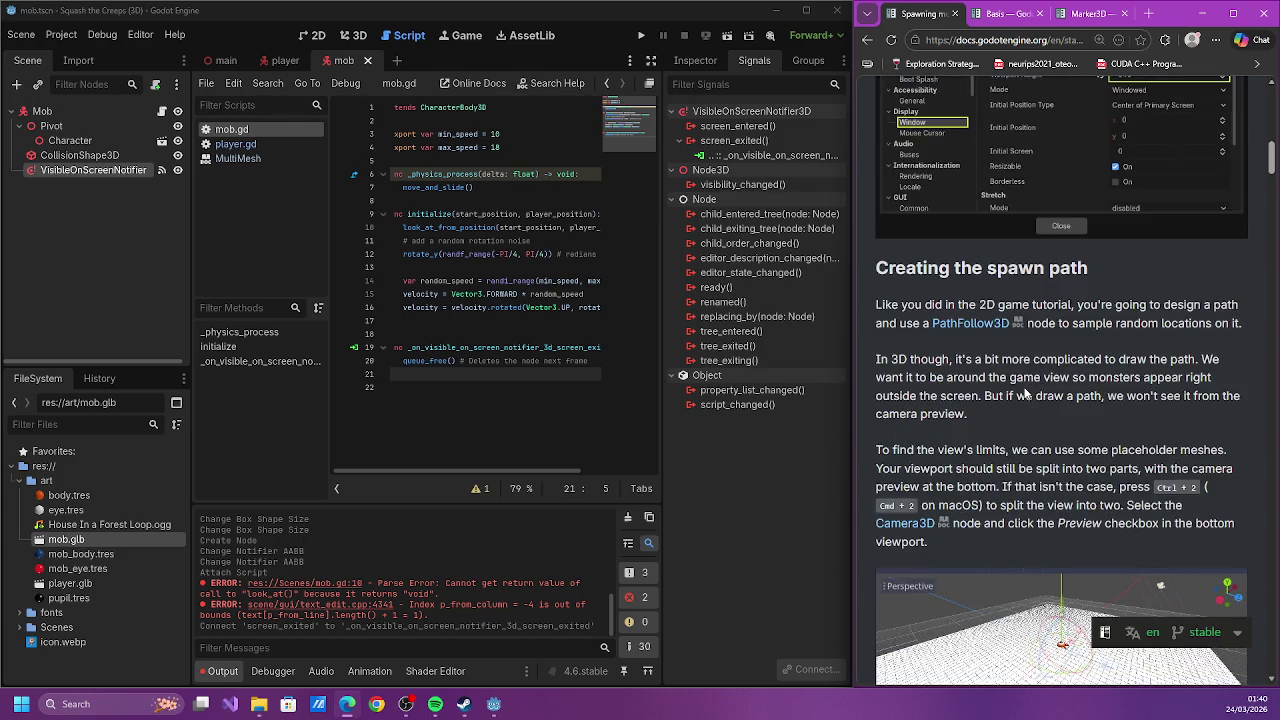
pyautogui.scroll(-1, 1019, 395)
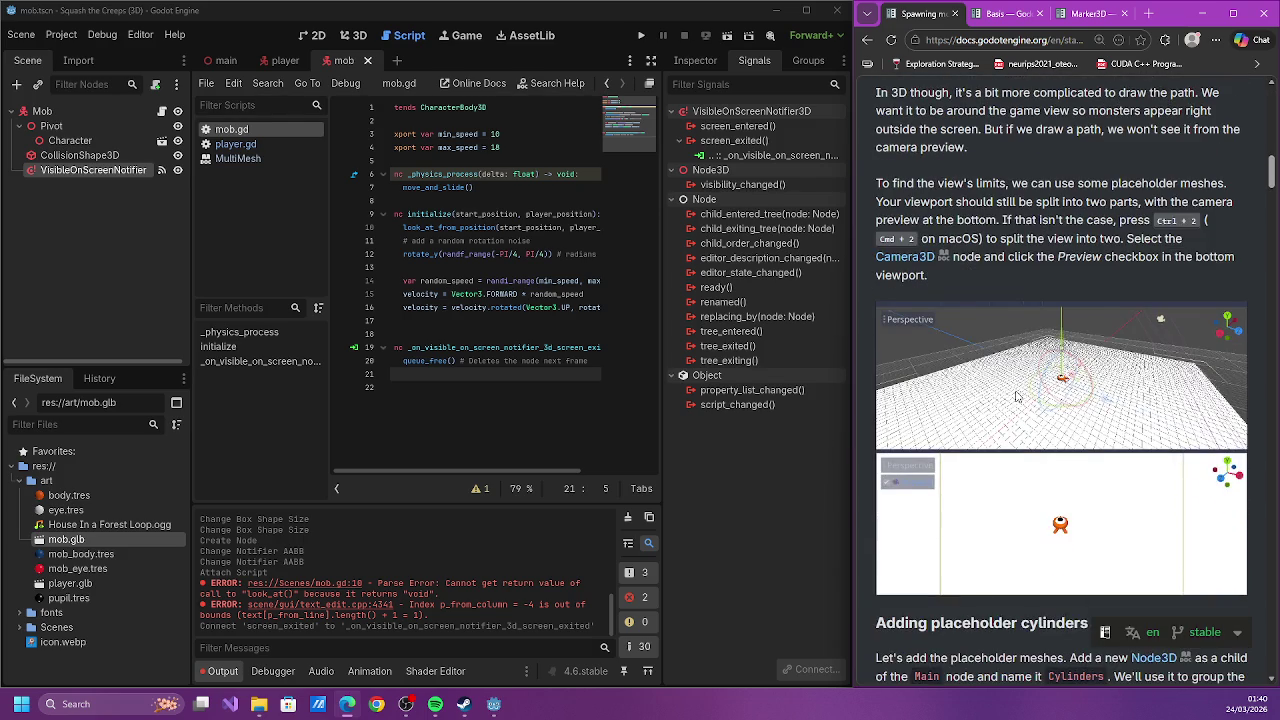
pyautogui.scroll(-5, 966, 430)
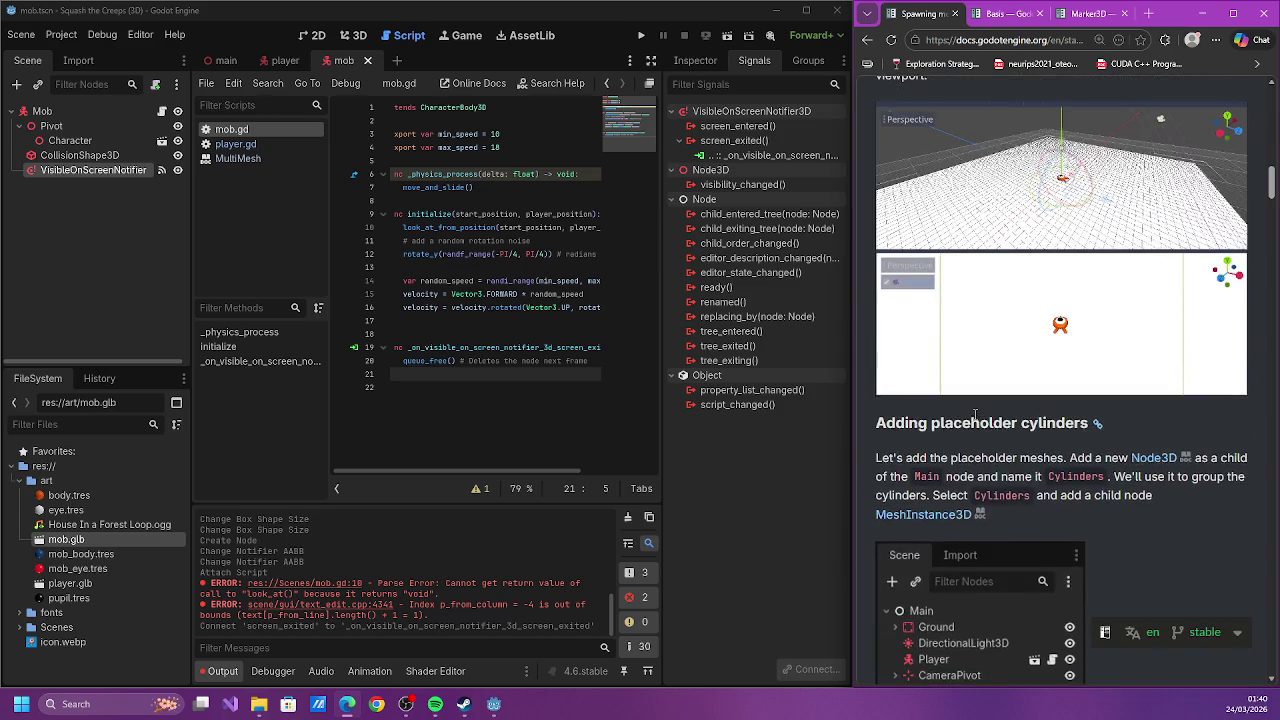
pyautogui.scroll(-20, 972, 408)
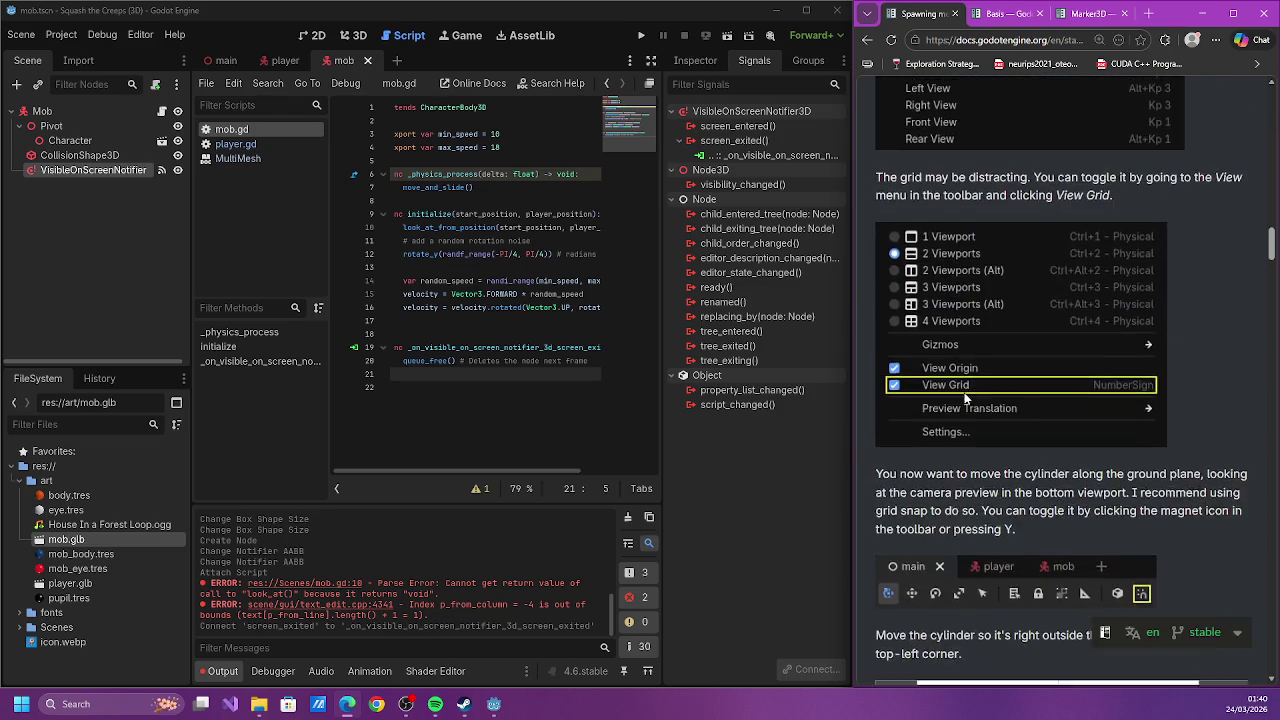
pyautogui.scroll(-12, 955, 407)
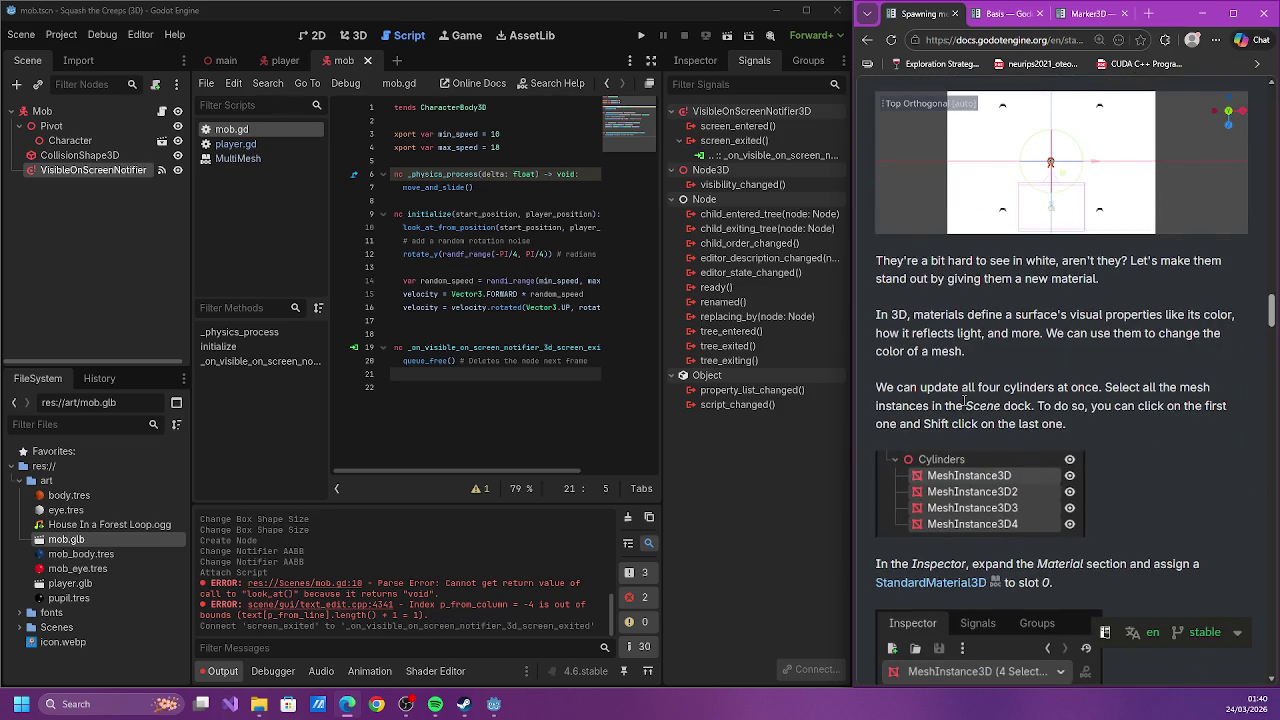
pyautogui.scroll(-3, 963, 404)
pyautogui.scroll(-4, 965, 404)
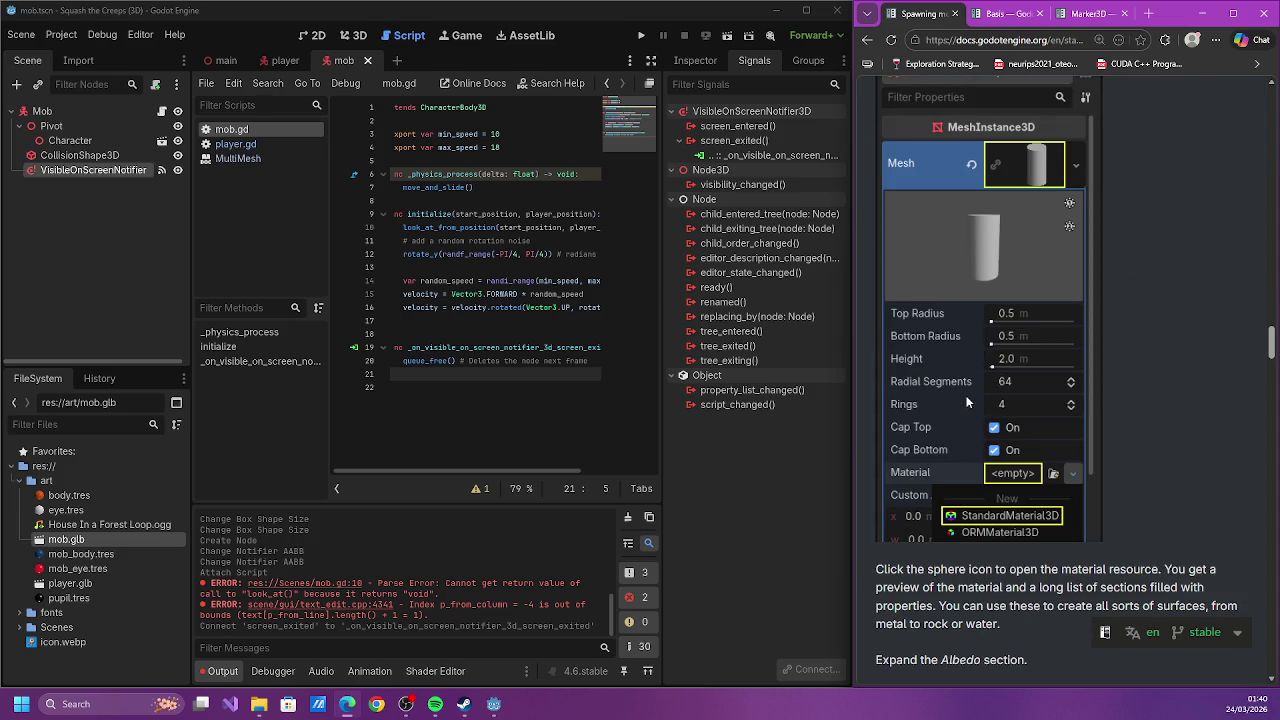
pyautogui.scroll(-4, 967, 401)
pyautogui.scroll(-12, 969, 390)
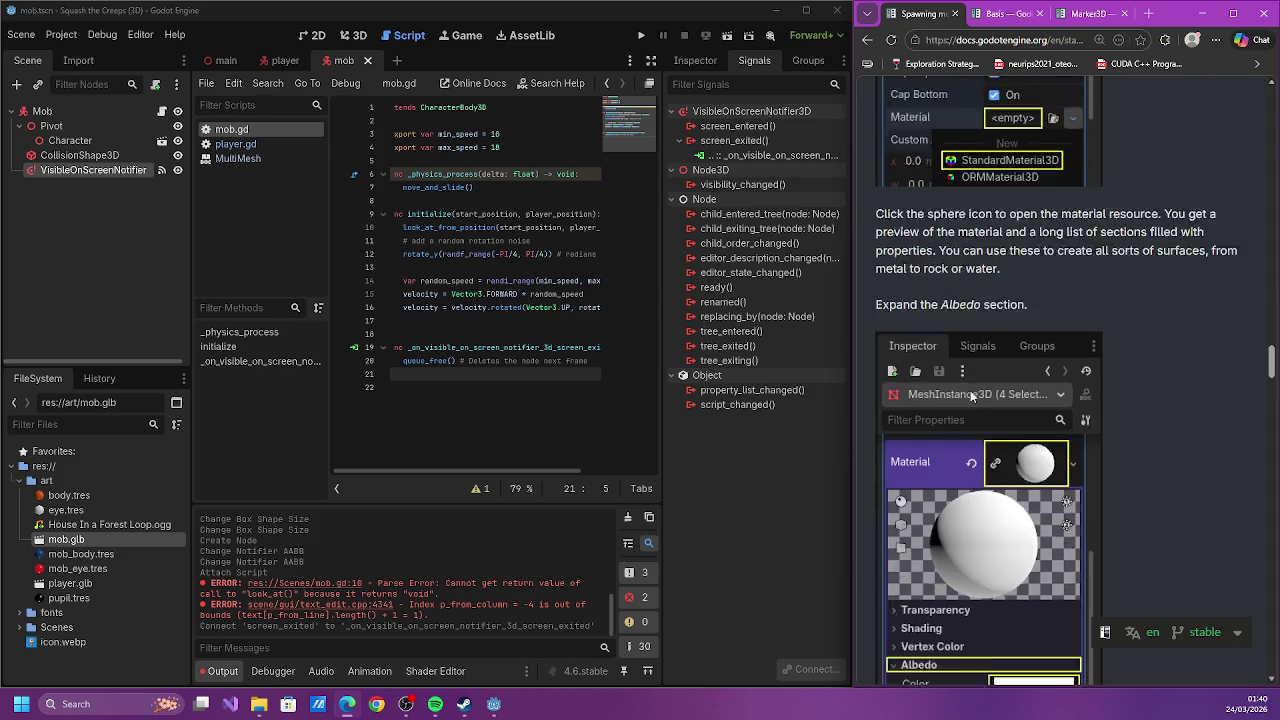
pyautogui.scroll(-11, 972, 397)
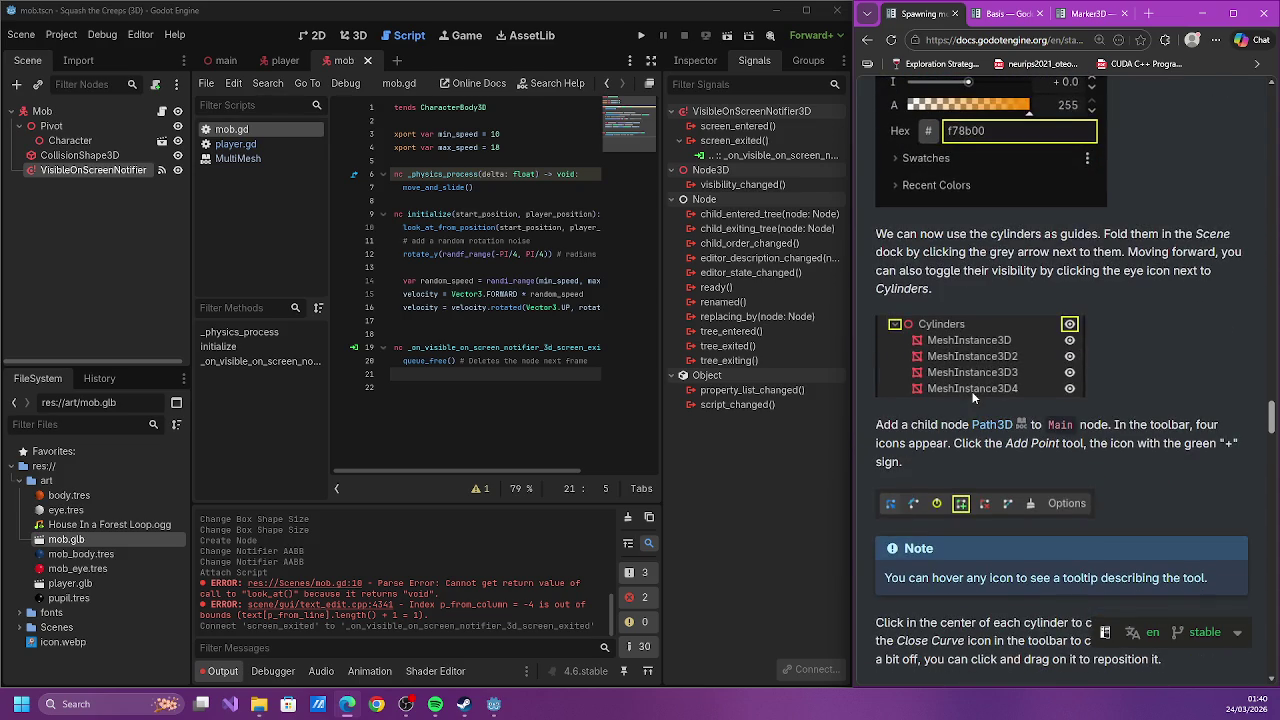
pyautogui.scroll(-5, 974, 395)
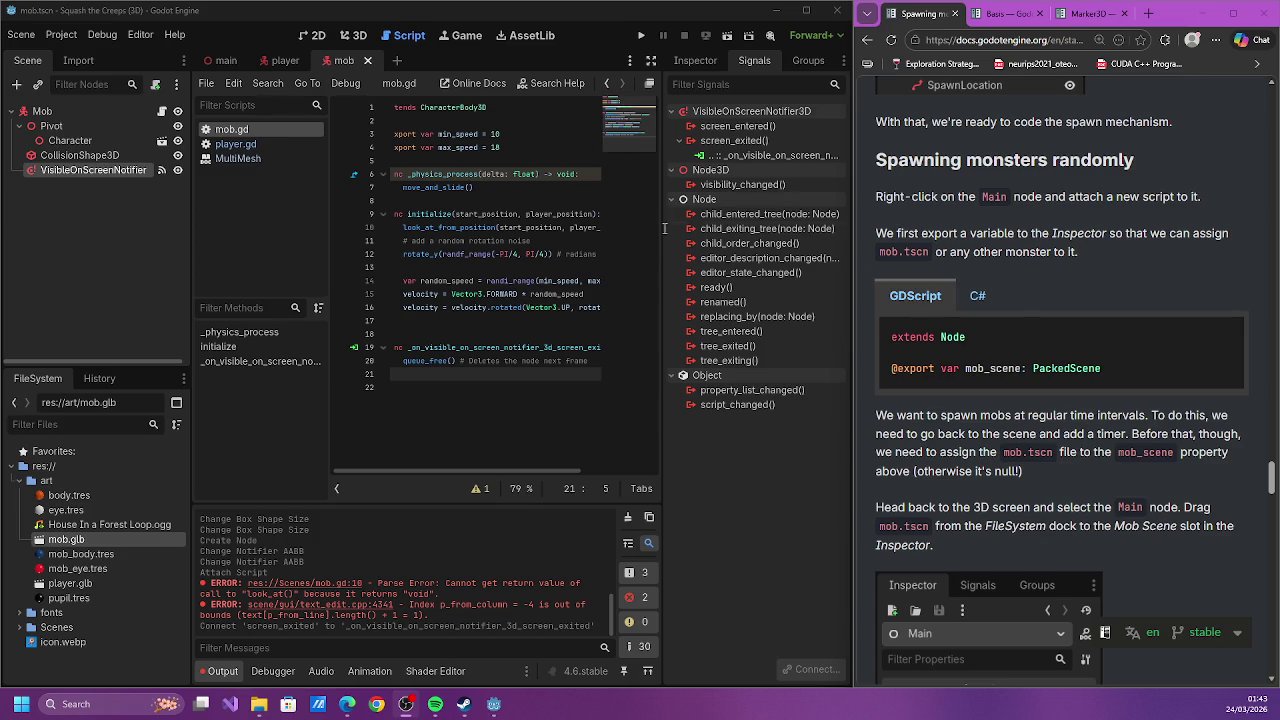
# Scroll the docs back to the top and select the Mob root node in the Scene dock
pyautogui.scroll(10, 1010, 303)
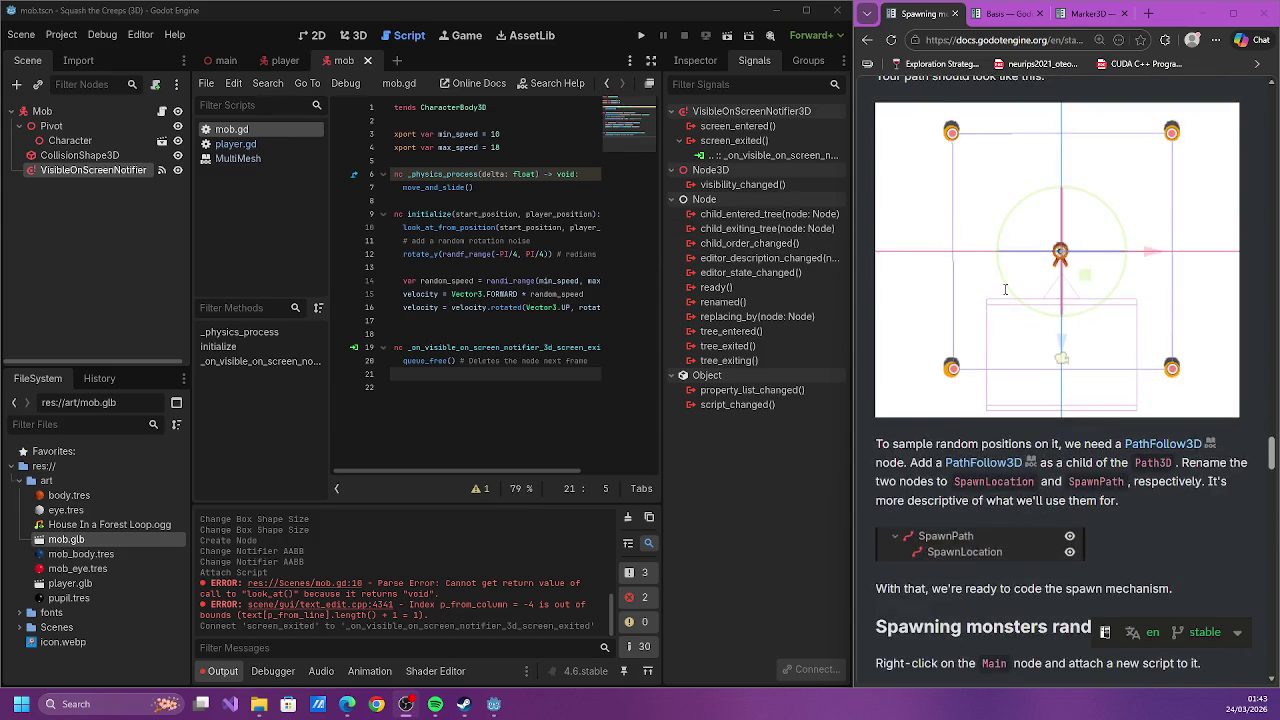
pyautogui.scroll(15, 1005, 290)
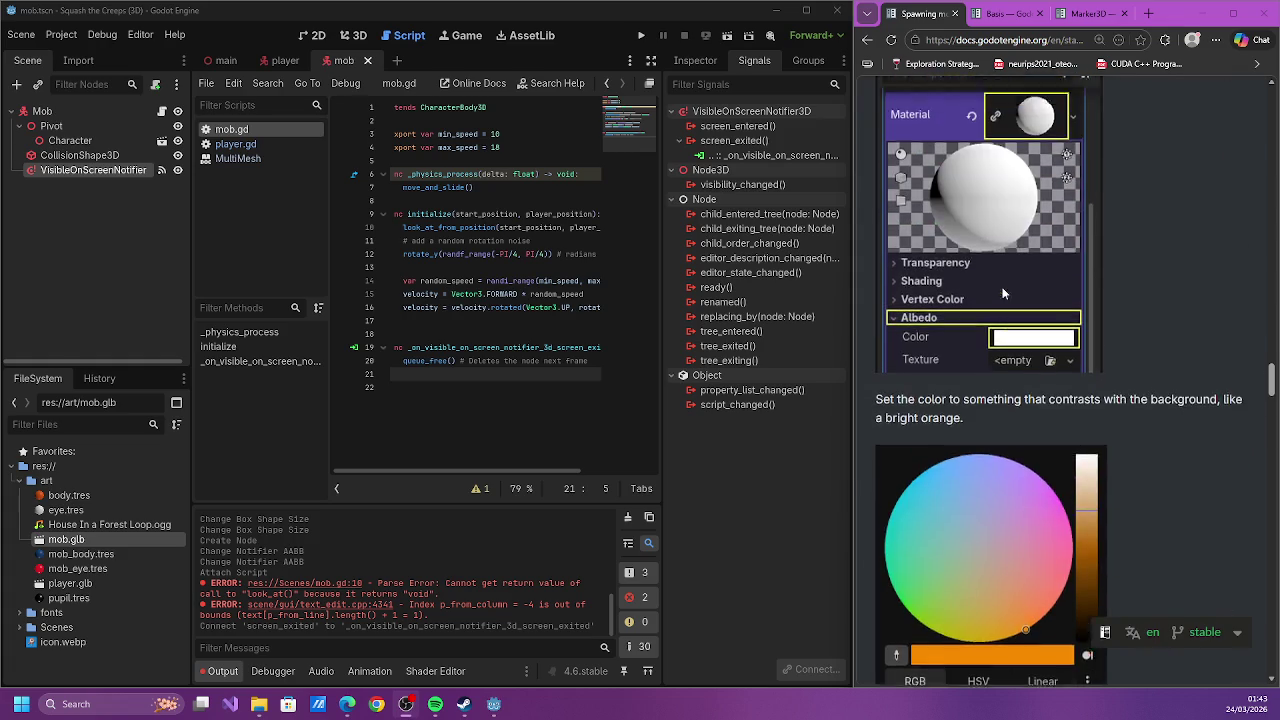
pyautogui.scroll(15, 1002, 287)
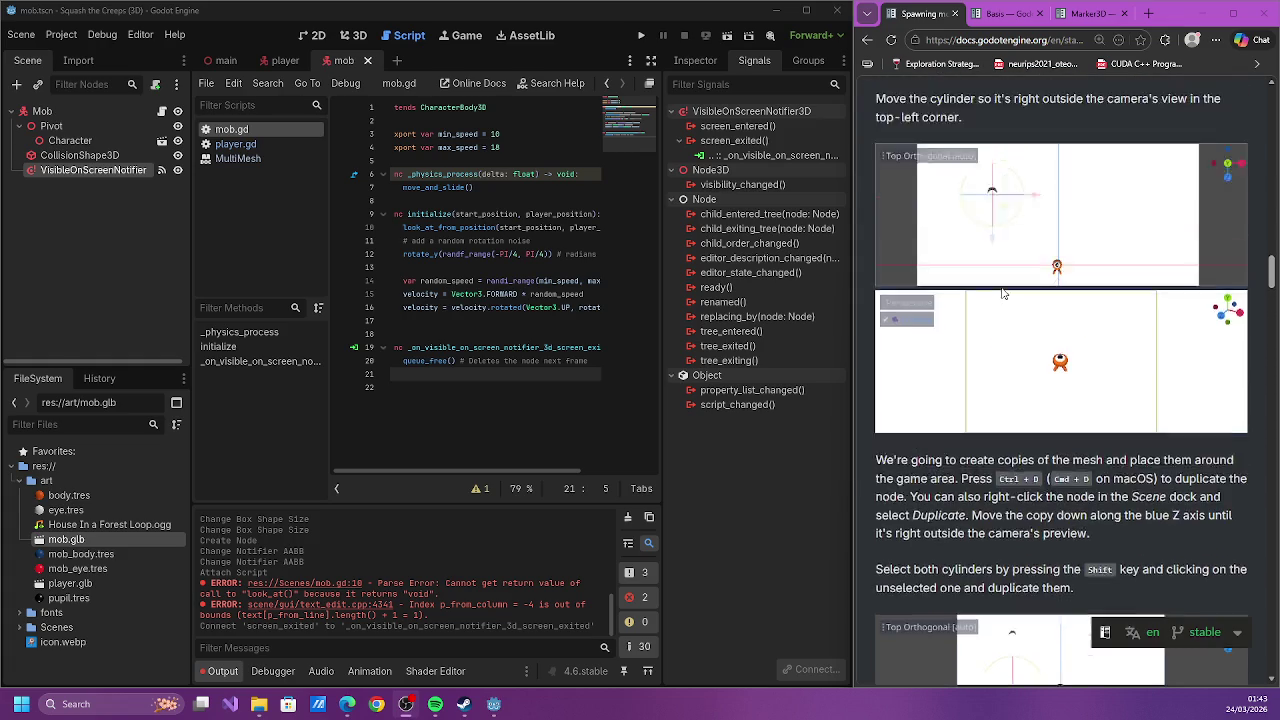
pyautogui.scroll(15, 1001, 286)
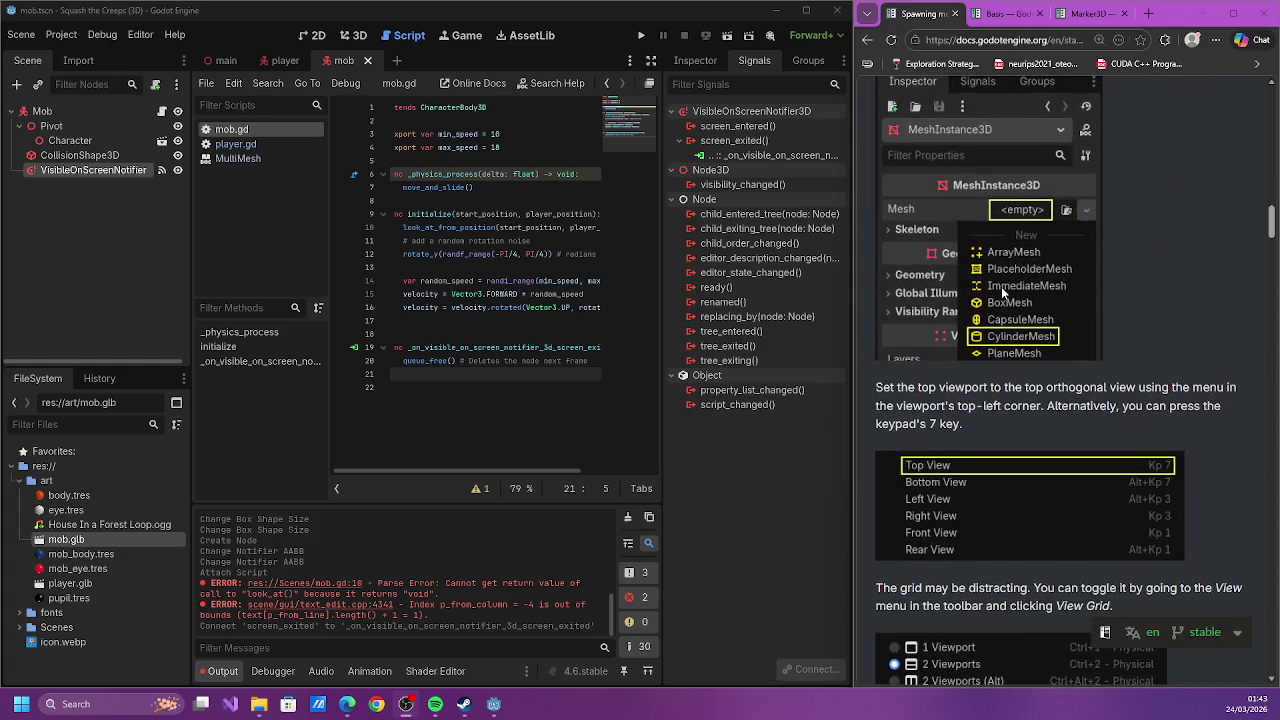
pyautogui.scroll(12, 1001, 286)
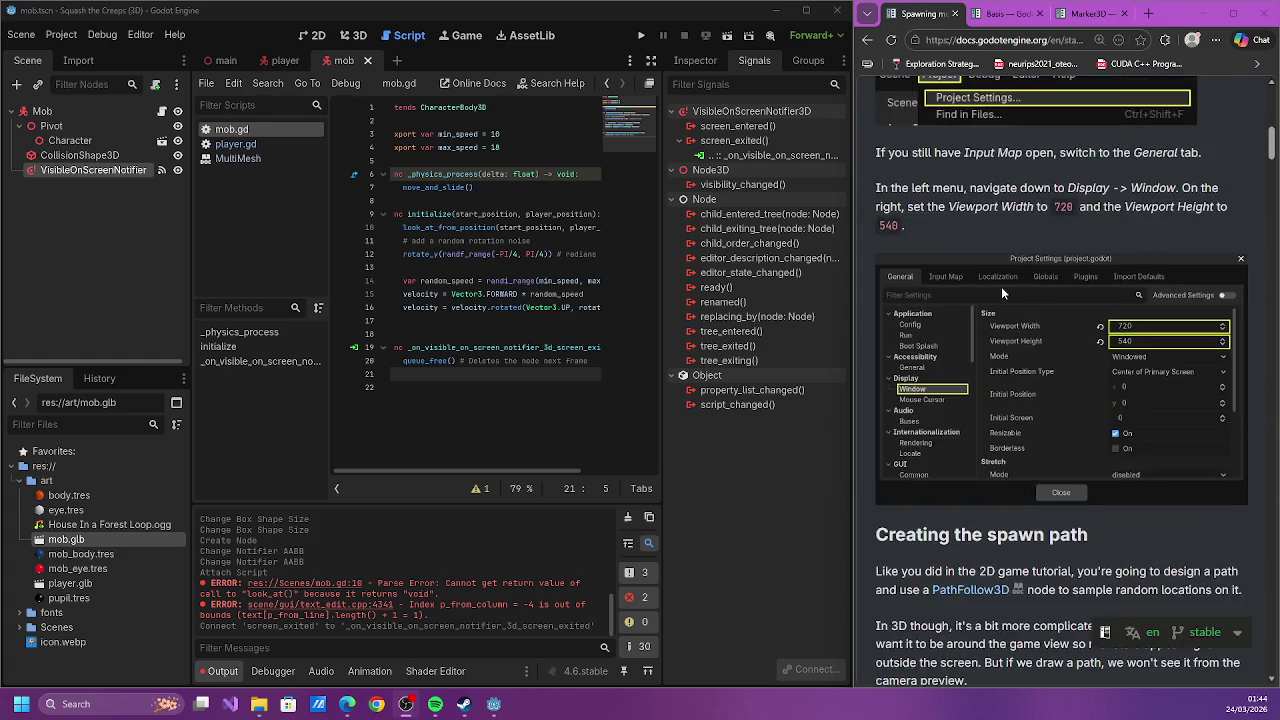
pyautogui.scroll(10, 1001, 286)
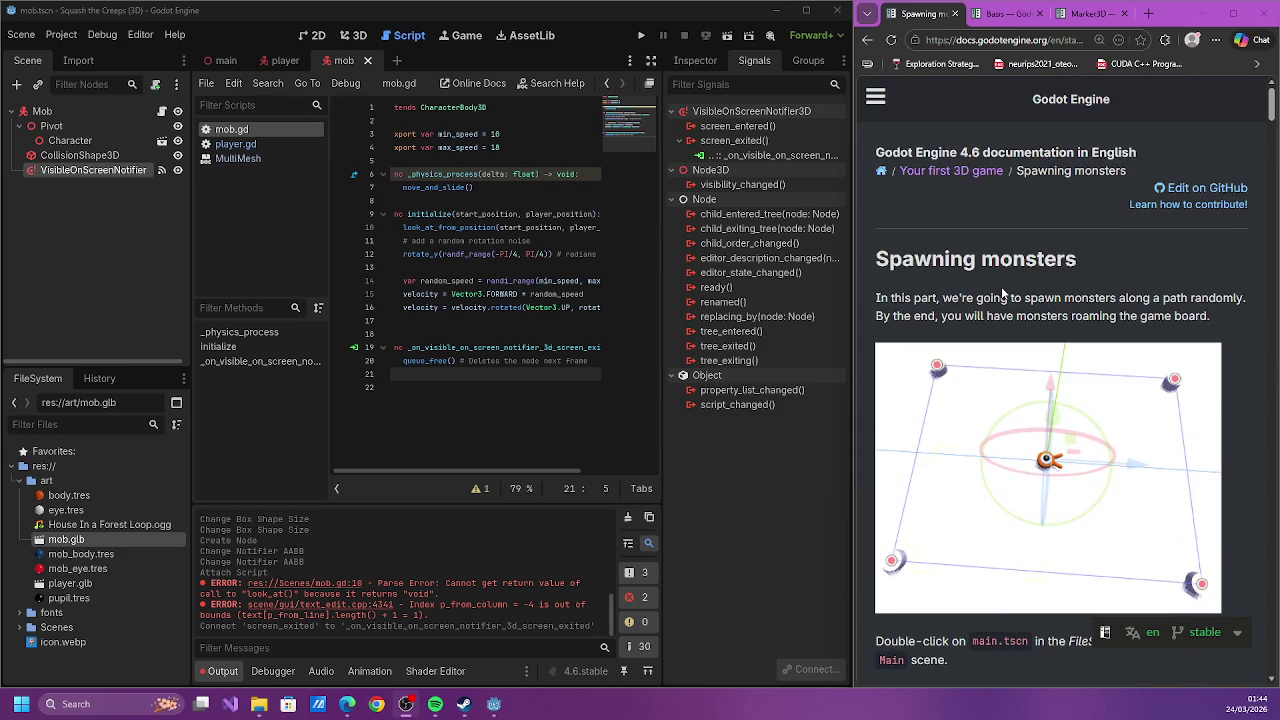
pyautogui.click(542, 237)
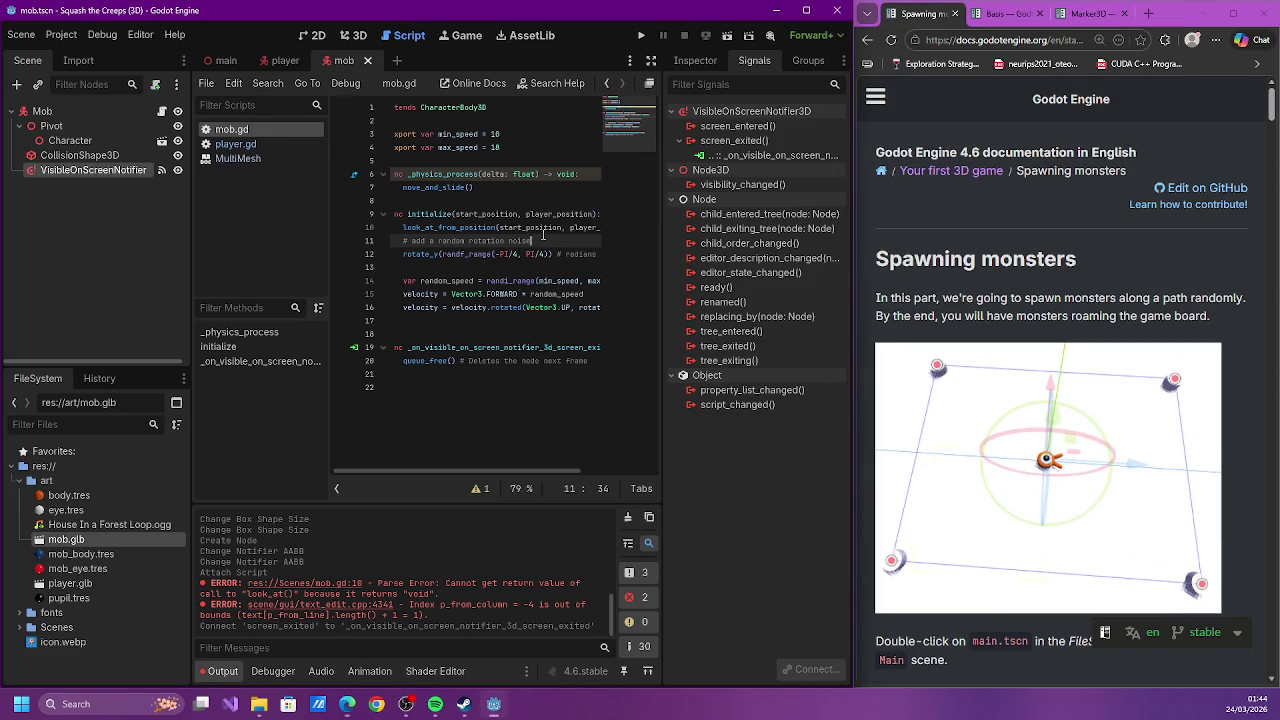
pyautogui.click(42, 112)
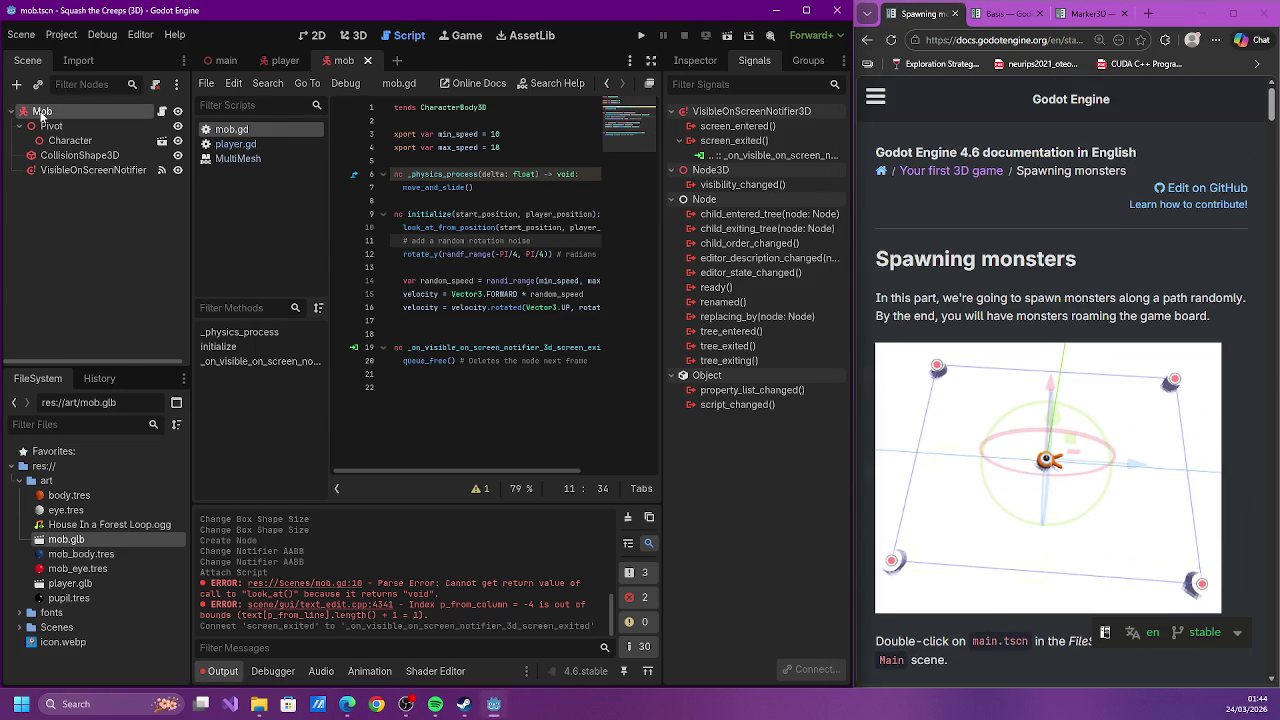
# Switch to the 3D workspace, open the 'main' scene tab, and open the Project menu
pyautogui.click(352, 35)
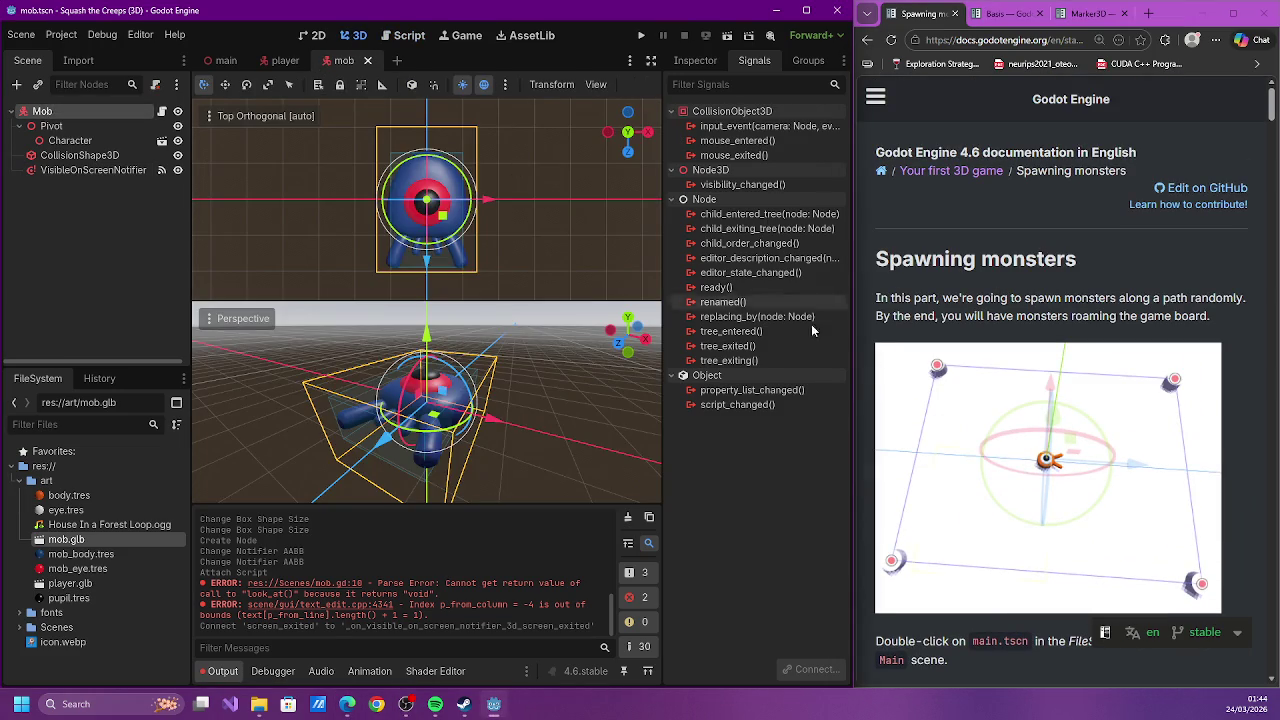
pyautogui.scroll(-2, 926, 374)
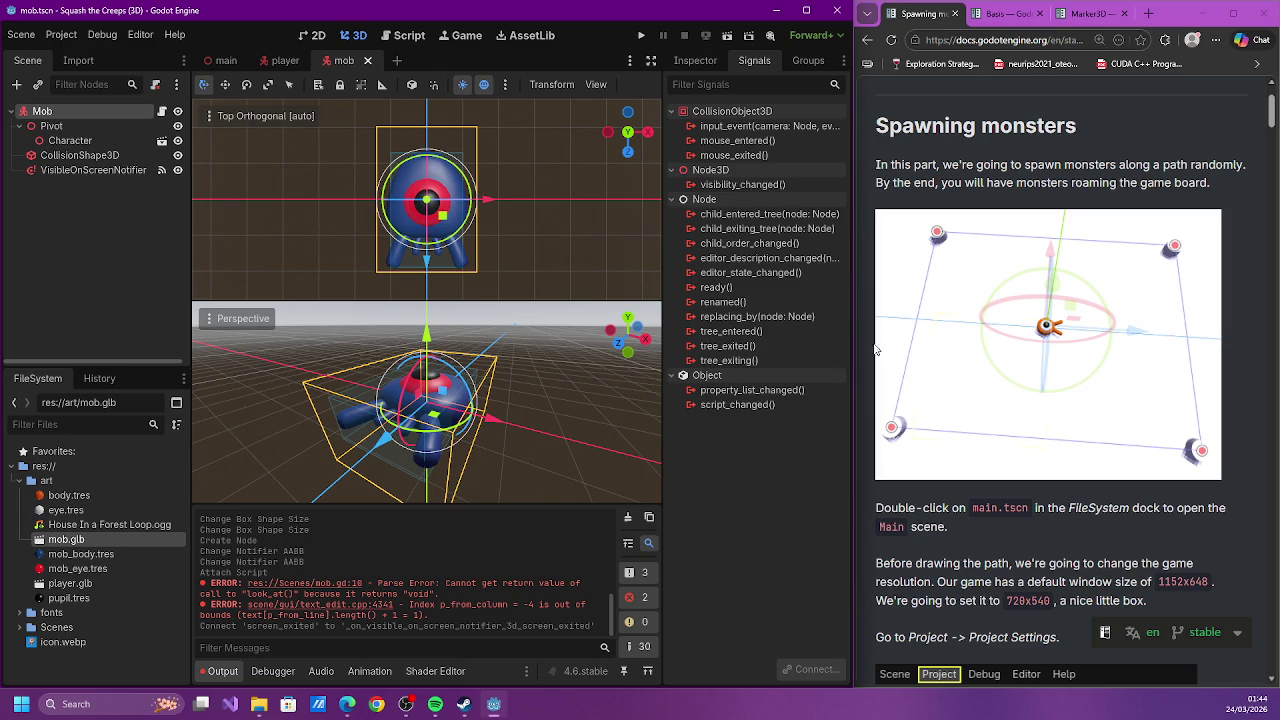
pyautogui.click(226, 60)
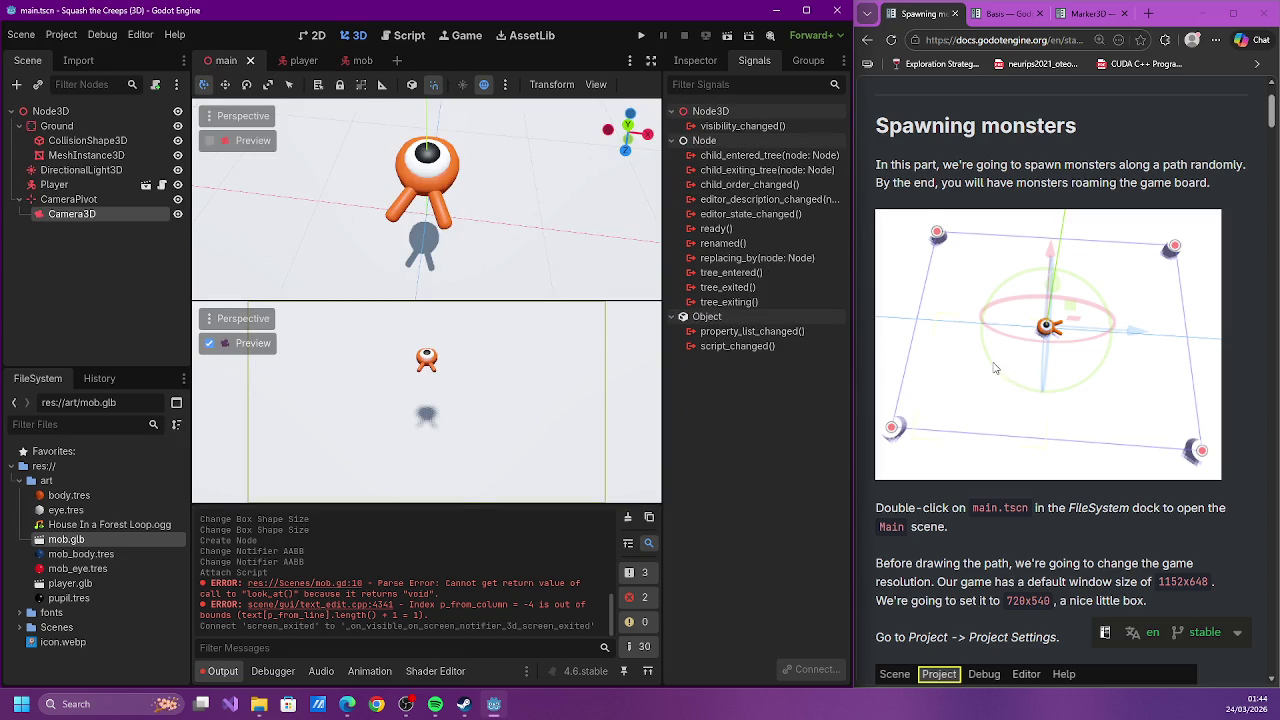
pyautogui.scroll(-2, 992, 368)
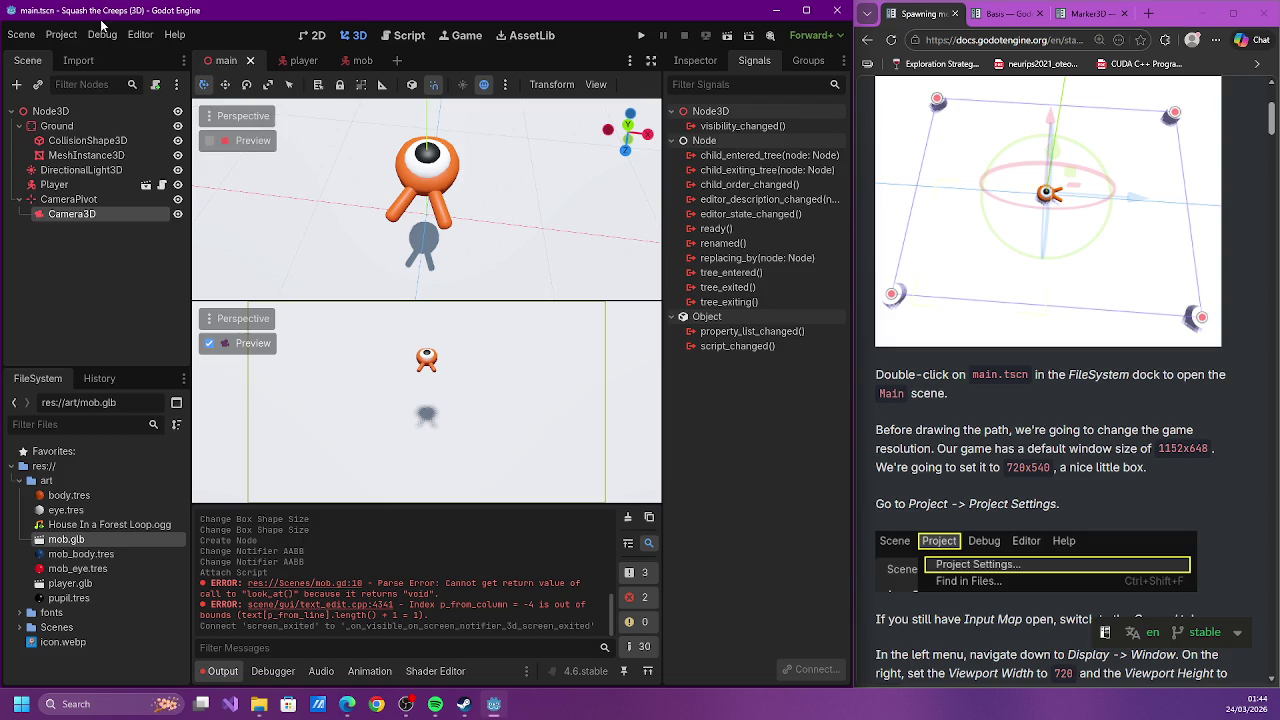
pyautogui.click(60, 35)
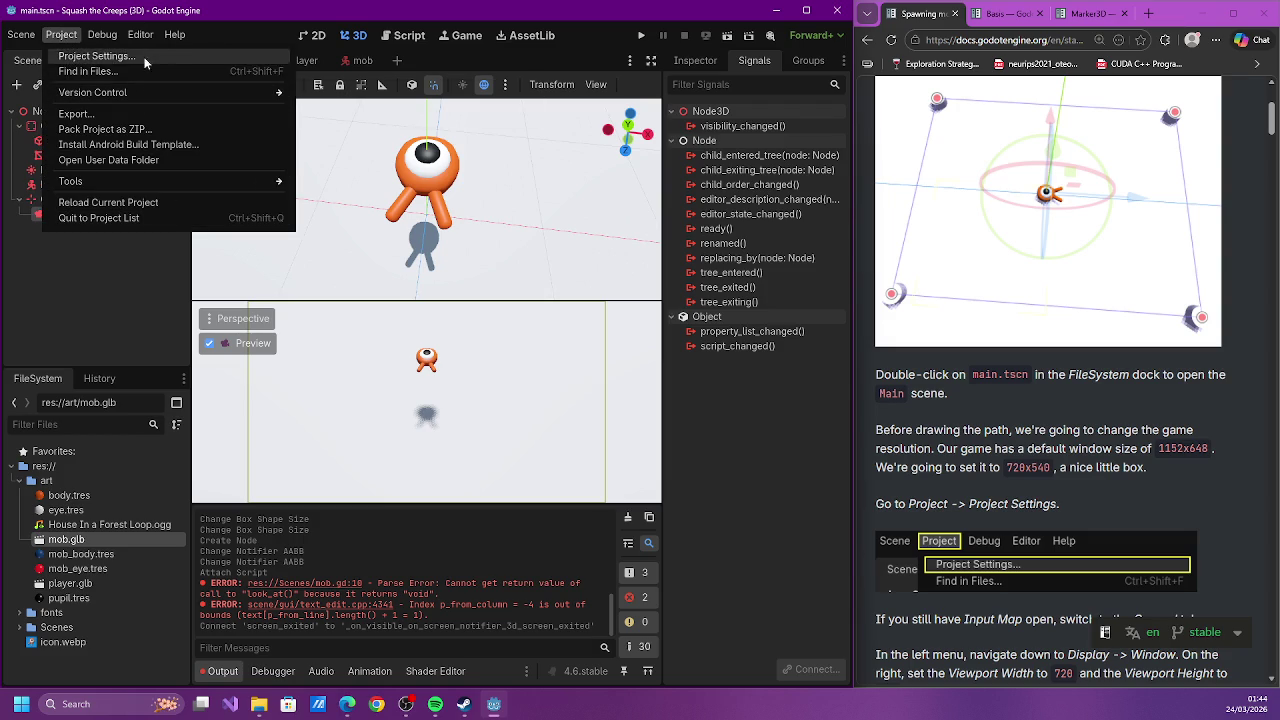
# In Project Settings under Display > Window, set the Viewport Width to 720
pyautogui.click(150, 56)
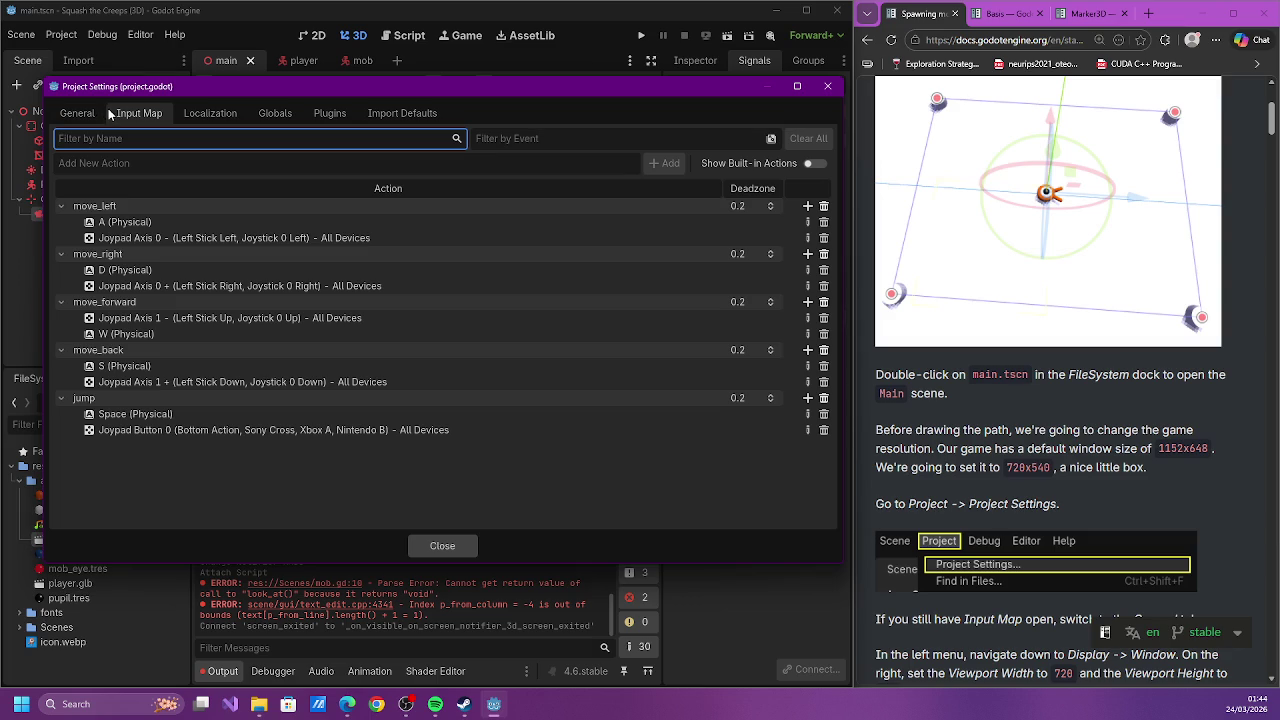
pyautogui.scroll(-2, 957, 321)
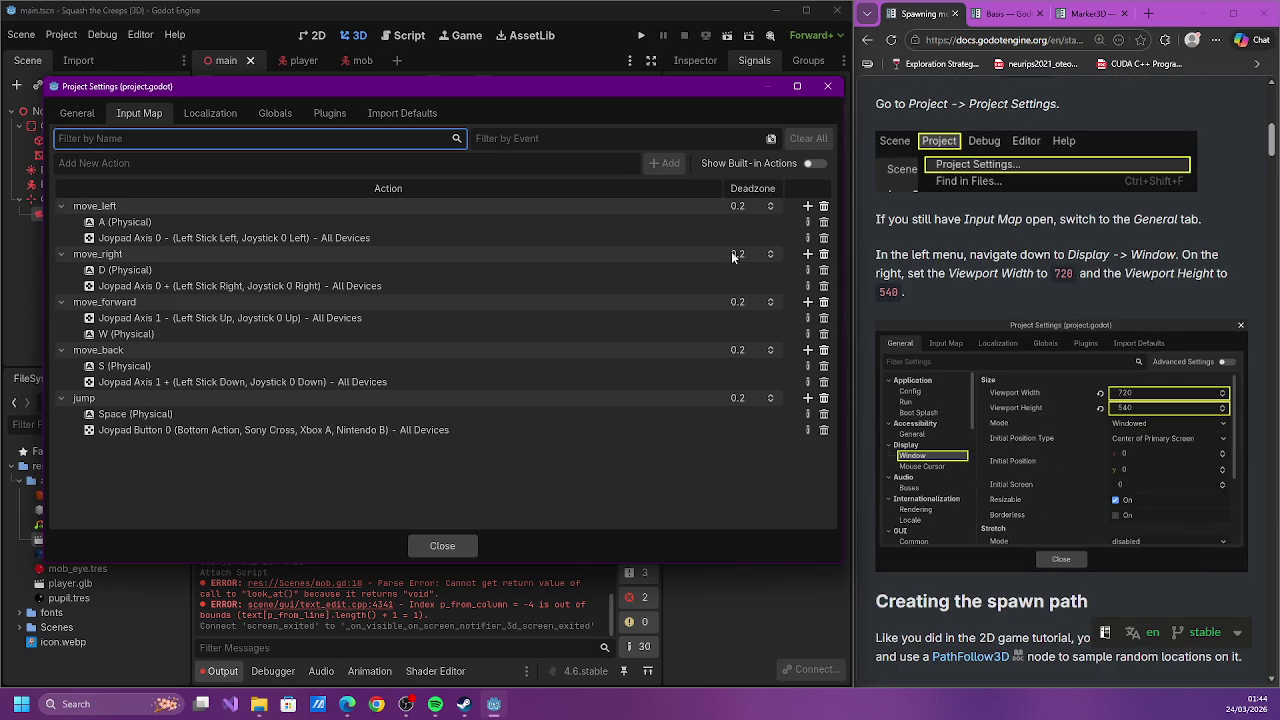
pyautogui.click(77, 113)
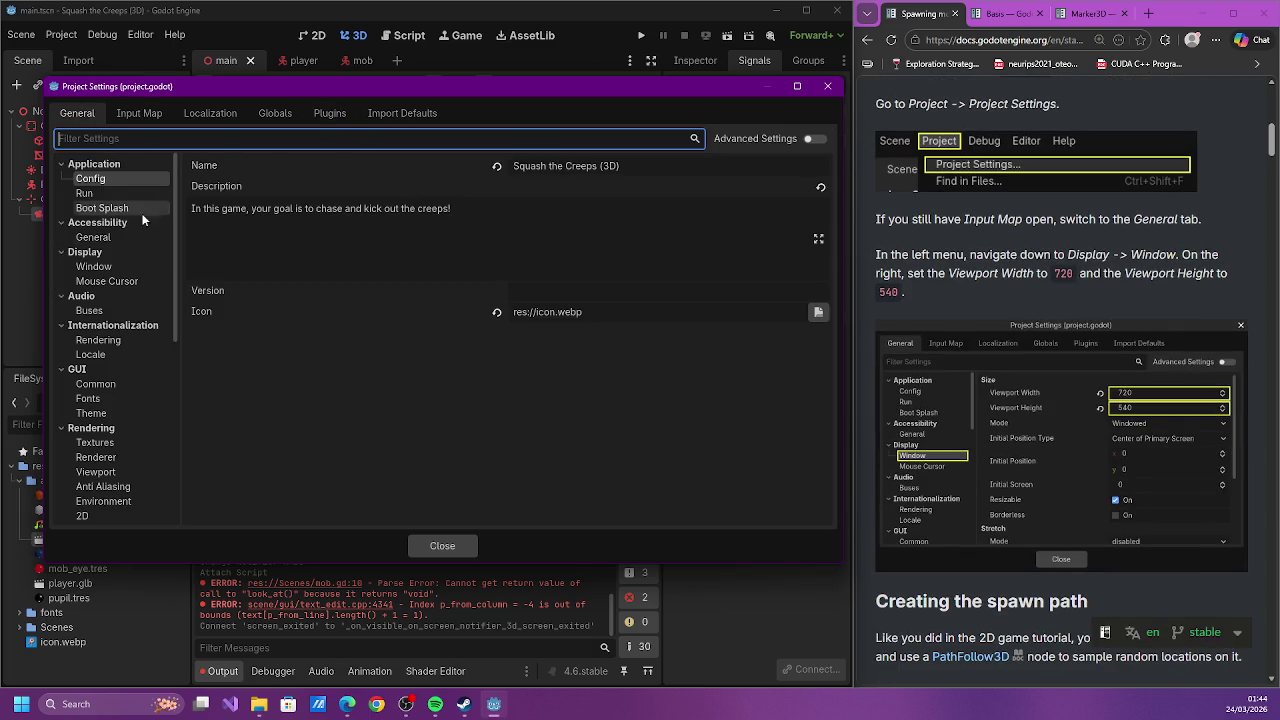
pyautogui.click(140, 265)
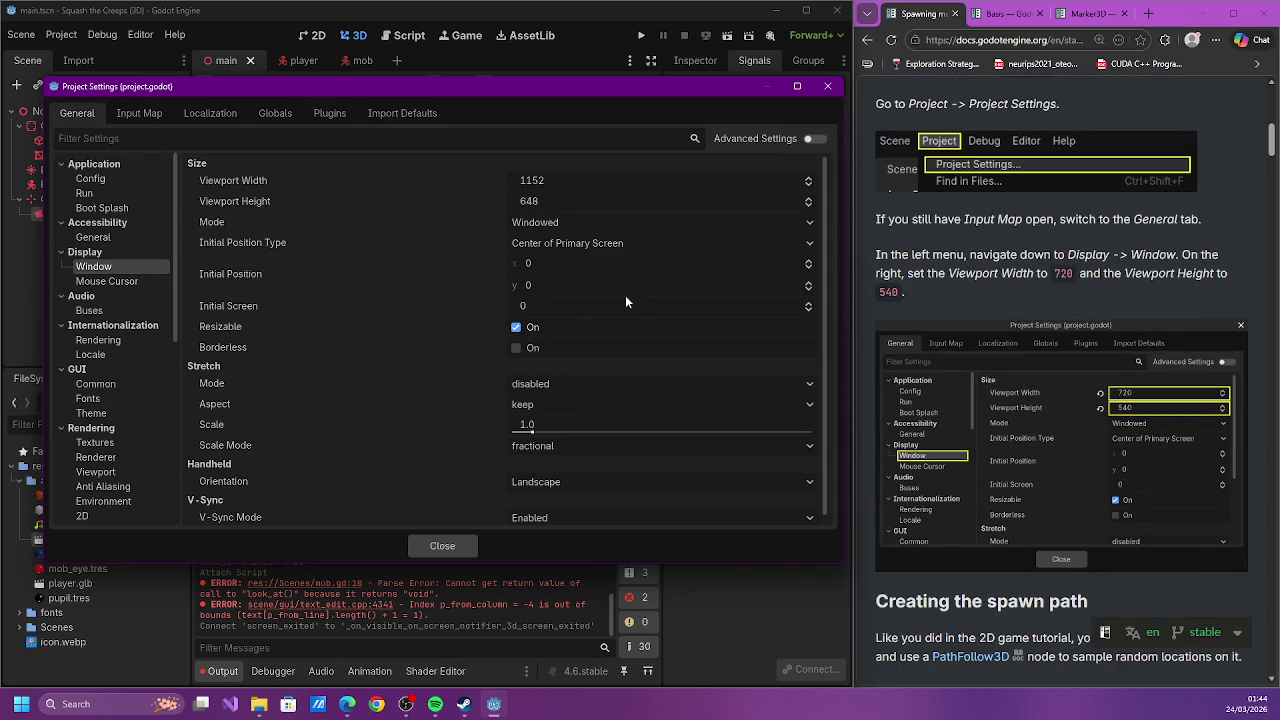
pyautogui.click(598, 177)
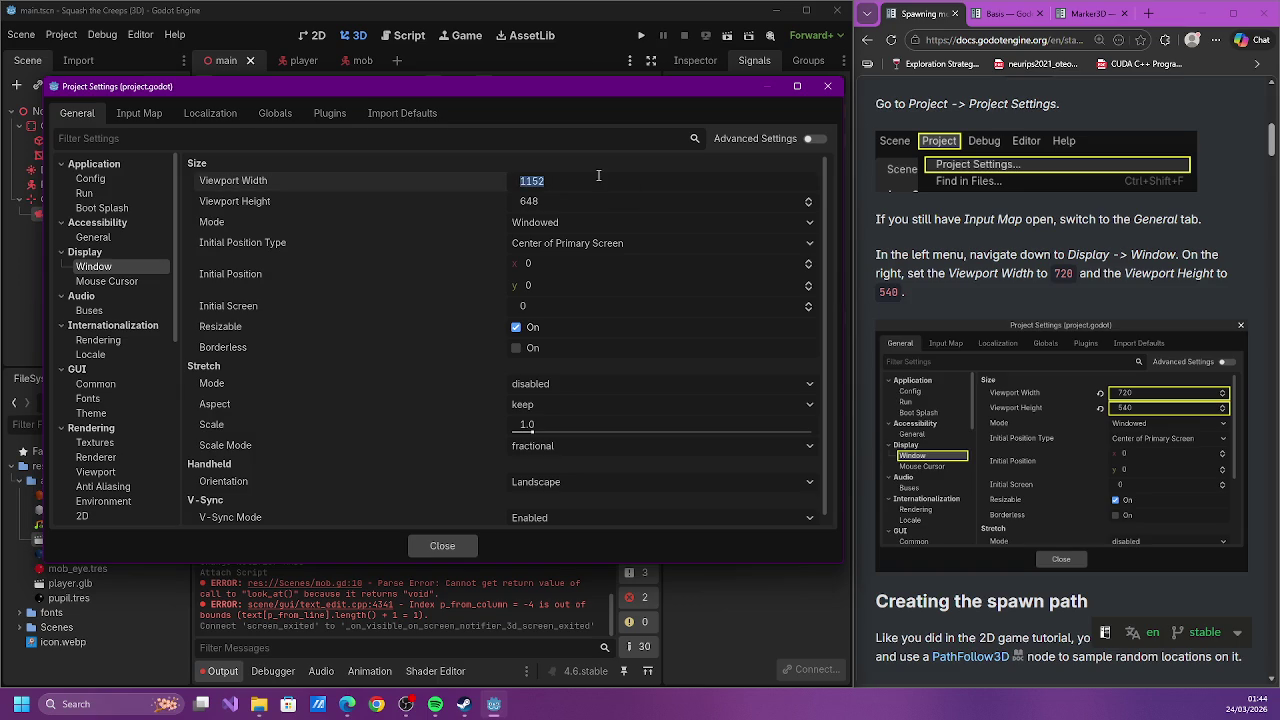
pyautogui.write('720')
pyautogui.press('Return')
# Set the Viewport Height to 540 and close Project Settings
pyautogui.click(595, 200)
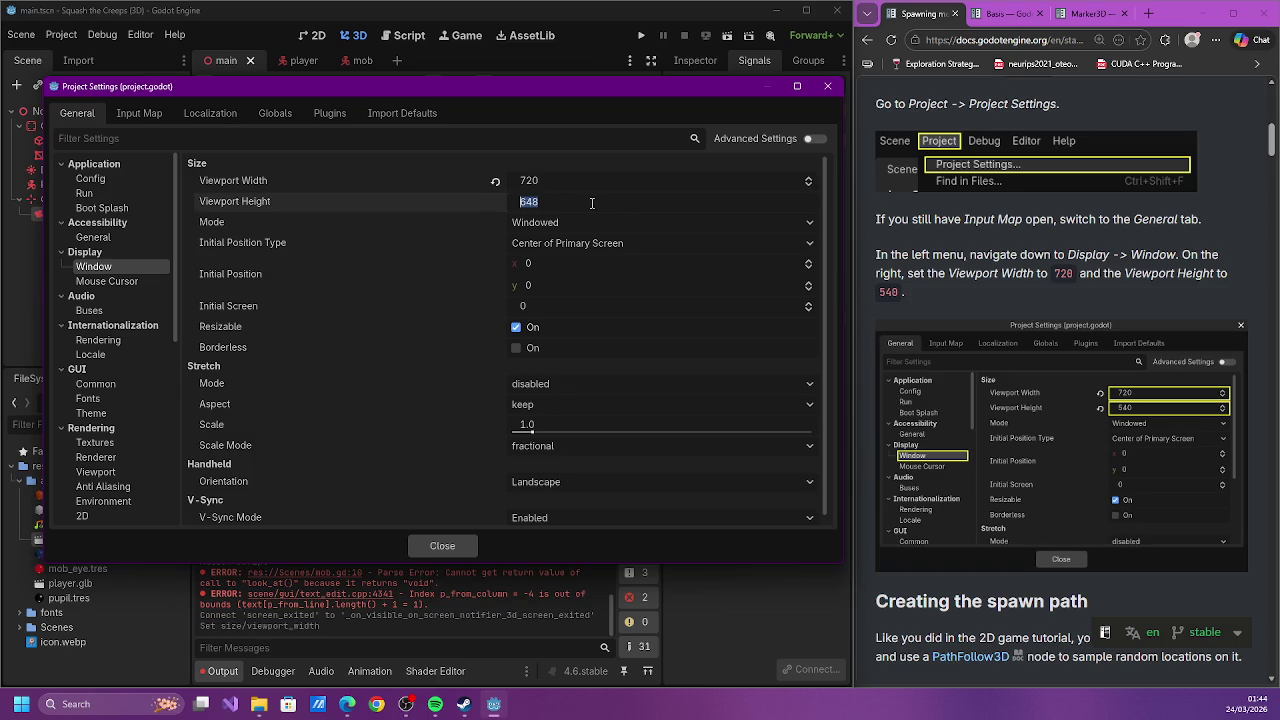
pyautogui.write('54')
pyautogui.write('0')
pyautogui.press('Return')
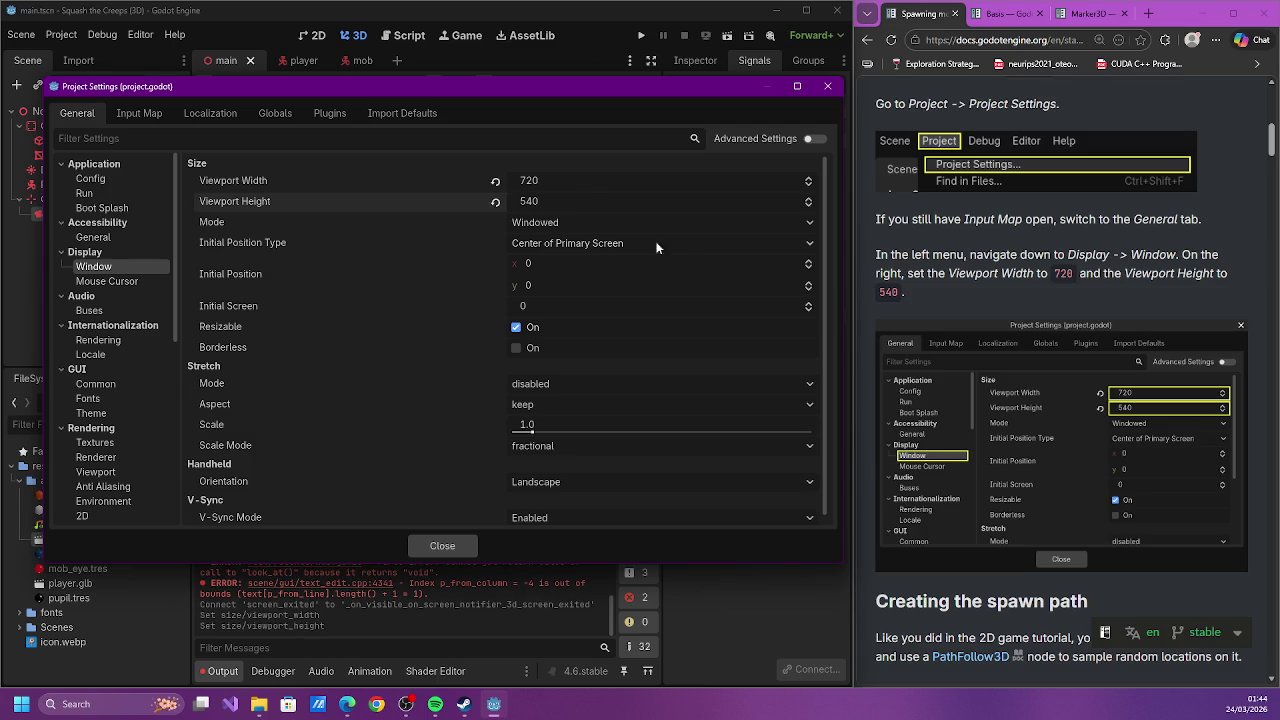
pyautogui.scroll(-3, 911, 330)
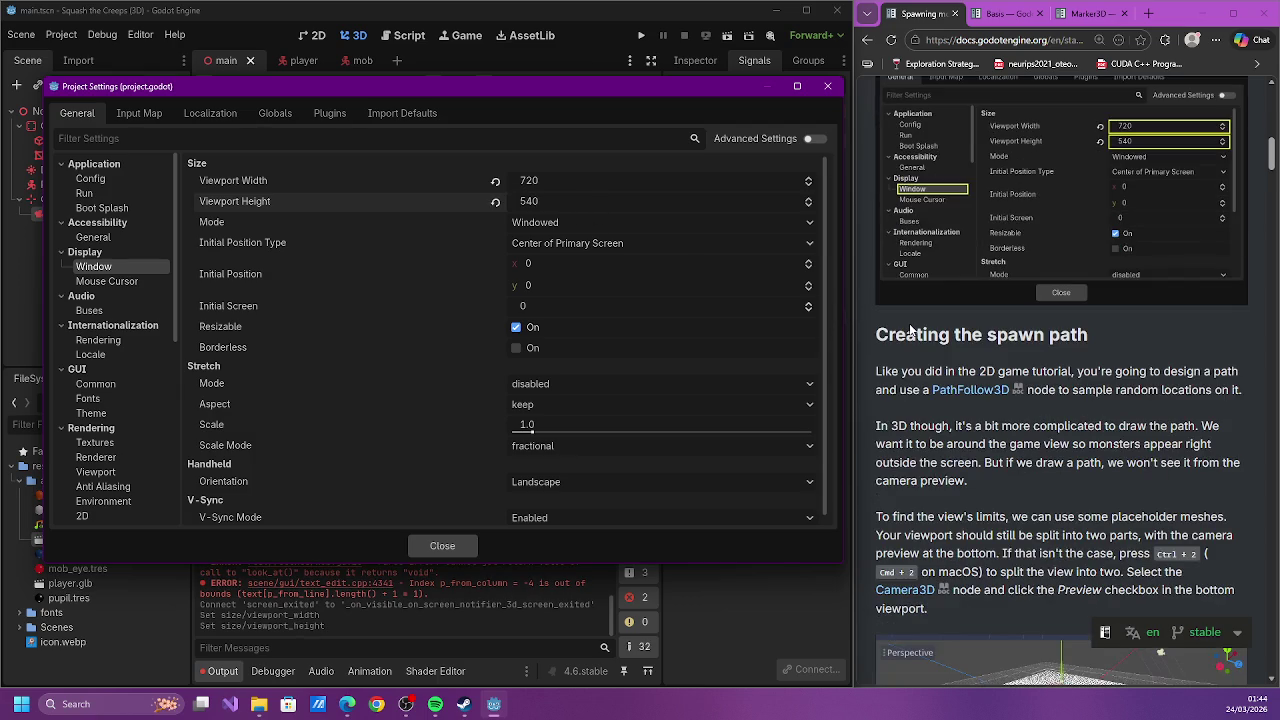
pyautogui.click(828, 88)
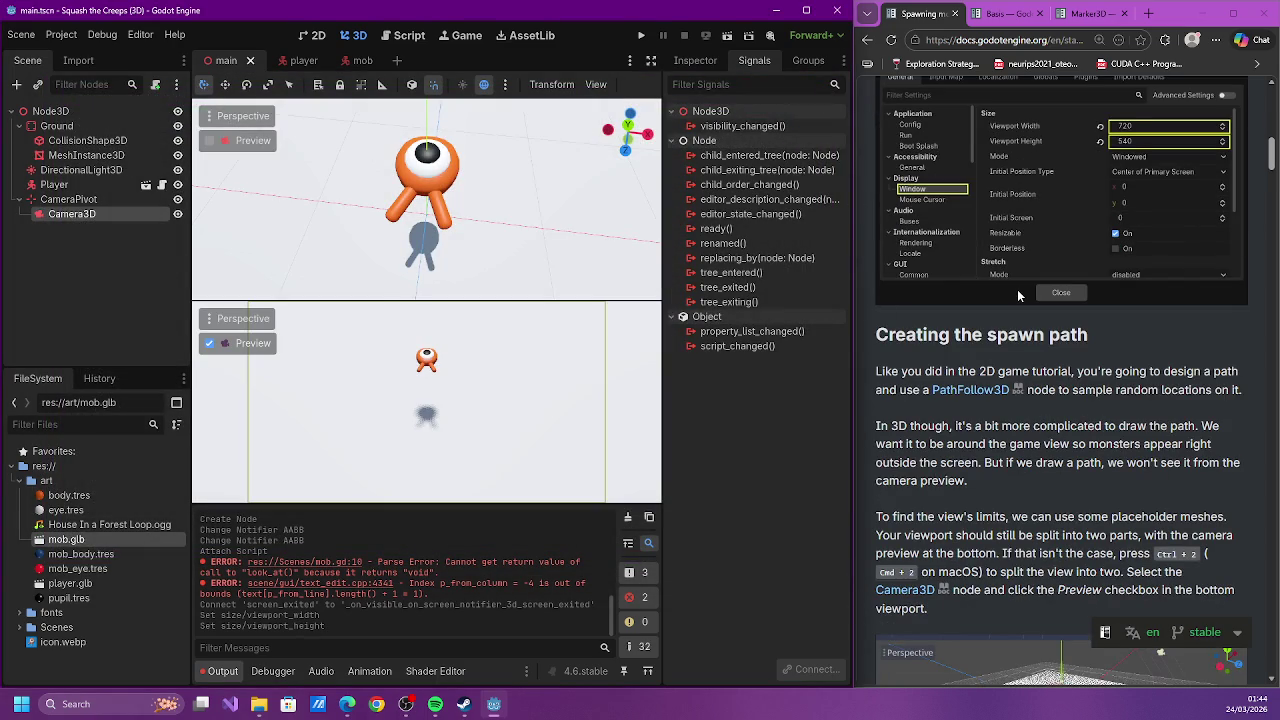
pyautogui.scroll(-2, 1017, 289)
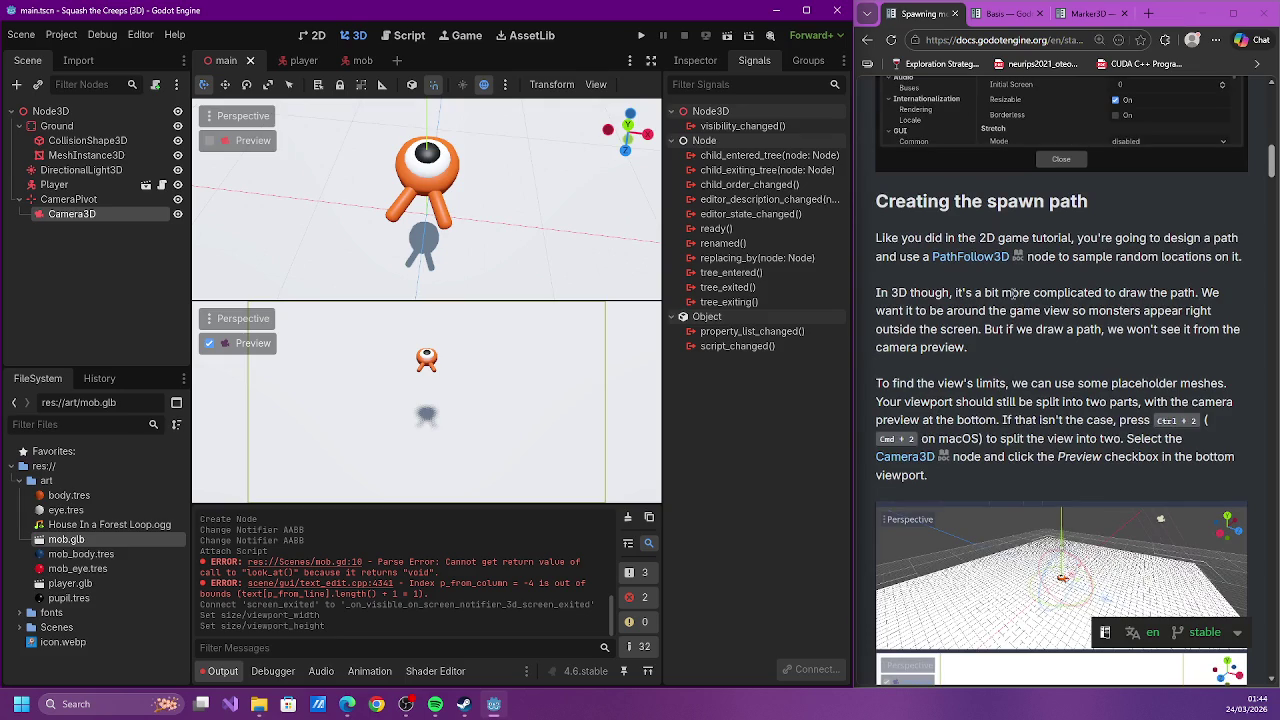